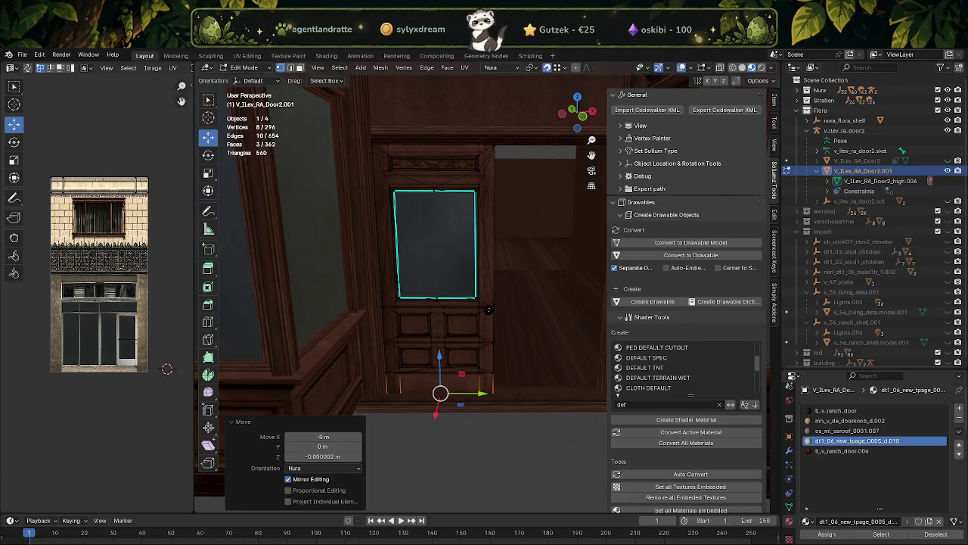
# Zoom in and orbit around the shop door to view it at an angle.
pyautogui.scroll(1, 407, 333)
pyautogui.scroll(1, 422, 343)
pyautogui.moveTo(422, 342)
pyautogui.mouseDown(button='middle')
pyautogui.moveTo(432, 315)
pyautogui.moveTo(408, 353)
pyautogui.mouseUp(button='middle')
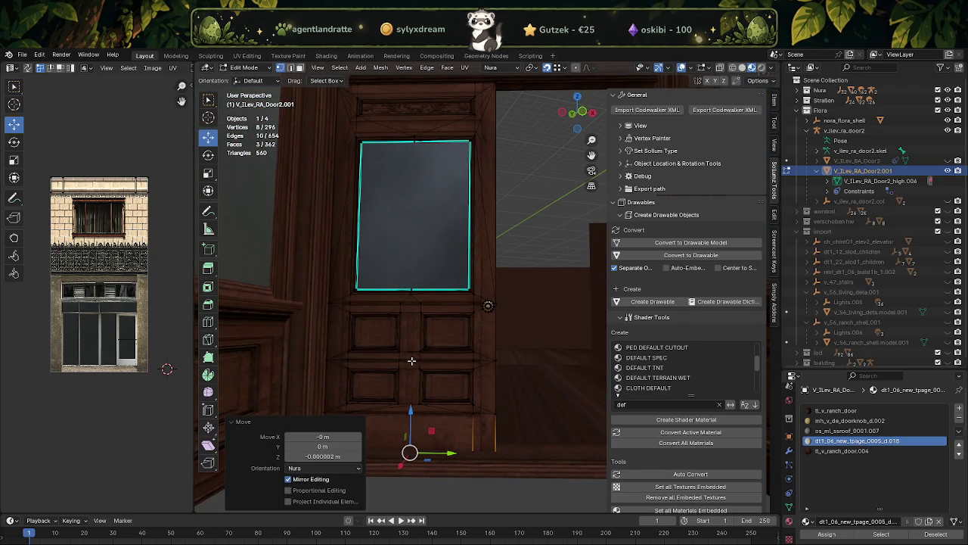
pyautogui.scroll(-1, 420, 337)
pyautogui.scroll(-1, 417, 330)
pyautogui.scroll(-1, 426, 338)
pyautogui.scroll(-2, 439, 363)
pyautogui.scroll(1, 445, 378)
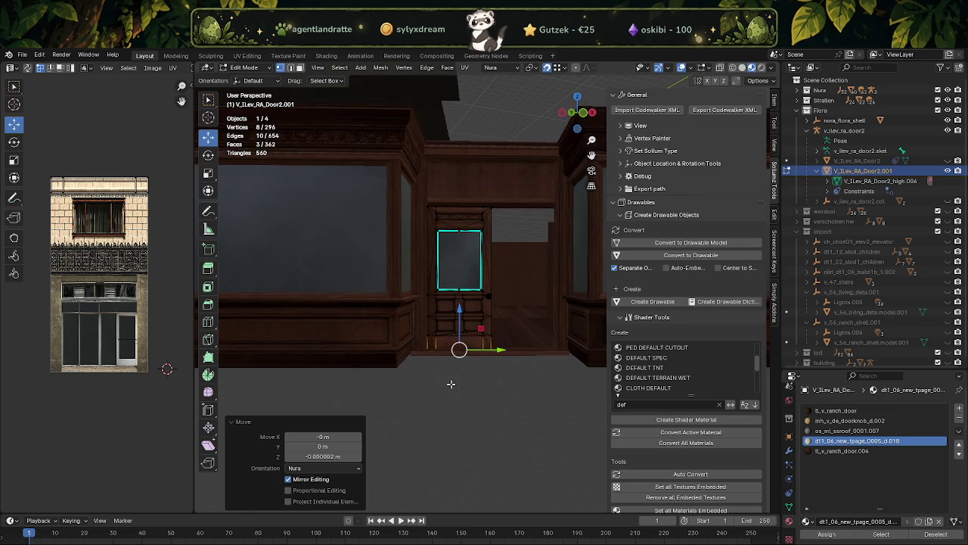
pyautogui.scroll(1, 431, 333)
pyautogui.scroll(2, 420, 288)
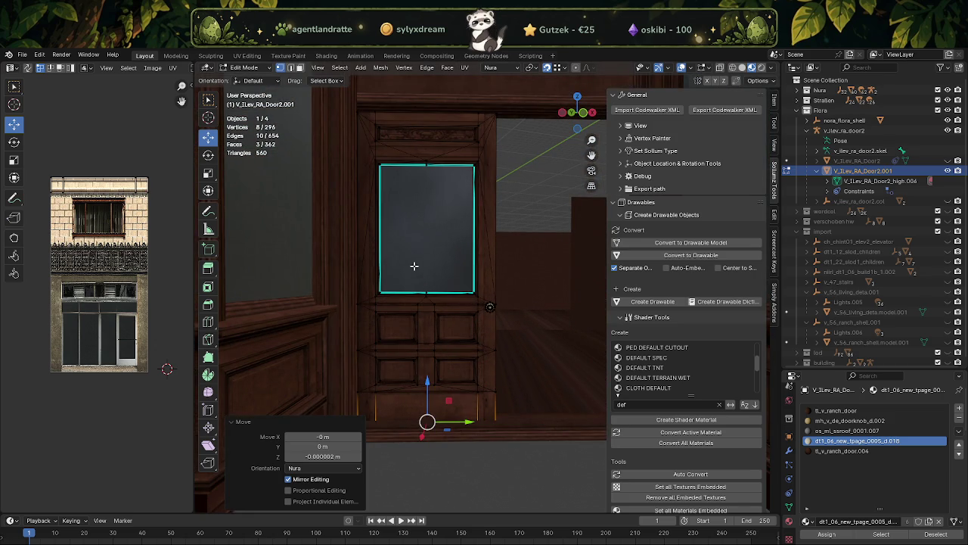
pyautogui.scroll(-2, 416, 257)
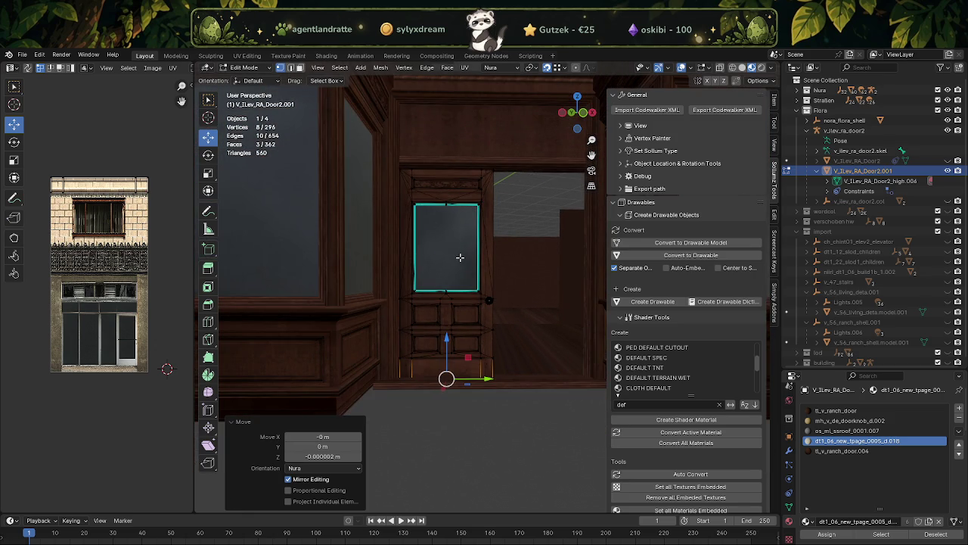
# Select the triangular face above the door's window.
pyautogui.moveTo(456, 252); pyautogui.dragTo(462, 236, button='middle')
pyautogui.scroll(2, 462, 242)
pyautogui.scroll(3, 457, 242)
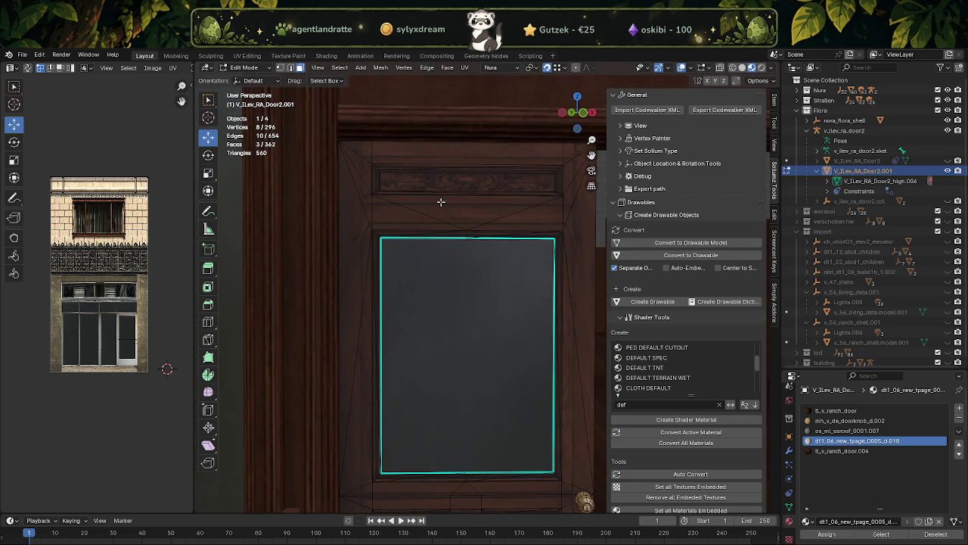
pyautogui.click(452, 227)
pyautogui.scroll(1, 446, 230)
pyautogui.scroll(2, 394, 242)
pyautogui.scroll(-1, 333, 250)
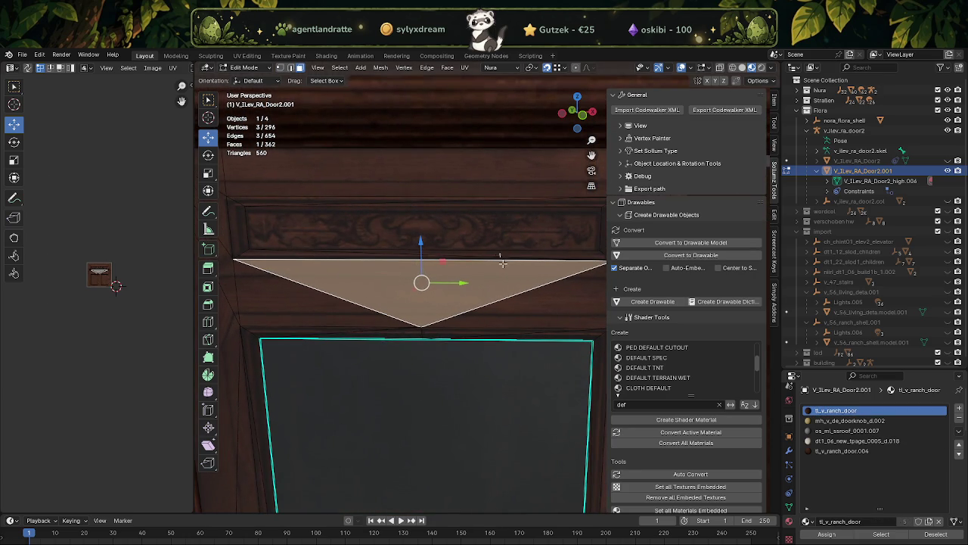
# Select the whole triangular top piece above the window and delete its faces.
pyautogui.keyDown('shift'); pyautogui.moveTo(499, 254); pyautogui.dragTo(538, 335); pyautogui.keyUp('shift')
pyautogui.moveTo(538, 335); pyautogui.dragTo(528, 313, button='middle')
pyautogui.keyDown('shift'); pyautogui.moveTo(308, 253); pyautogui.dragTo(405, 304); pyautogui.keyUp('shift')
pyautogui.press('Delete')
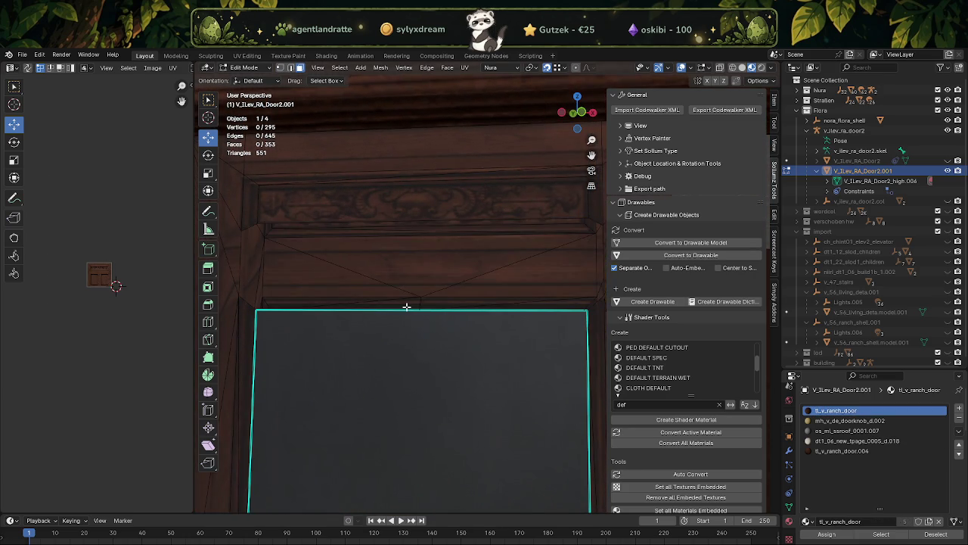
# Merge the left corner vertices At Center instead of dissolving them.
pyautogui.click(258, 222)
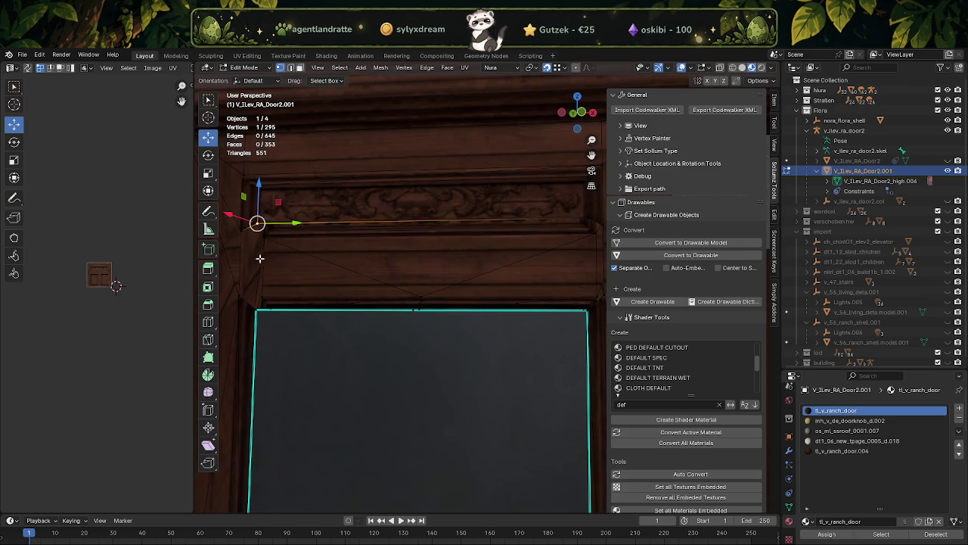
pyautogui.keyDown('shift'); pyautogui.click(256, 312); pyautogui.keyUp('shift')
pyautogui.press('x')
pyautogui.click(269, 301)
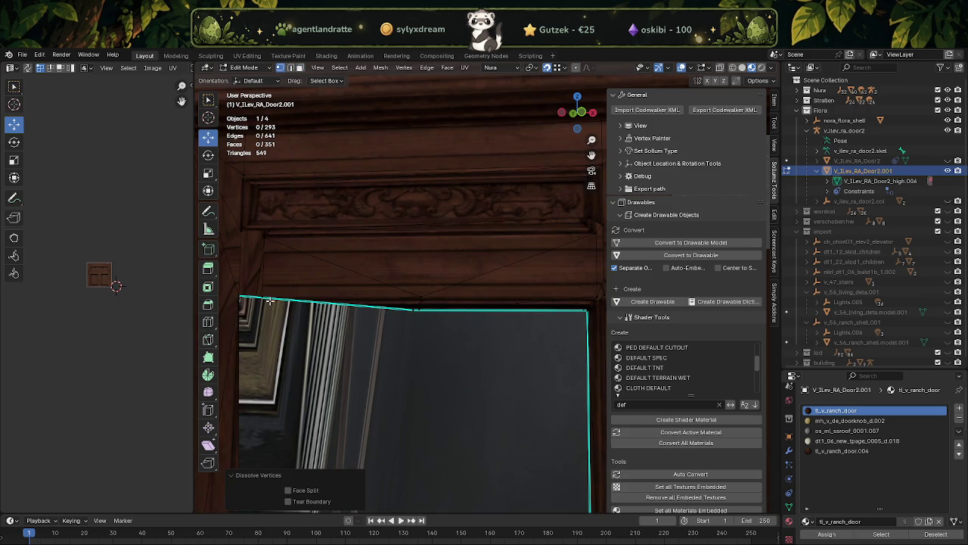
pyautogui.hotkey('ctrl', 'z')
pyautogui.rightClick(274, 302)
pyautogui.click(321, 296)
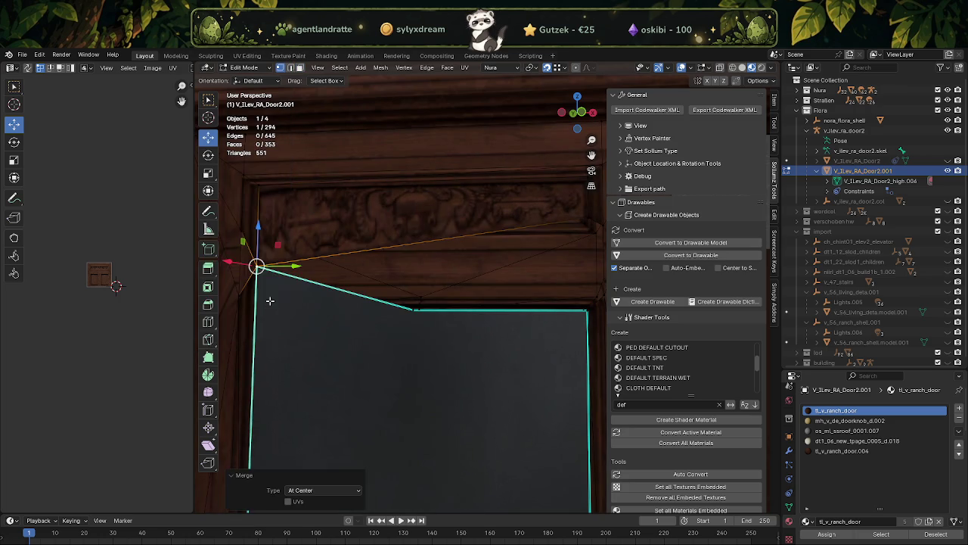
pyautogui.moveTo(267, 301); pyautogui.dragTo(280, 277, button='middle')
pyautogui.rightClick(246, 301)
pyautogui.click(302, 297)
# Merge the two right-side corner vertex pairs At Center.
pyautogui.moveTo(248, 264)
pyautogui.keyDown('shift'); pyautogui.mouseDown(button='middle')
pyautogui.moveTo(396, 287)
pyautogui.moveTo(453, 236)
pyautogui.mouseUp(button='middle'); pyautogui.keyUp('shift')
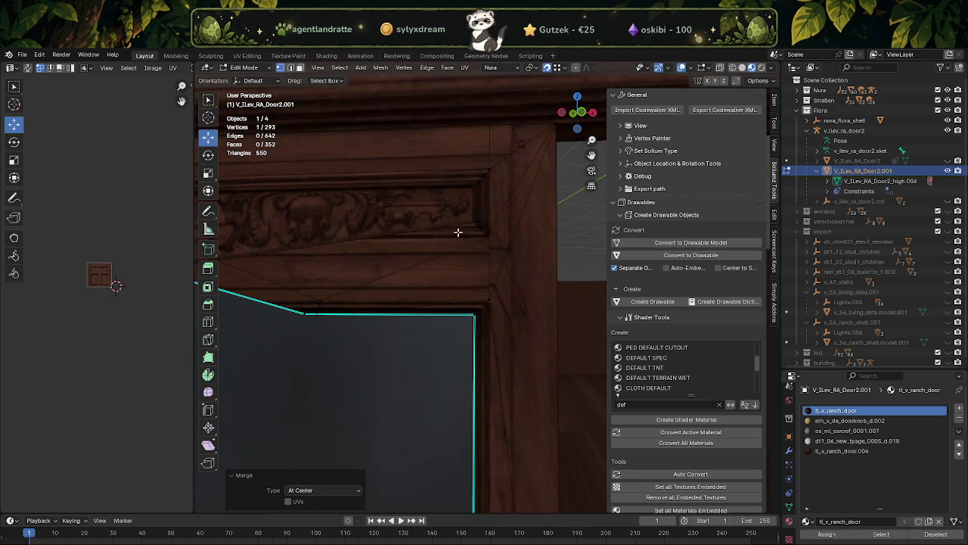
pyautogui.click(475, 219)
pyautogui.keyDown('shift'); pyautogui.click(474, 317); pyautogui.keyUp('shift')
pyautogui.rightClick(474, 321)
pyautogui.click(521, 365)
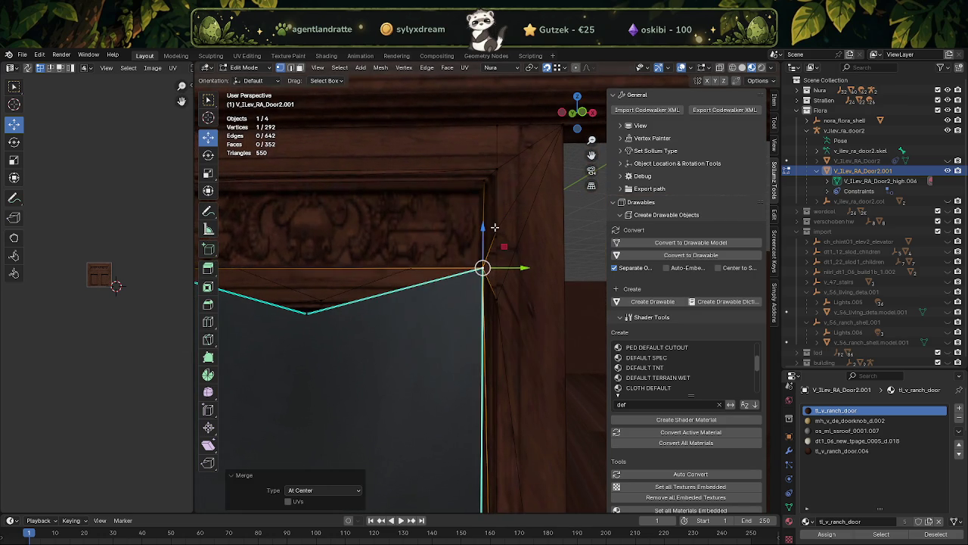
pyautogui.click(496, 229)
pyautogui.keyDown('shift'); pyautogui.click(497, 303); pyautogui.keyUp('shift')
pyautogui.rightClick(498, 304)
pyautogui.click(540, 301)
# Raise the low centre vertex along Z so the door's top edge is level.
pyautogui.keyDown('shift'); pyautogui.moveTo(366, 301); pyautogui.dragTo(453, 298, button='middle'); pyautogui.keyUp('shift')
pyautogui.click(391, 309)
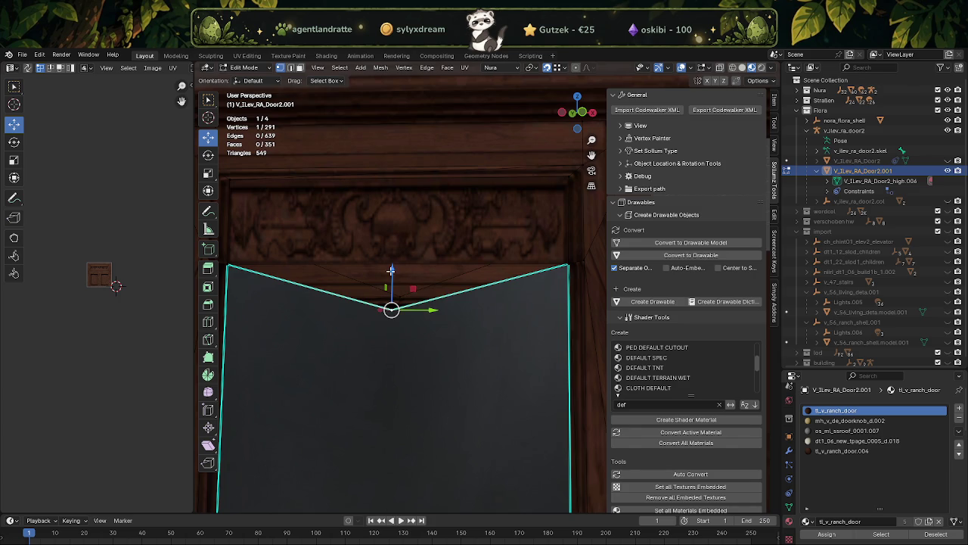
pyautogui.press('g')
pyautogui.press('z')
pyautogui.click(393, 269)
pyautogui.scroll(-2, 423, 276)
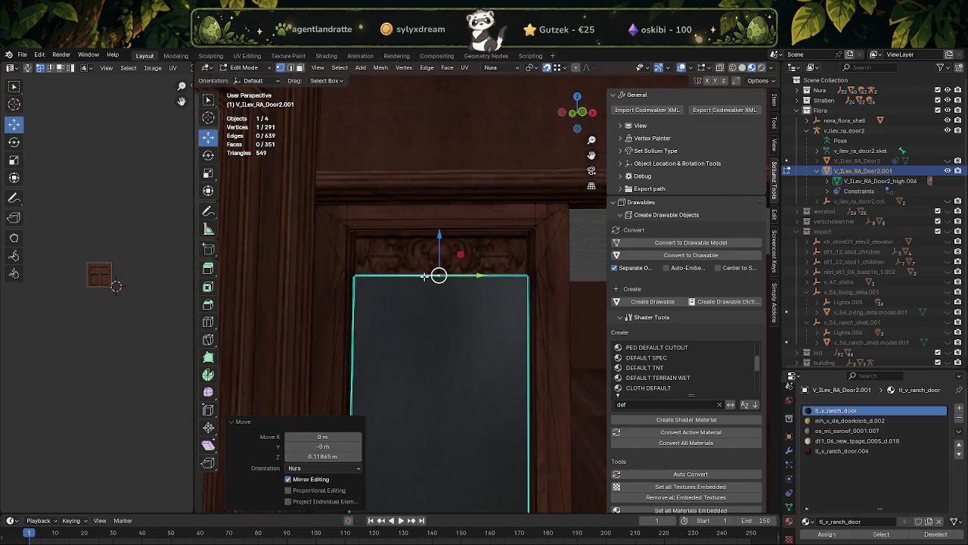
pyautogui.scroll(2, 424, 276)
# Dissolve the redundant top-centre vertex and select the top and lower door faces.
pyautogui.rightClick(432, 280)
pyautogui.click(430, 280)
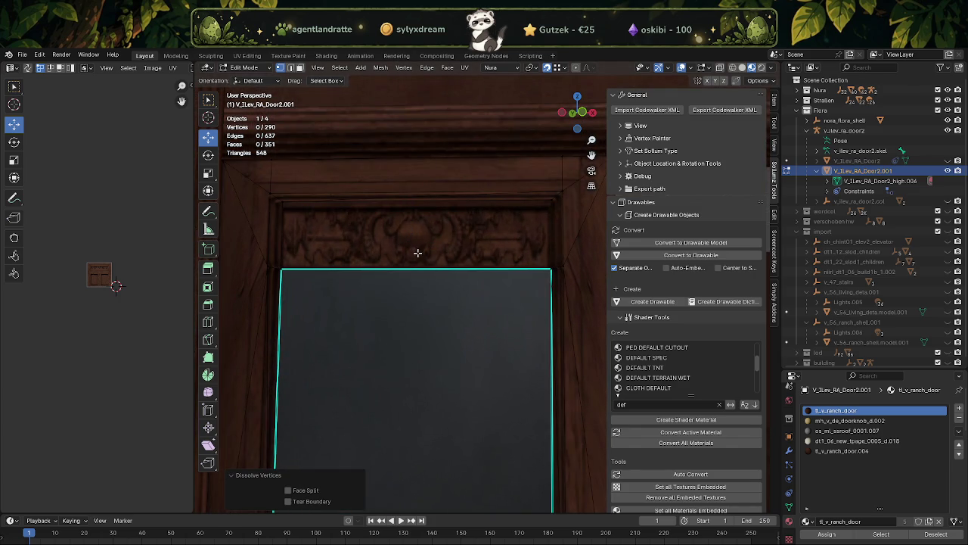
pyautogui.press('3')
pyautogui.click(419, 246)
pyautogui.keyDown('shift'); pyautogui.click(425, 308); pyautogui.keyUp('shift')
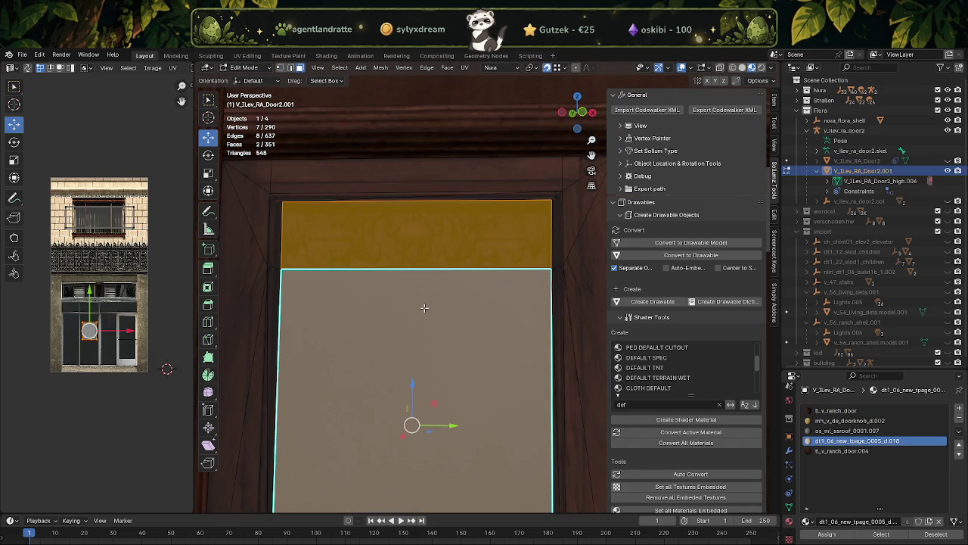
# Dissolve the top and lower door faces into a single face.
pyautogui.rightClick(424, 308)
pyautogui.press('d')
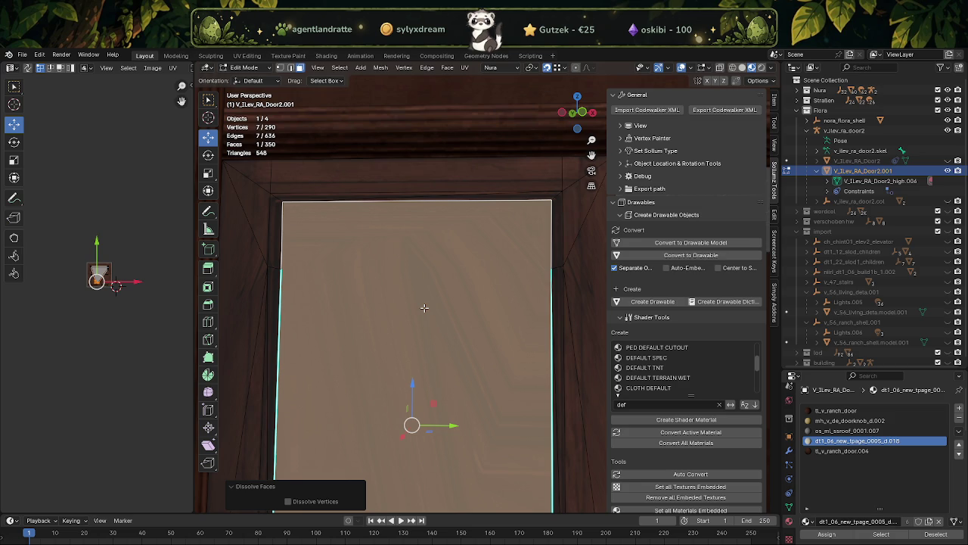
pyautogui.press('j')
pyautogui.click(415, 255)
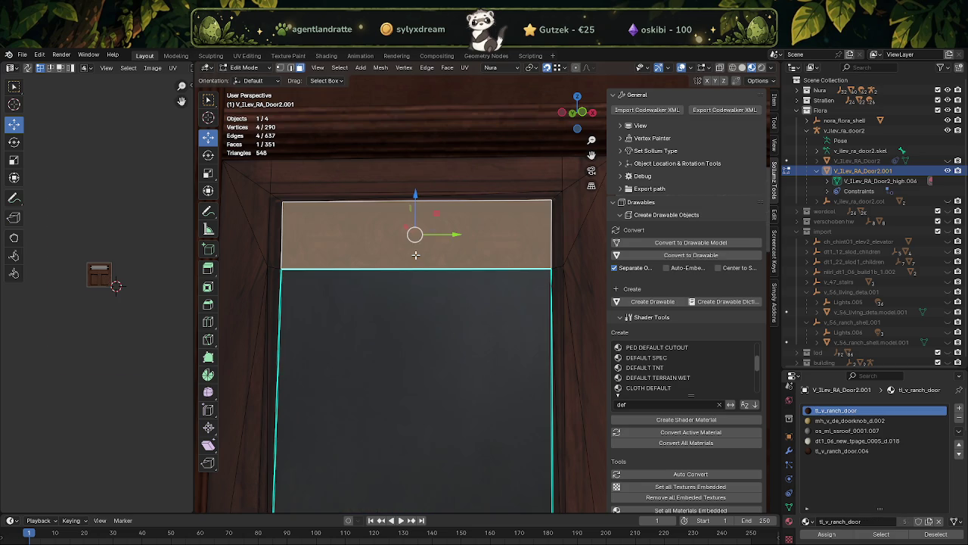
pyautogui.click(426, 326)
pyautogui.hotkey('ctrl', 'z')
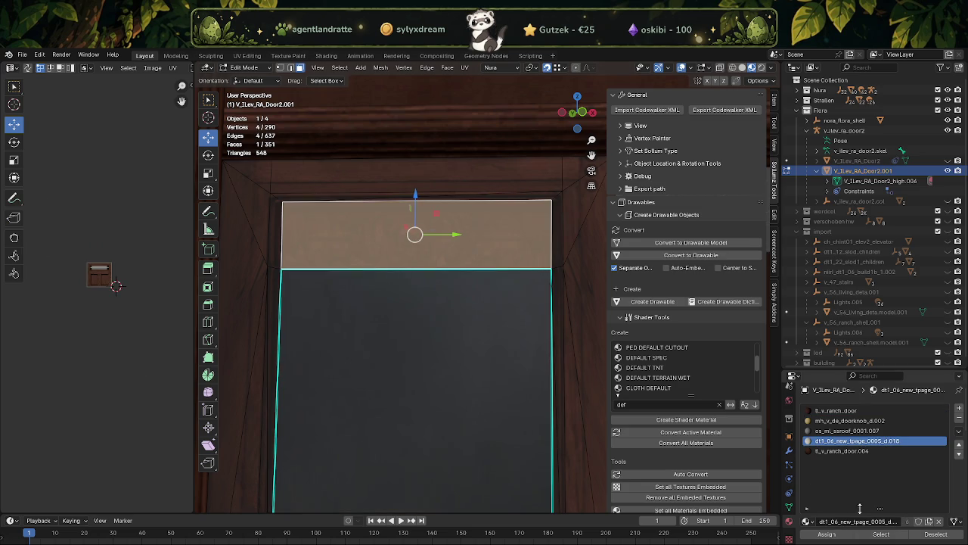
pyautogui.keyDown('shift'); pyautogui.click(417, 325); pyautogui.keyUp('shift')
pyautogui.press('x')
pyautogui.click(424, 260)
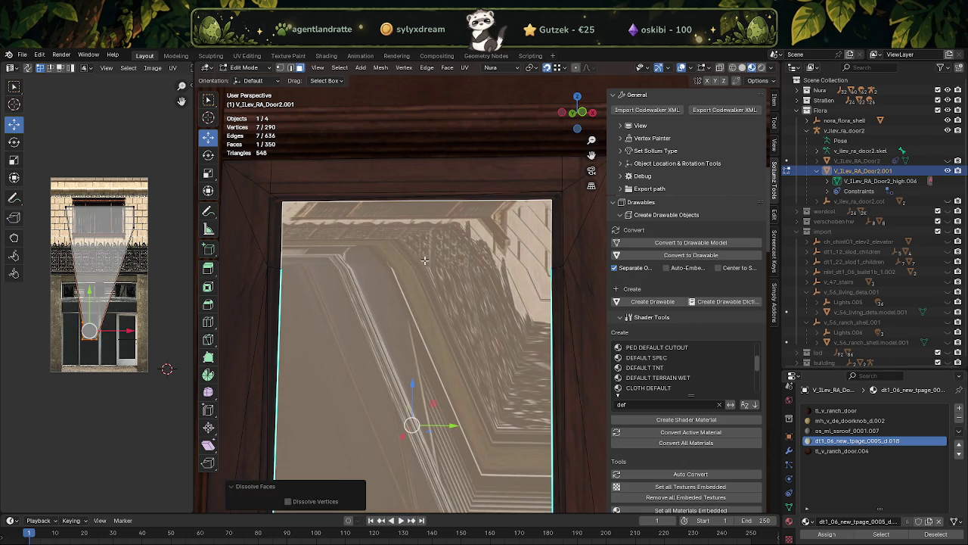
# Unwrap the merged door face and shrink its UV island to about a quarter.
pyautogui.hotkey('ctrl', 'f')
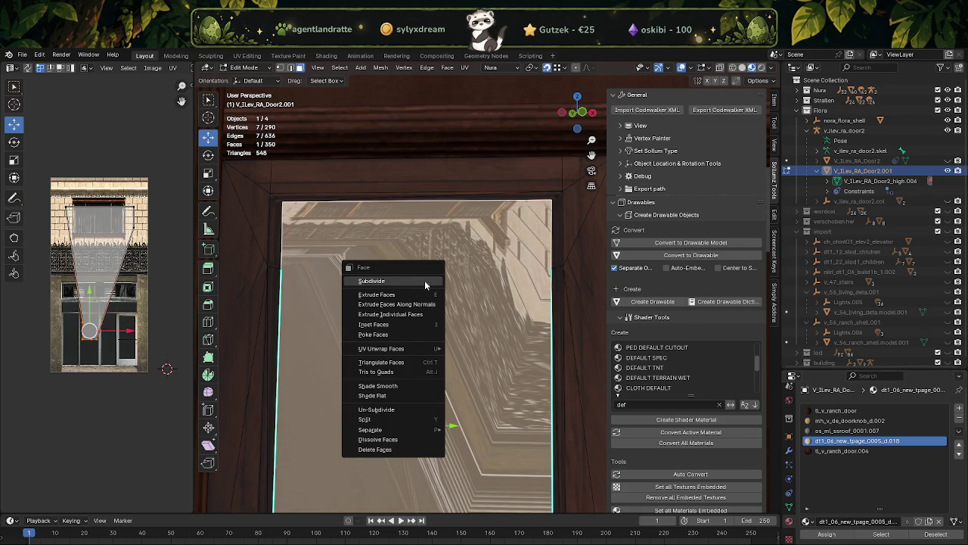
pyautogui.press('u')
pyautogui.press('Return')
pyautogui.scroll(-1, 86, 256)
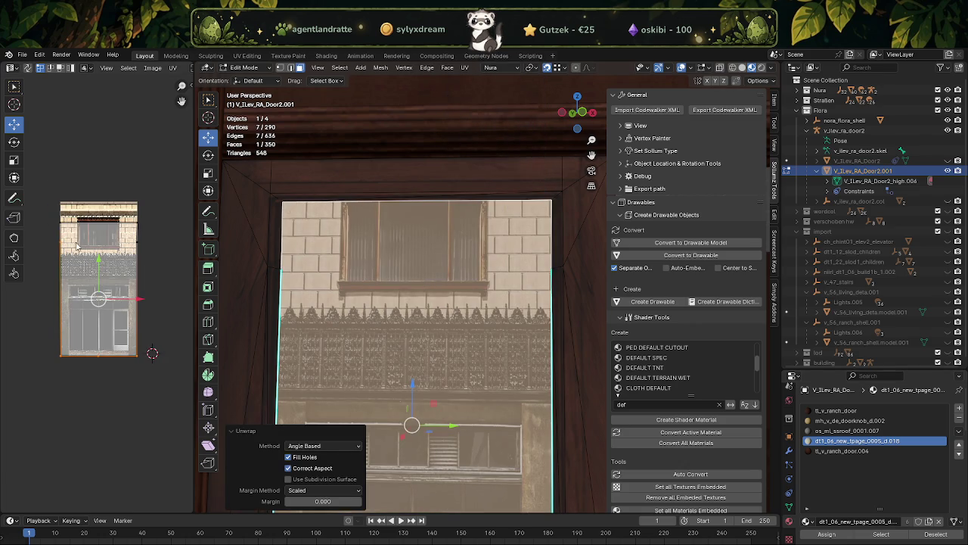
pyautogui.moveTo(85, 256); pyautogui.dragTo(100, 292)
pyautogui.hotkey('shift', 'space')
pyautogui.click(106, 325)
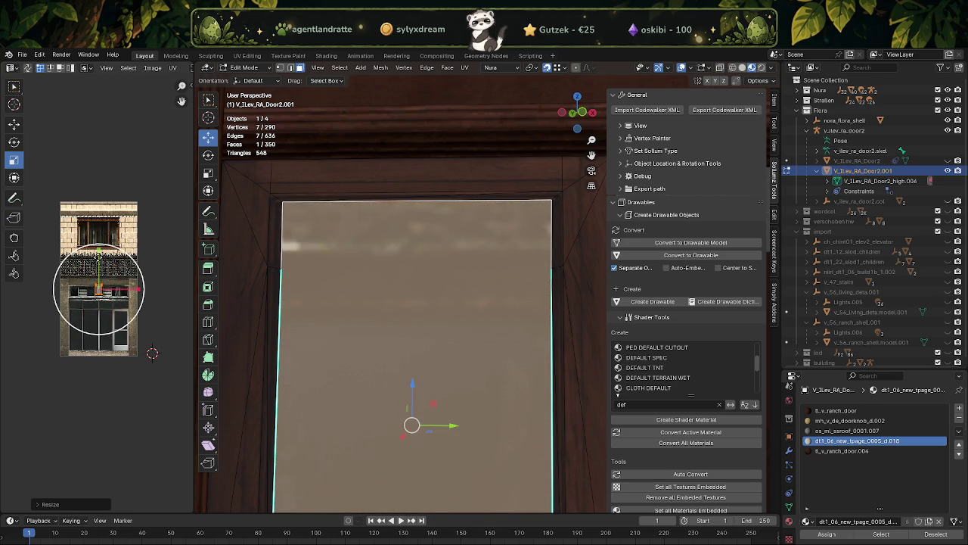
pyautogui.scroll(2, 97, 293)
pyautogui.press('s')
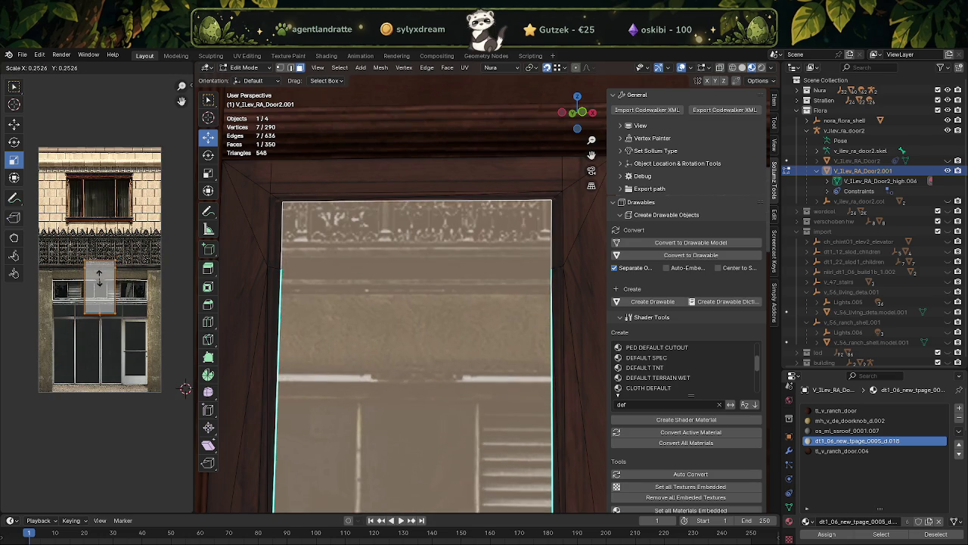
pyautogui.click(99, 286)
# Move the UV island onto the storefront texture's door area and return to Object Mode.
pyautogui.rightClick(99, 287)
pyautogui.press('Escape')
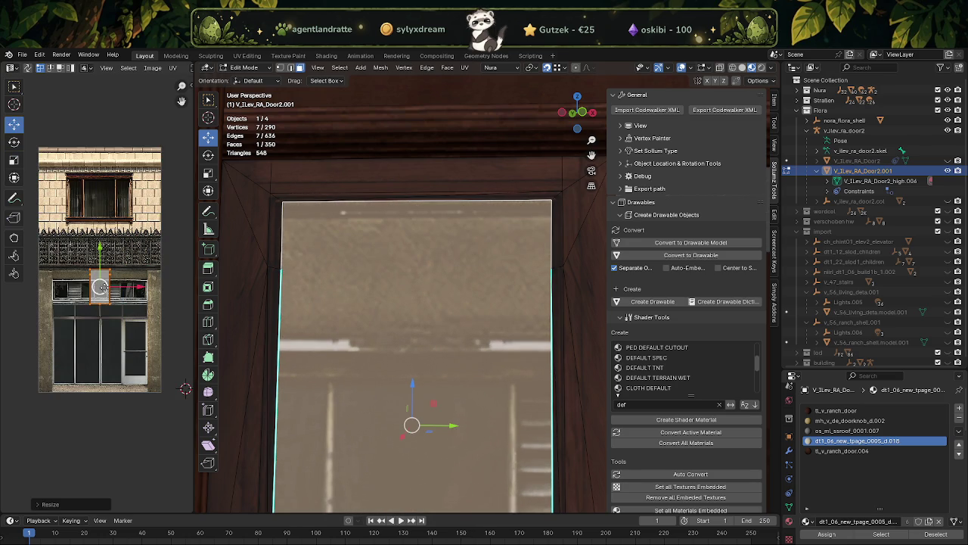
pyautogui.press('g')
pyautogui.click(87, 340)
pyautogui.scroll(-2, 395, 329)
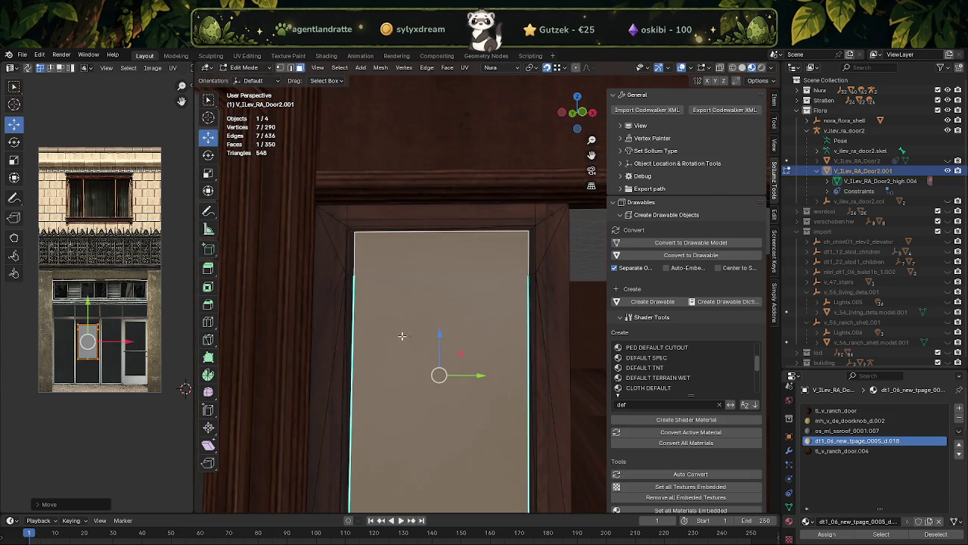
pyautogui.press('Tab')
pyautogui.scroll(-3, 424, 340)
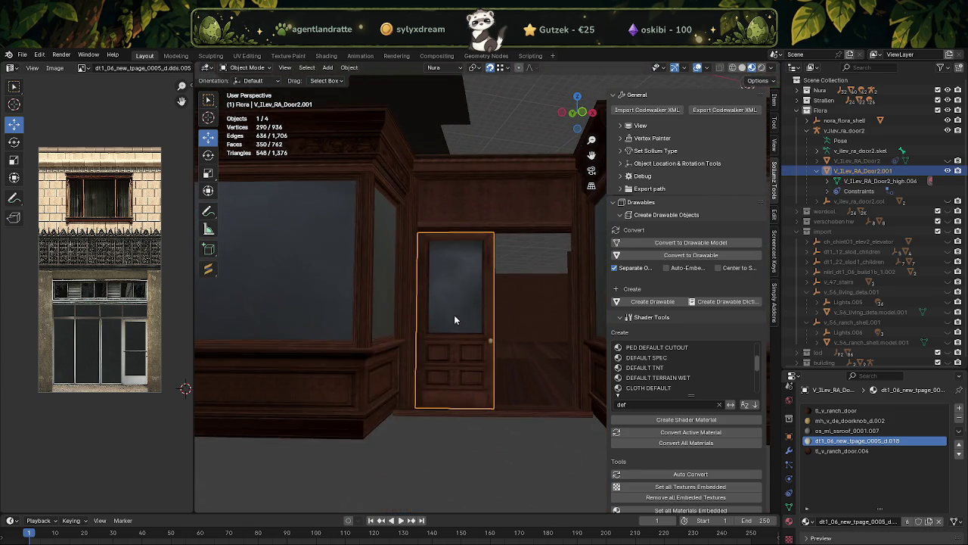
# Orbit and zoom in on the textured door, then switch back into Edit Mode.
pyautogui.moveTo(452, 308); pyautogui.dragTo(447, 275, button='middle')
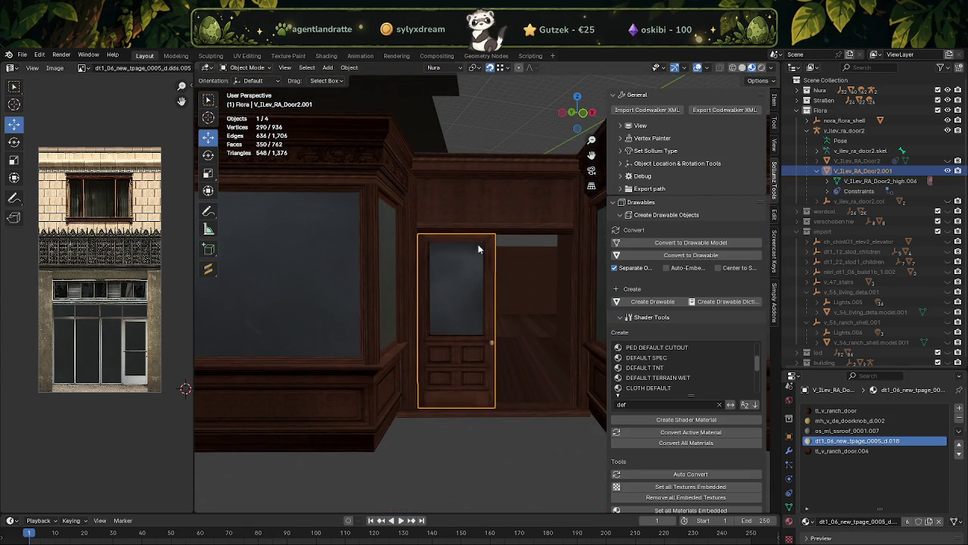
pyautogui.scroll(3, 446, 393)
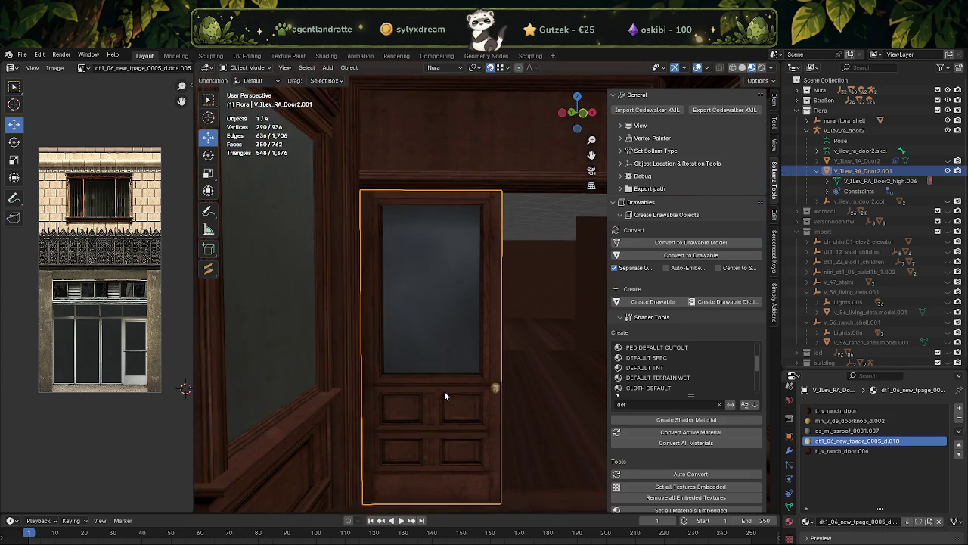
pyautogui.scroll(3, 440, 390)
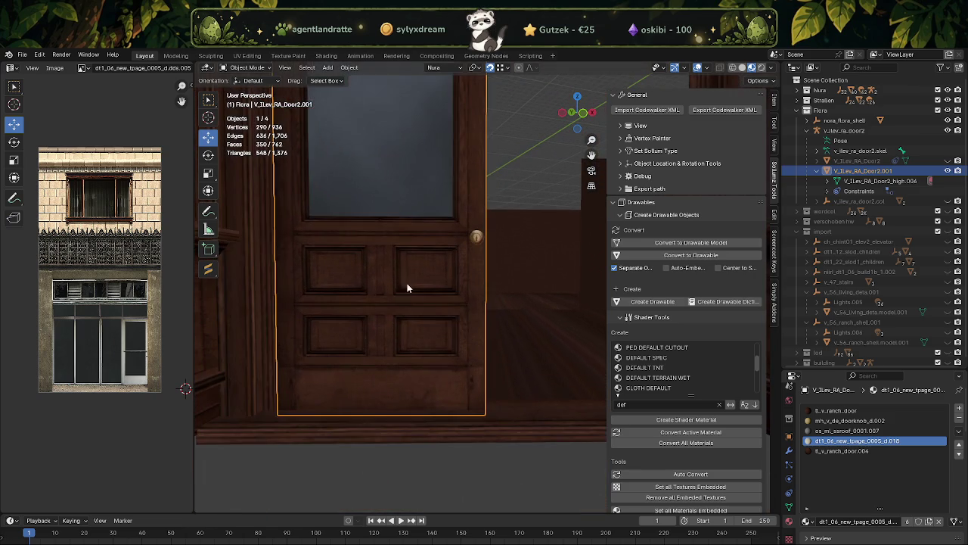
pyautogui.press('Tab')
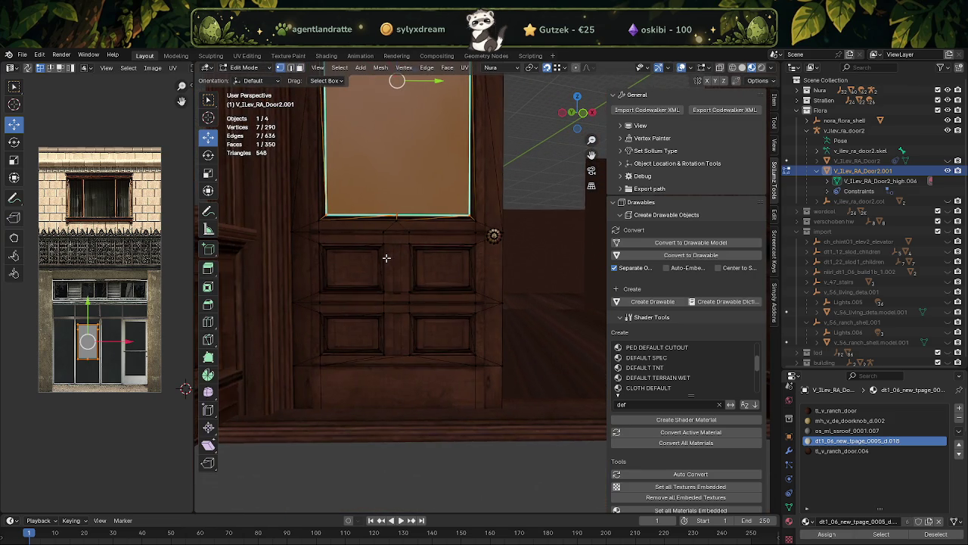
# In see-through view, lower the rail edges beneath the glass about 0.1 m along Z.
pyautogui.hotkey('shift', 'z')
pyautogui.moveTo(361, 249); pyautogui.dragTo(366, 267, button='middle')
pyautogui.moveTo(305, 242); pyautogui.dragTo(511, 269)
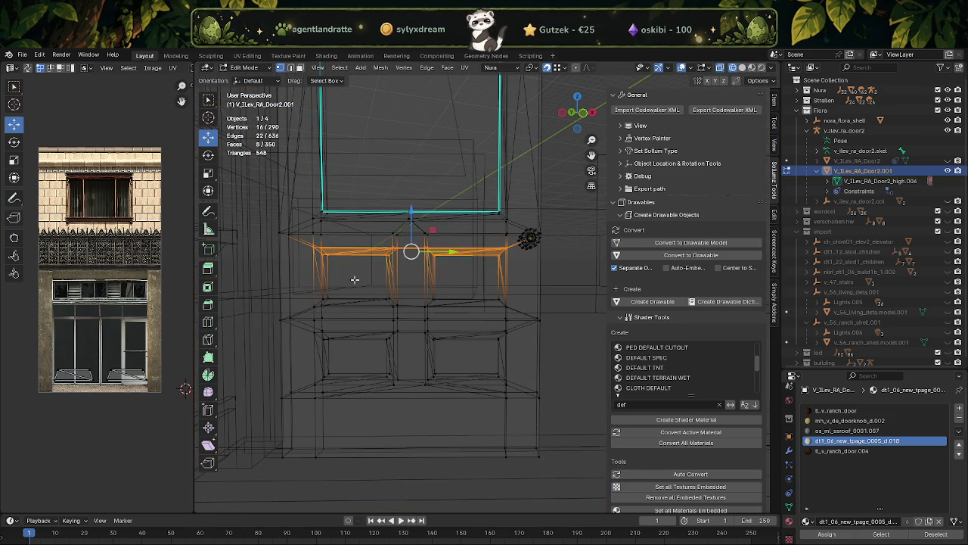
pyautogui.keyDown('shift'); pyautogui.moveTo(373, 279); pyautogui.dragTo(420, 279, button='middle'); pyautogui.keyUp('shift')
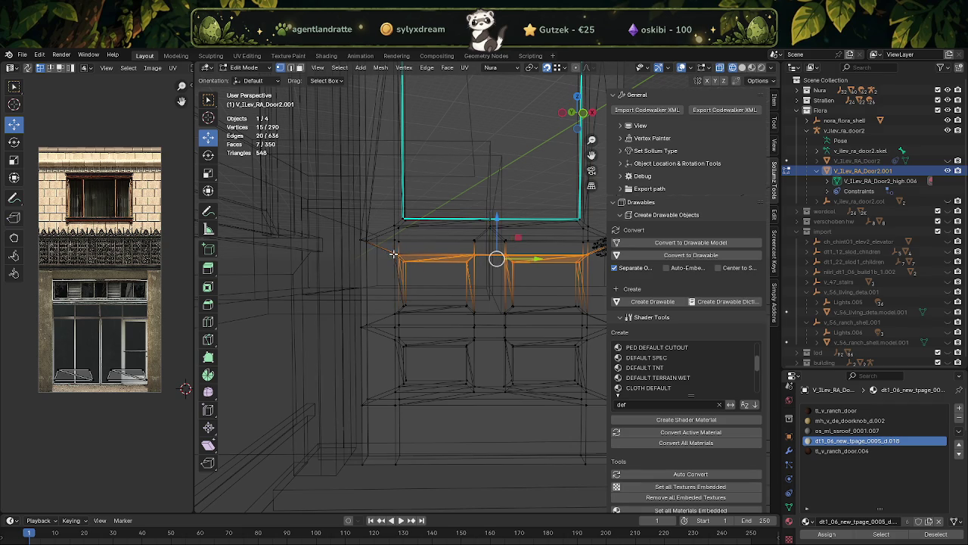
pyautogui.press('g')
pyautogui.press('z')
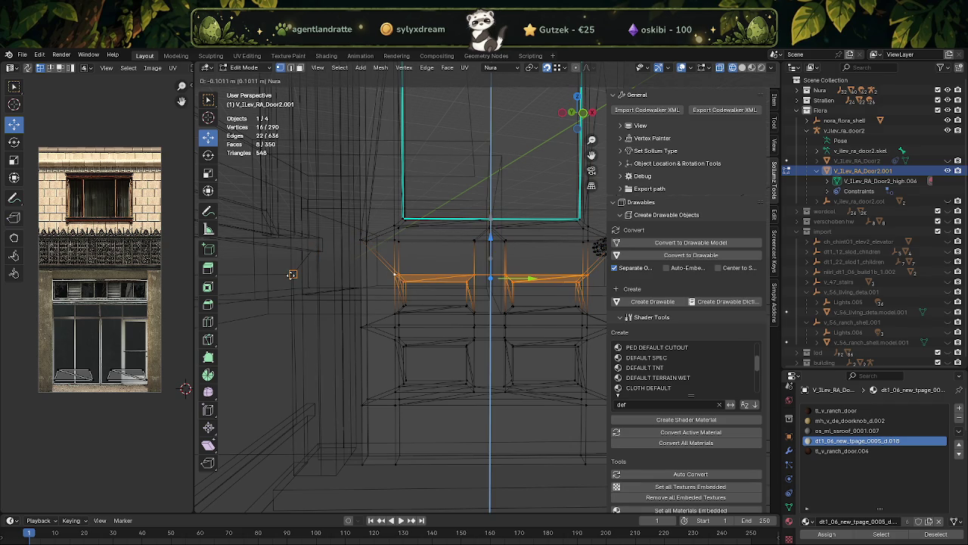
pyautogui.click(292, 274)
# Return to textured shading and delete the six middle rail faces.
pyautogui.moveTo(534, 286)
pyautogui.keyDown('shift'); pyautogui.mouseDown(button='middle')
pyautogui.moveTo(492, 270)
pyautogui.moveTo(512, 264)
pyautogui.mouseUp(button='middle'); pyautogui.keyUp('shift')
pyautogui.hotkey('shift', 'z')
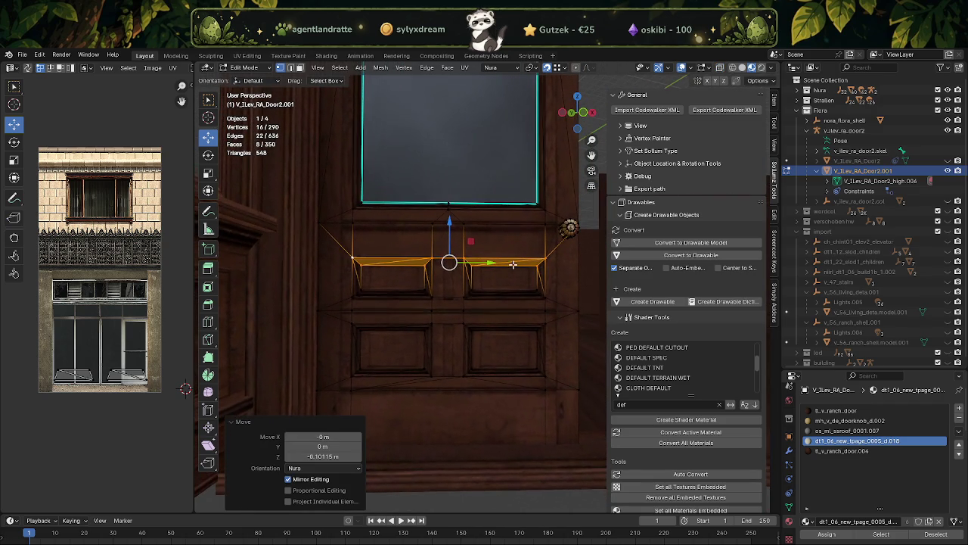
pyautogui.scroll(1, 494, 295)
pyautogui.scroll(2, 485, 287)
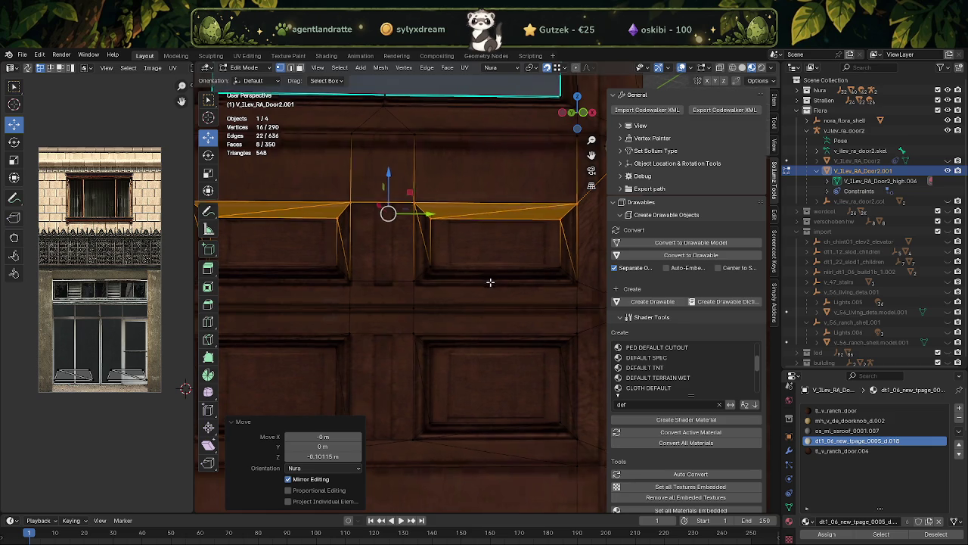
pyautogui.moveTo(490, 280); pyautogui.dragTo(484, 296, button='middle')
pyautogui.moveTo(477, 288); pyautogui.dragTo(512, 358)
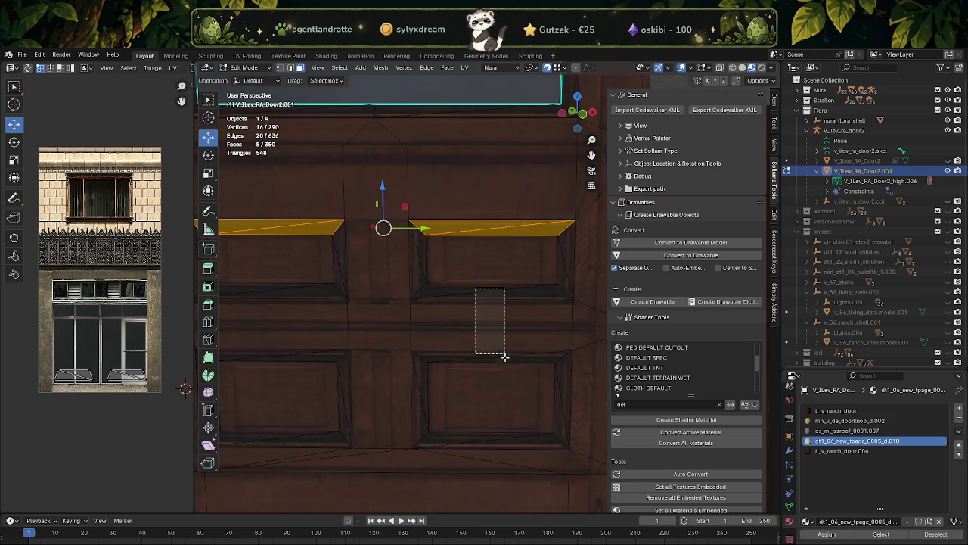
pyautogui.press('x')
pyautogui.click(512, 359)
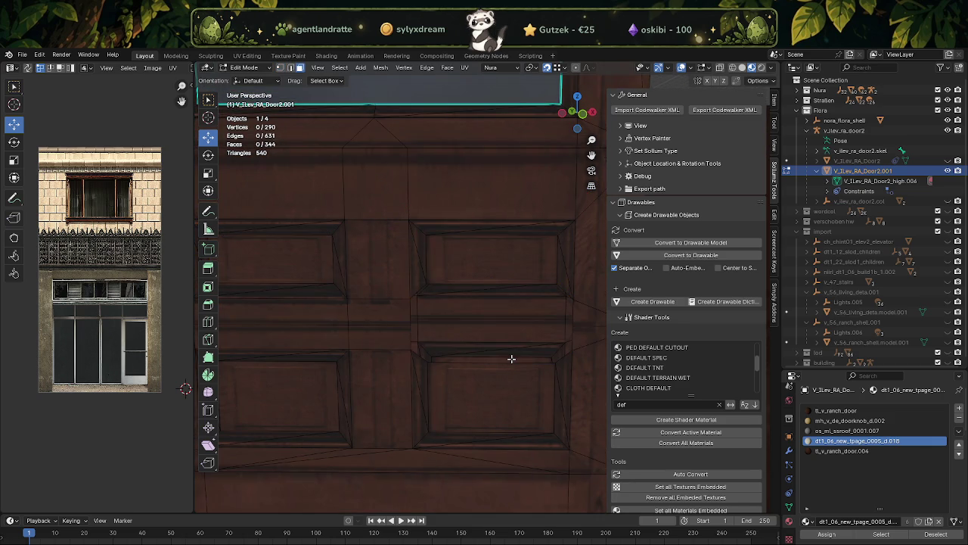
# Merge the first loose vertex groups around the rail gap At Center.
pyautogui.moveTo(512, 355); pyautogui.dragTo(512, 335, button='middle')
pyautogui.scroll(2, 443, 313)
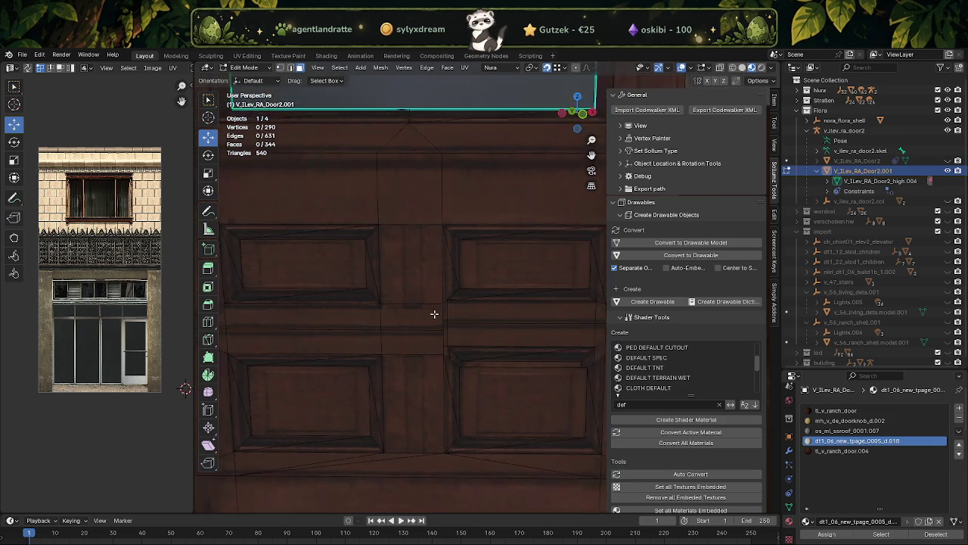
pyautogui.scroll(3, 423, 294)
pyautogui.click(420, 294)
pyautogui.rightClick(421, 428)
pyautogui.click(387, 362)
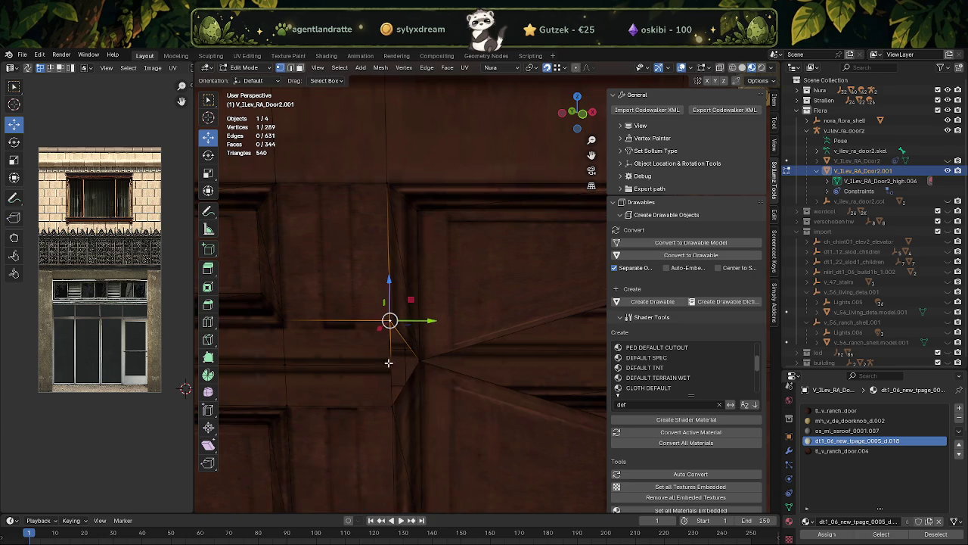
pyautogui.keyDown('shift'); pyautogui.click(389, 372); pyautogui.keyUp('shift')
pyautogui.keyDown('shift'); pyautogui.click(389, 405); pyautogui.keyUp('shift')
pyautogui.rightClick(391, 404)
pyautogui.click(416, 399)
# Merge a group of three vertices and then a vertex pair beside the rail gap At Center.
pyautogui.scroll(-2, 367, 353)
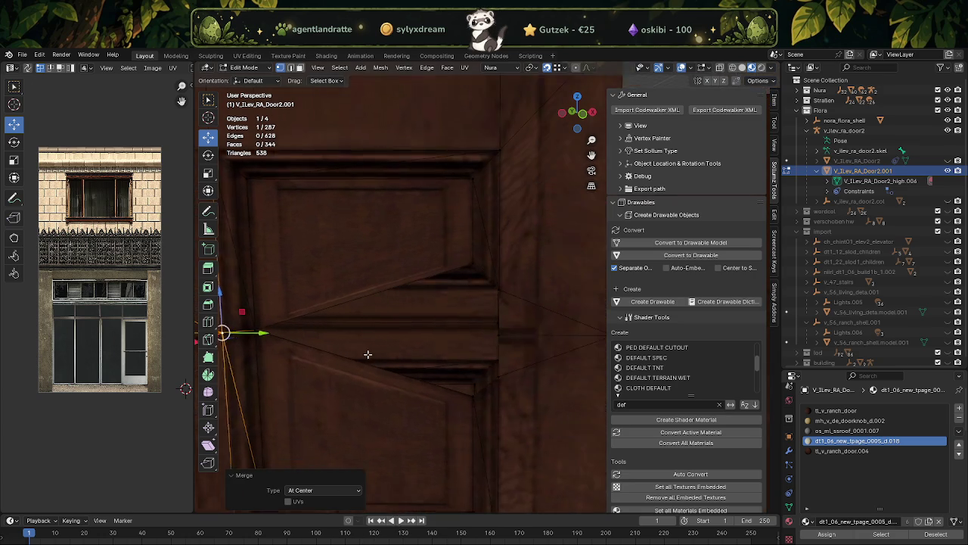
pyautogui.click(481, 282)
pyautogui.keyDown('shift'); pyautogui.click(482, 329); pyautogui.keyUp('shift')
pyautogui.keyDown('shift'); pyautogui.click(482, 370); pyautogui.keyUp('shift')
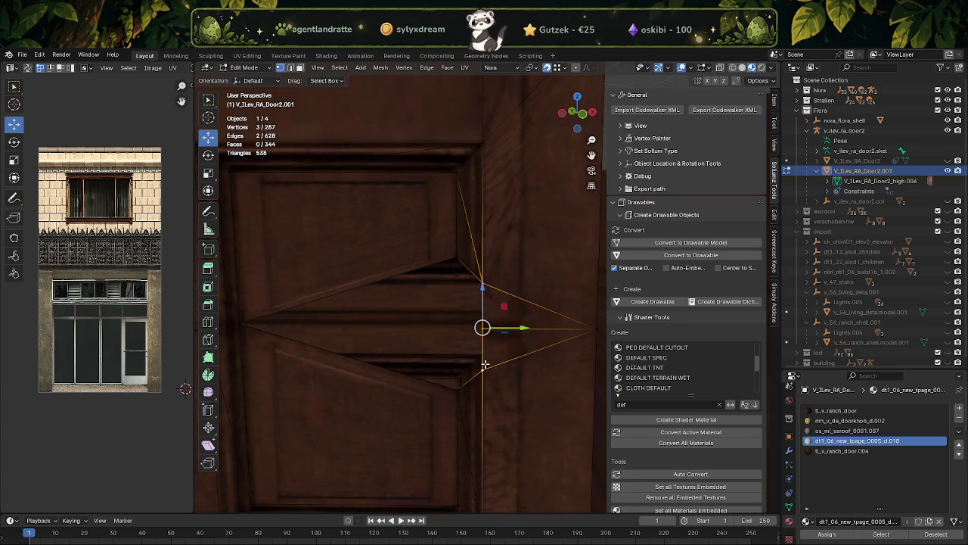
pyautogui.rightClick(484, 369)
pyautogui.press('Return')
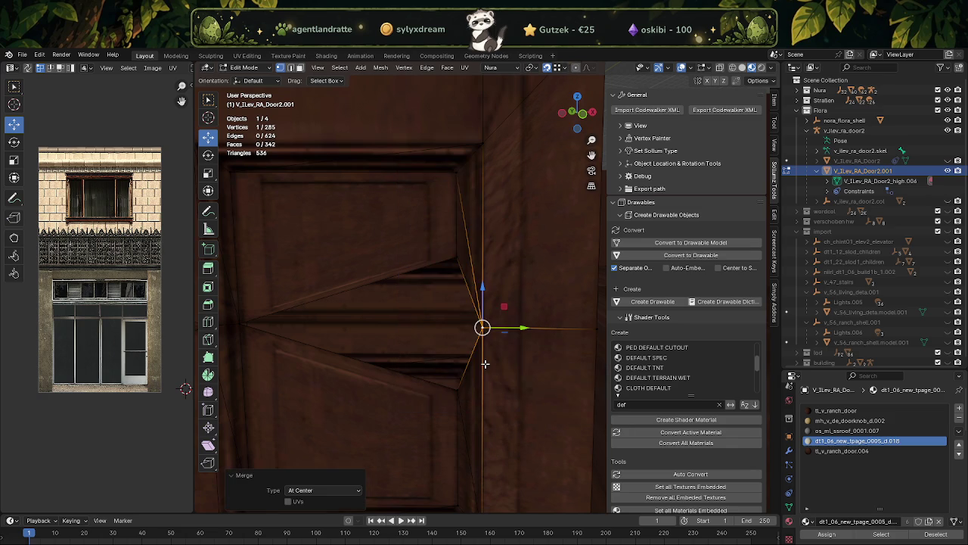
pyautogui.click(458, 259)
pyautogui.keyDown('shift'); pyautogui.click(458, 385); pyautogui.keyUp('shift')
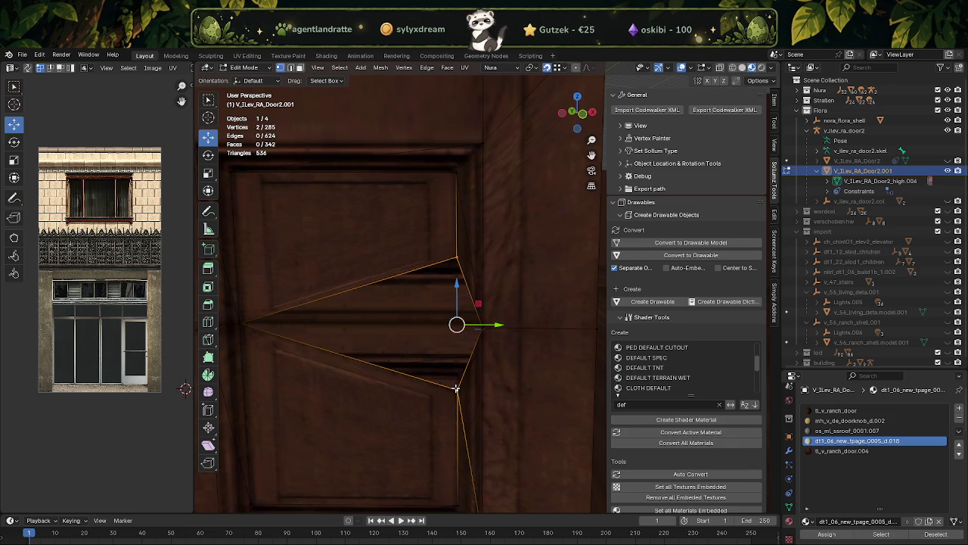
pyautogui.rightClick(457, 389)
pyautogui.press('Return')
# Select three stacked vertices, then cancel the merge menu without merging them.
pyautogui.scroll(1, 456, 325)
pyautogui.scroll(1, 504, 335)
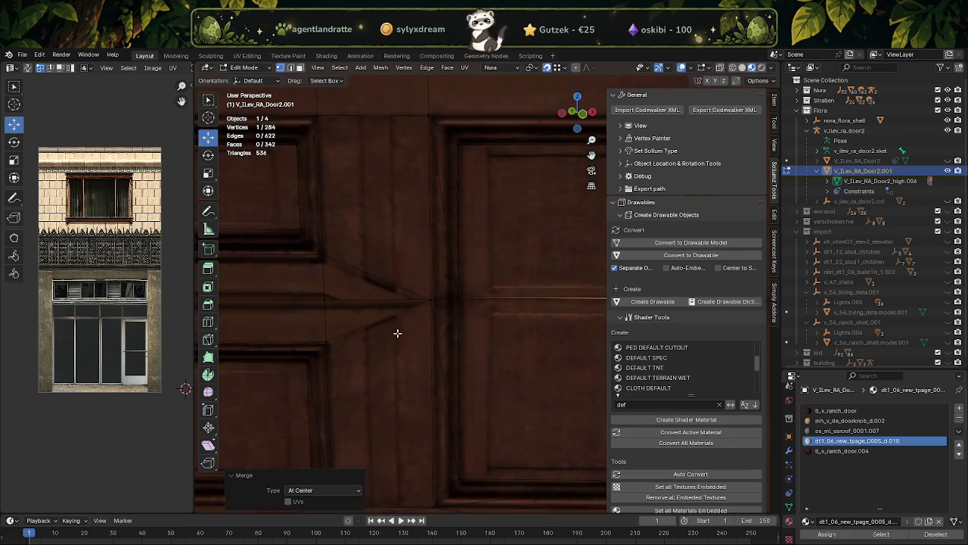
pyautogui.scroll(1, 389, 333)
pyautogui.click(407, 252)
pyautogui.keyDown('shift'); pyautogui.click(407, 293); pyautogui.keyUp('shift')
pyautogui.keyDown('shift'); pyautogui.click(408, 339); pyautogui.keyUp('shift')
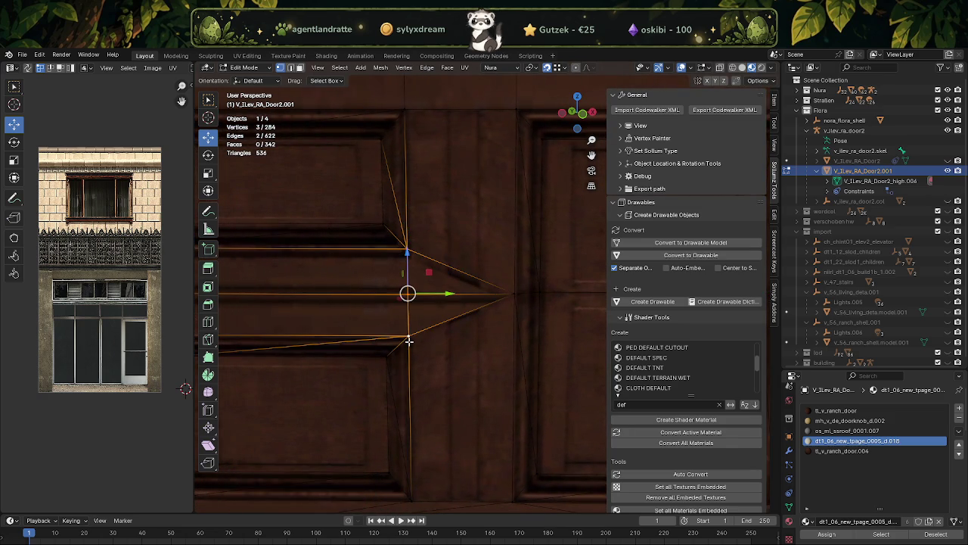
pyautogui.rightClick(408, 341)
pyautogui.moveTo(358, 341)
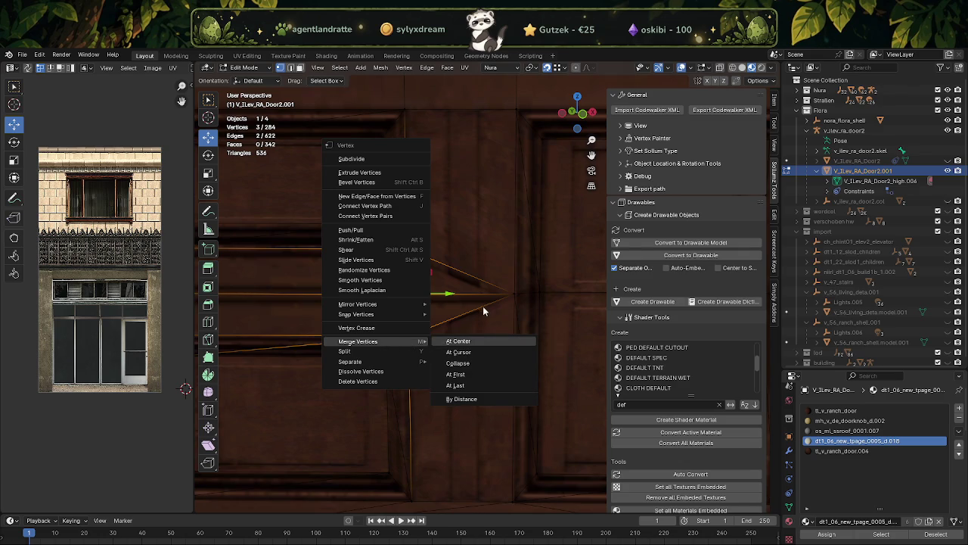
pyautogui.press('Escape')
pyautogui.scroll(-2, 492, 317)
pyautogui.scroll(-2, 501, 328)
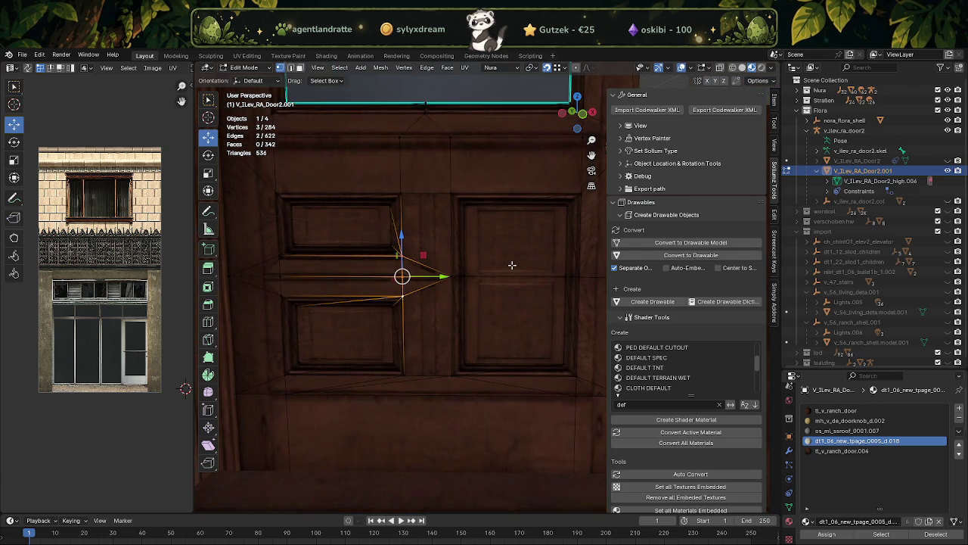
# Dissolve the upper and lower right panel faces into a single face.
pyautogui.press('3')
pyautogui.click(512, 249)
pyautogui.keyDown('shift'); pyautogui.click(502, 312); pyautogui.keyUp('shift')
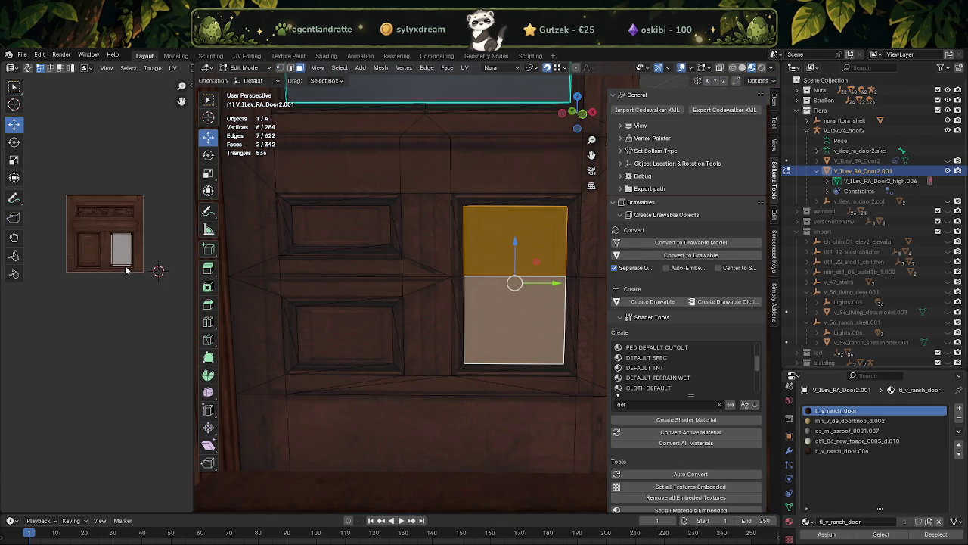
pyautogui.scroll(3, 144, 257)
pyautogui.press('x')
pyautogui.click(492, 263)
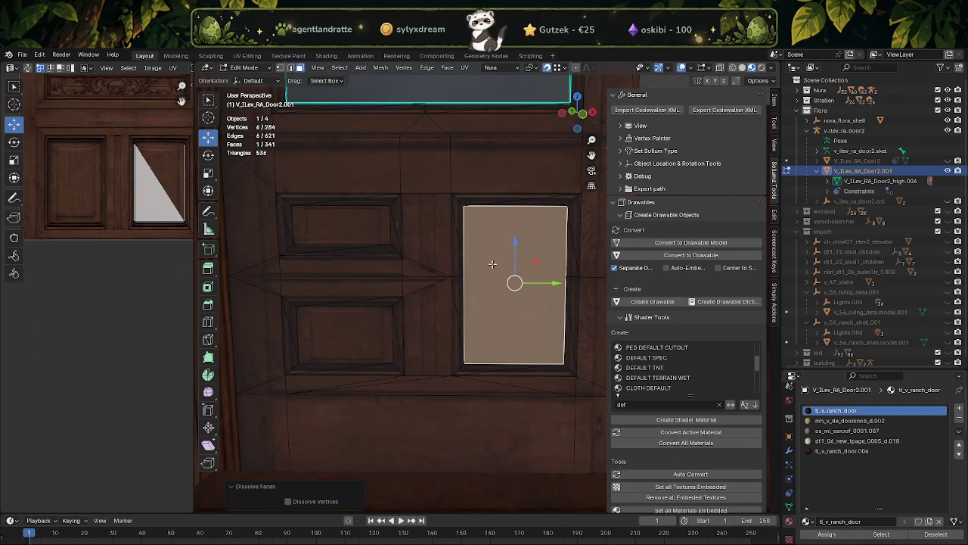
# Reselect the merged right panel face and split it into two halves with J.
pyautogui.click(503, 259)
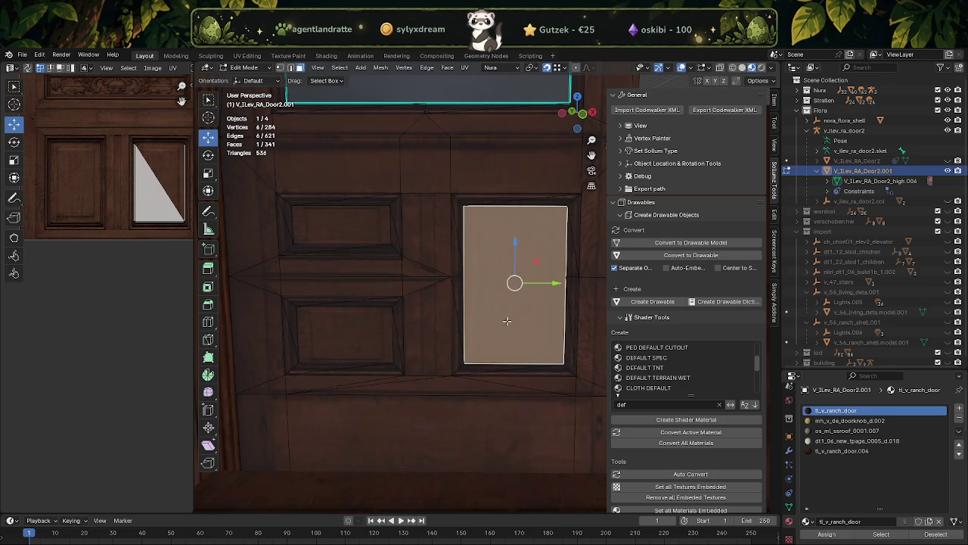
pyautogui.click(477, 434)
pyautogui.click(503, 302)
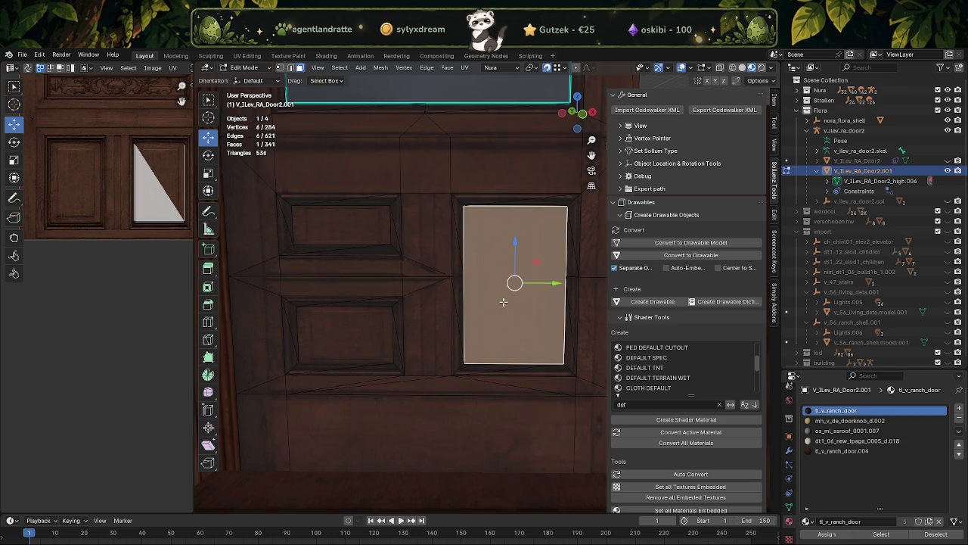
pyautogui.hotkey('ctrl', 'z')
pyautogui.hotkey('ctrl', 'shift', 'z')
pyautogui.hotkey('alt', 'z')
pyautogui.hotkey('alt', 'z')
pyautogui.press('j')
# Raise the upper half's bottom UV edge and lower the lower half's top UV edge.
pyautogui.click(467, 262)
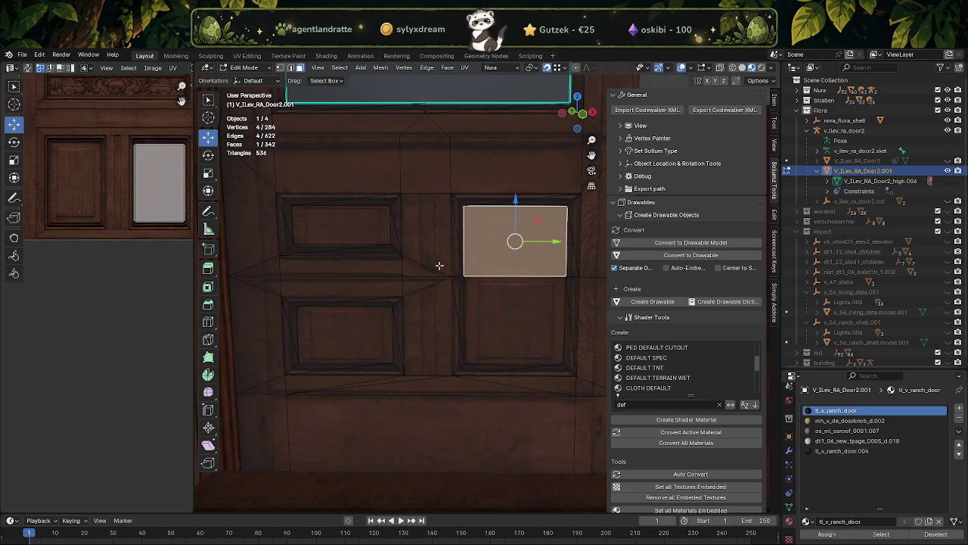
pyautogui.moveTo(151, 230); pyautogui.dragTo(132, 262, button='middle')
pyautogui.click(140, 240)
pyautogui.moveTo(140, 237); pyautogui.dragTo(177, 185)
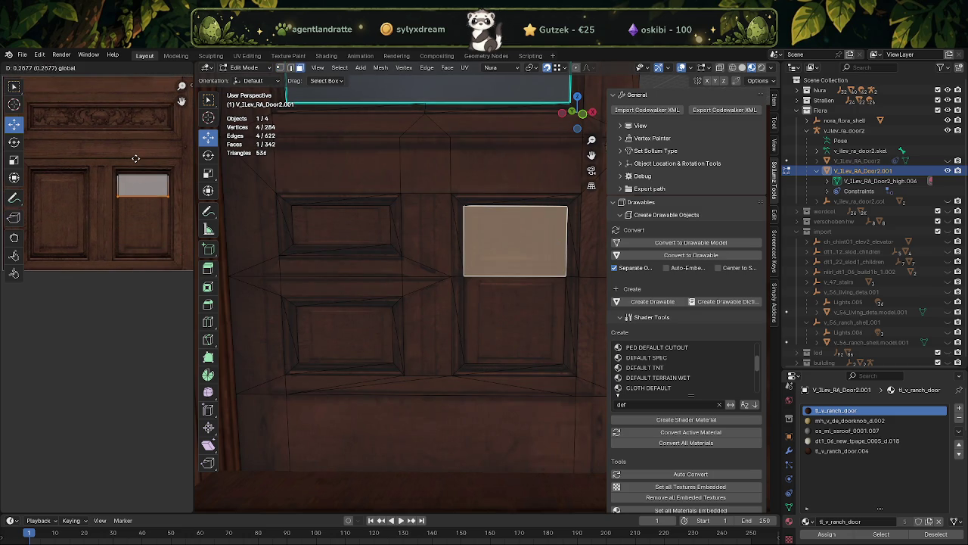
pyautogui.click(509, 301)
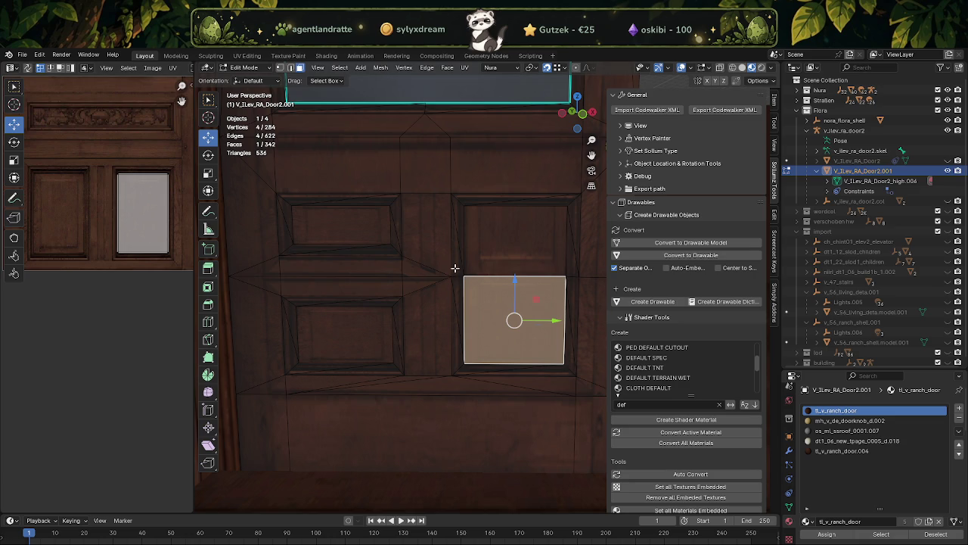
pyautogui.click(146, 174)
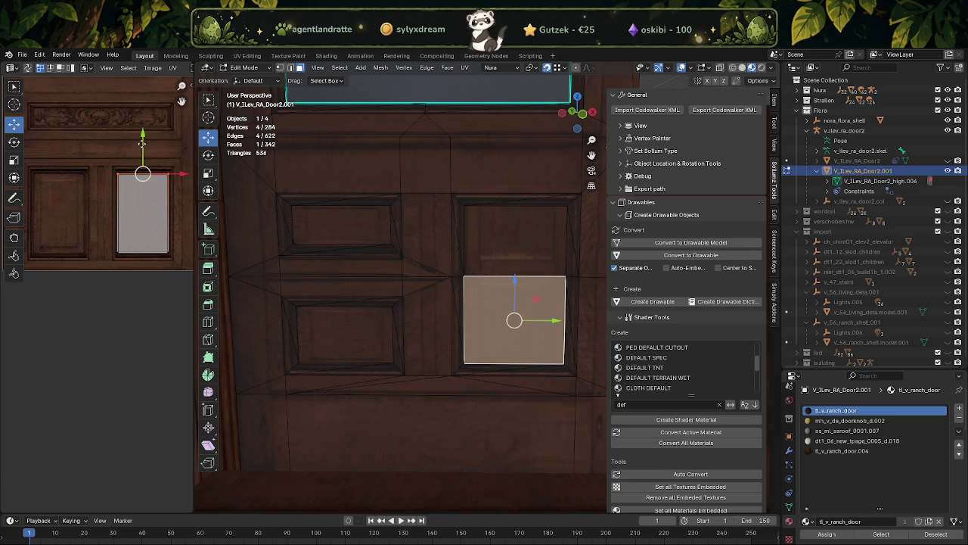
pyautogui.moveTo(142, 145); pyautogui.dragTo(142, 189)
# Move the shared UV edge between both halves up, then return to Object Mode.
pyautogui.keyDown('shift'); pyautogui.click(510, 255); pyautogui.keyUp('shift')
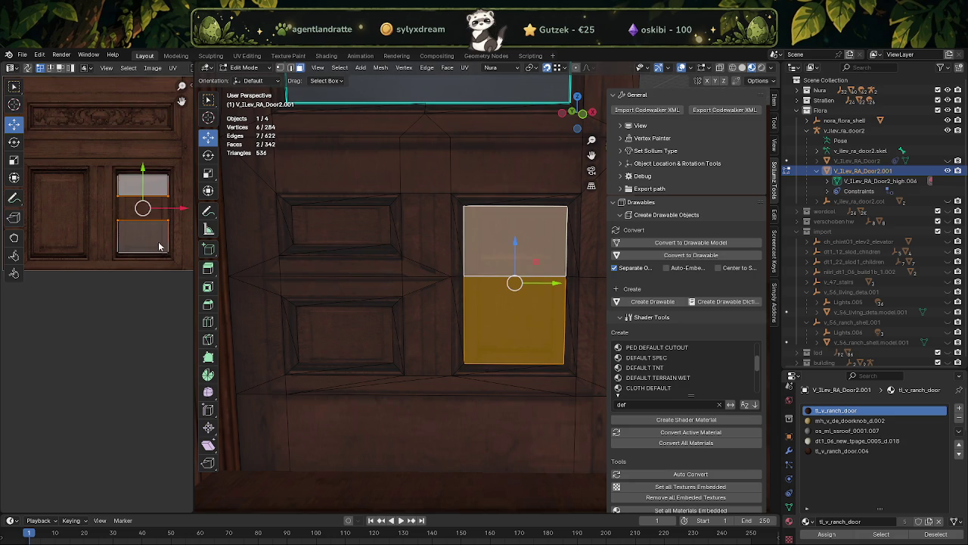
pyautogui.scroll(2, 170, 252)
pyautogui.moveTo(108, 144); pyautogui.dragTo(76, 260, button='middle')
pyautogui.moveTo(76, 261); pyautogui.dragTo(174, 278)
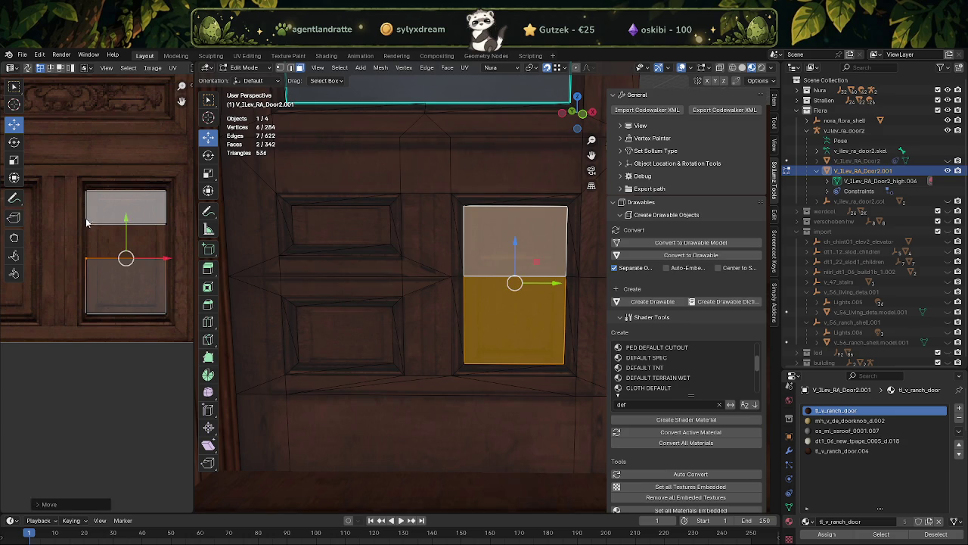
pyautogui.moveTo(126, 225); pyautogui.dragTo(83, 221)
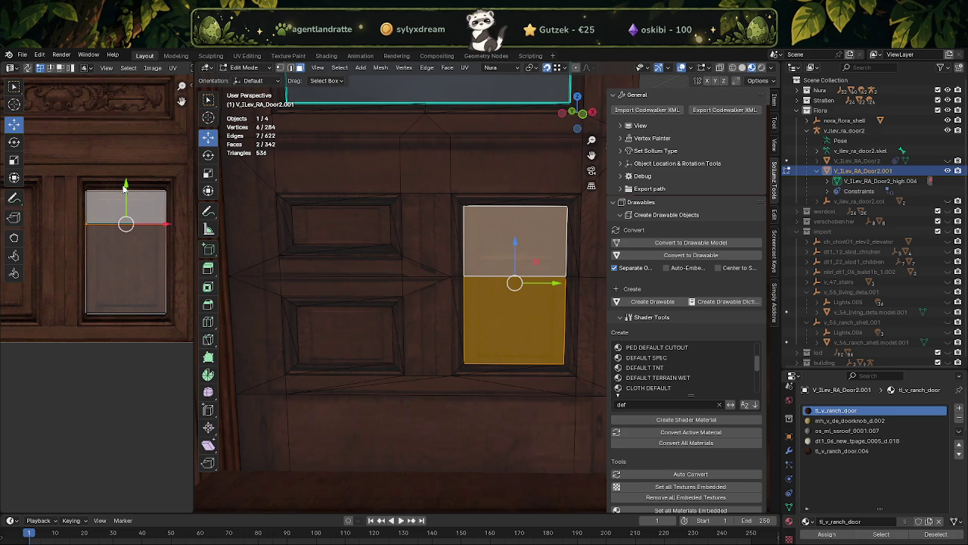
pyautogui.click(146, 212)
pyautogui.press('3')
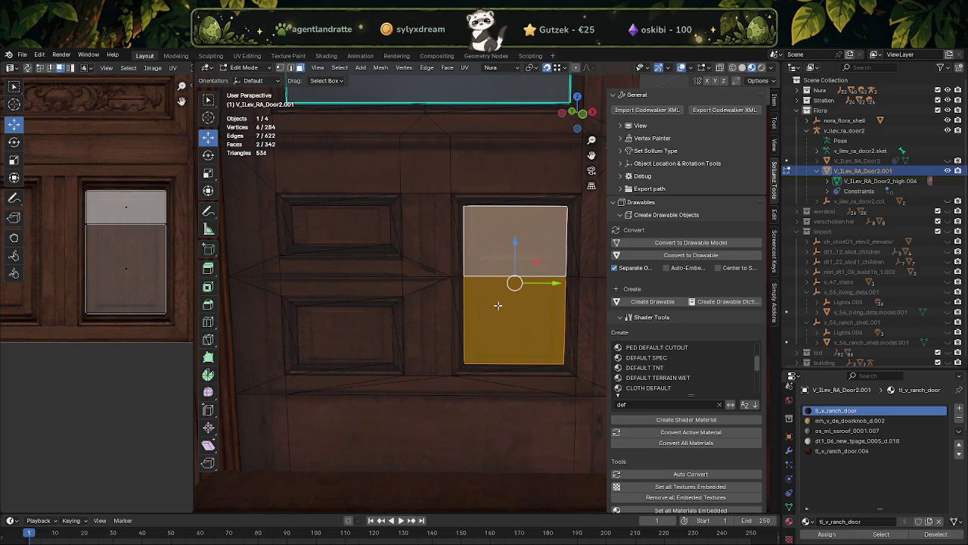
pyautogui.keyDown('shift'); pyautogui.click(508, 310); pyautogui.keyUp('shift')
pyautogui.press('Tab')
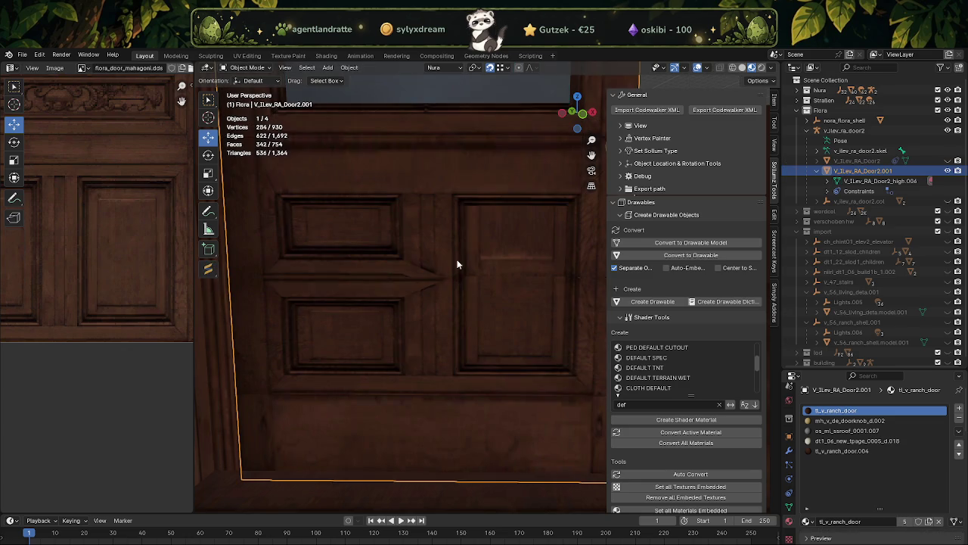
# Rotate the upper-right panel face's UVs to fit the wood grain.
pyautogui.press('Tab')
pyautogui.click(487, 239)
pyautogui.click(125, 207)
pyautogui.hotkey('shift', 'space')
pyautogui.click(121, 247)
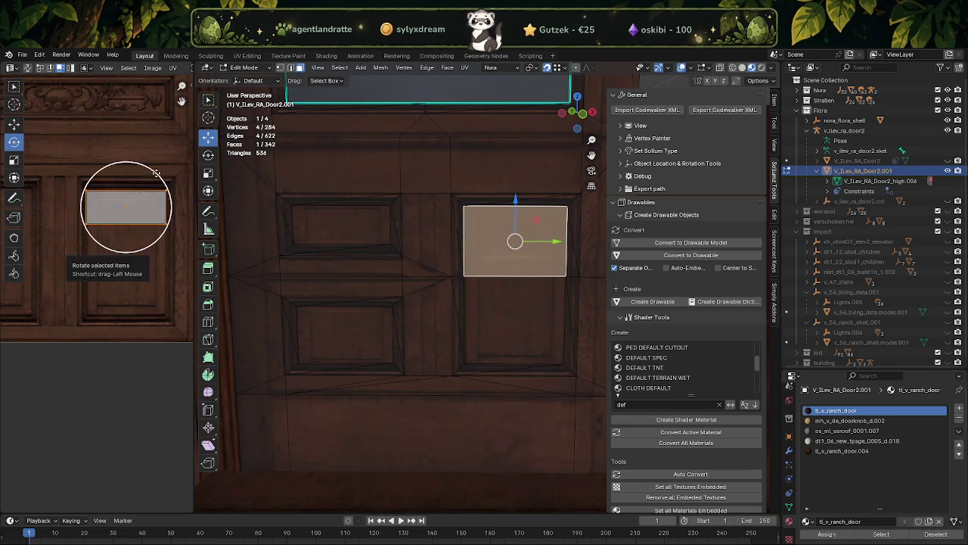
pyautogui.moveTo(153, 171); pyautogui.dragTo(161, 195)
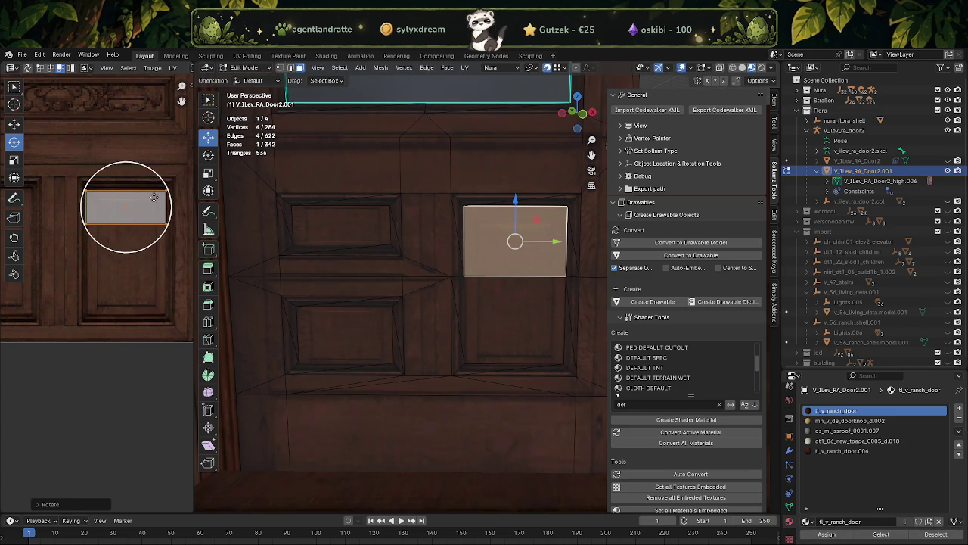
# Select both right panel faces and move their shared UV edge down slightly.
pyautogui.click(486, 299)
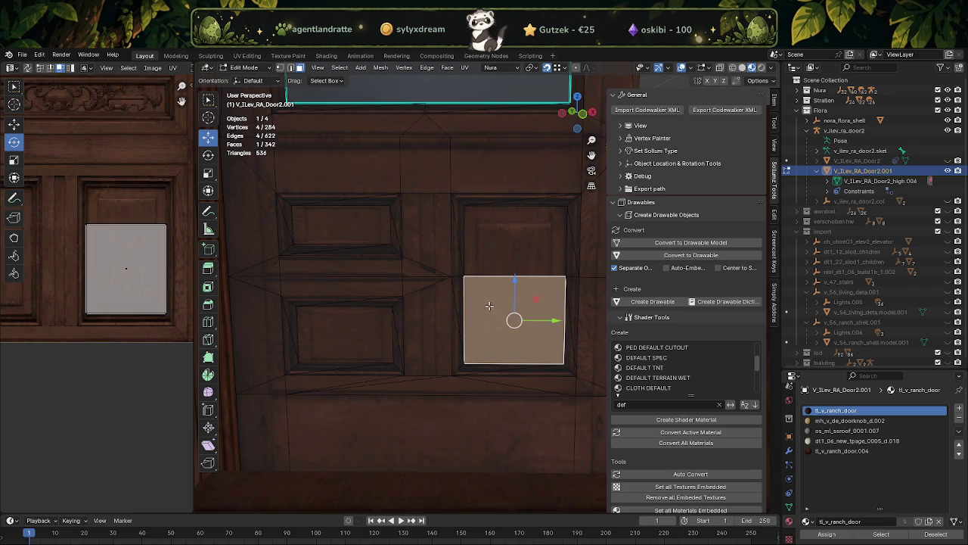
pyautogui.keyDown('shift'); pyautogui.click(516, 256); pyautogui.keyUp('shift')
pyautogui.hotkey('shift', 'space')
pyautogui.press('g')
pyautogui.moveTo(175, 248); pyautogui.dragTo(81, 219)
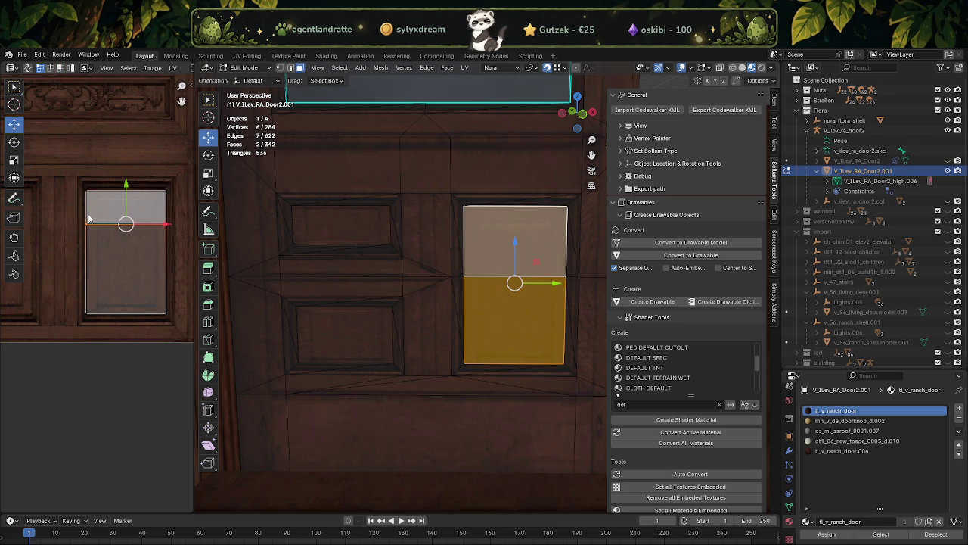
pyautogui.moveTo(125, 191); pyautogui.dragTo(114, 214)
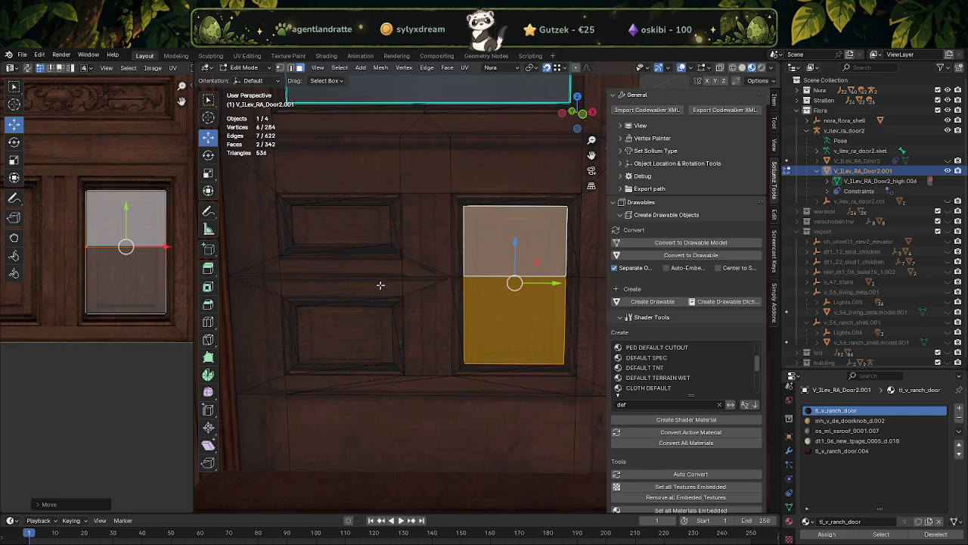
# Add the door's side face to the selection and bring its UVs into view.
pyautogui.keyDown('shift'); pyautogui.click(584, 261); pyautogui.keyUp('shift')
pyautogui.scroll(-2, 116, 262)
pyautogui.moveTo(117, 262); pyautogui.dragTo(82, 256, button='middle')
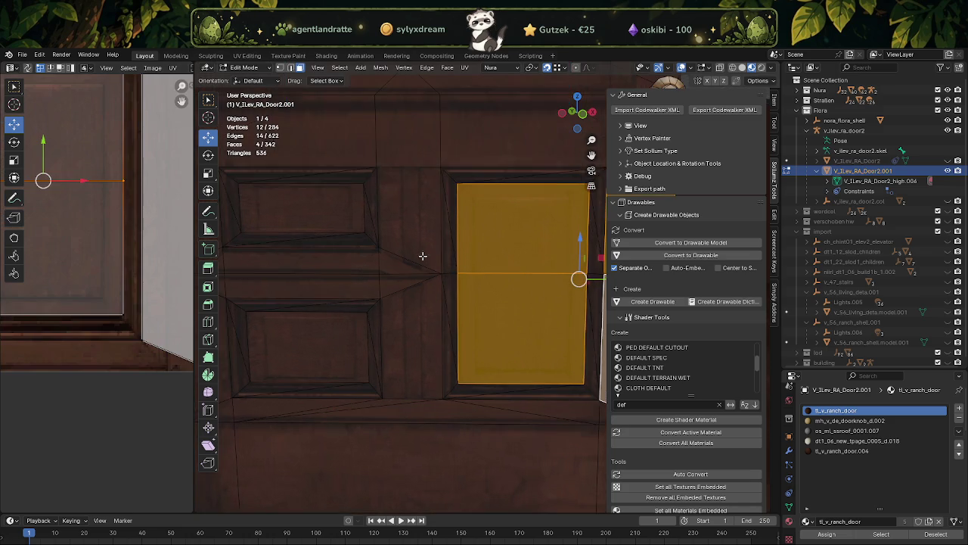
# Select the thin side strip, clear the UV selection, then select only the bottom kickplate face.
pyautogui.scroll(-2, 445, 264)
pyautogui.scroll(1, 451, 263)
pyautogui.scroll(1, 466, 262)
pyautogui.scroll(1, 480, 260)
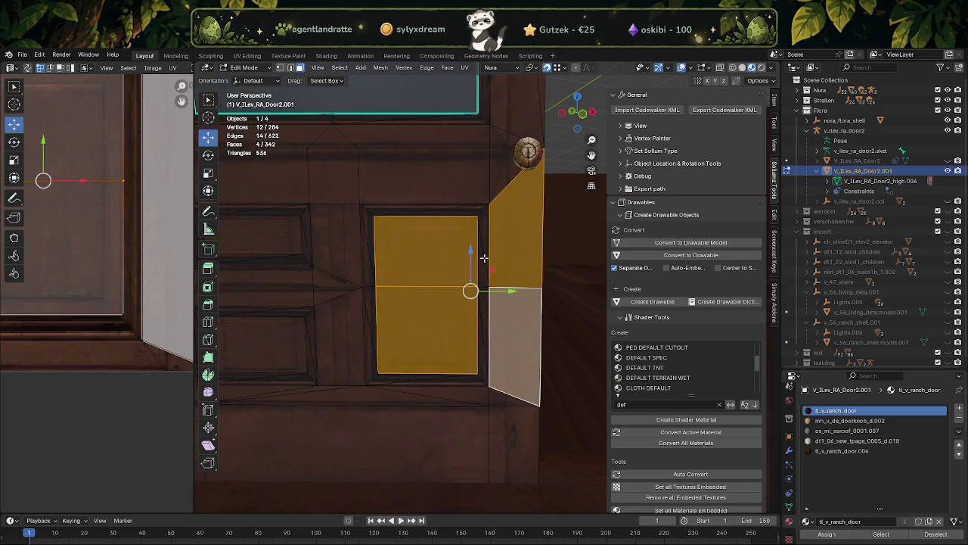
pyautogui.keyDown('shift'); pyautogui.click(484, 256); pyautogui.keyUp('shift')
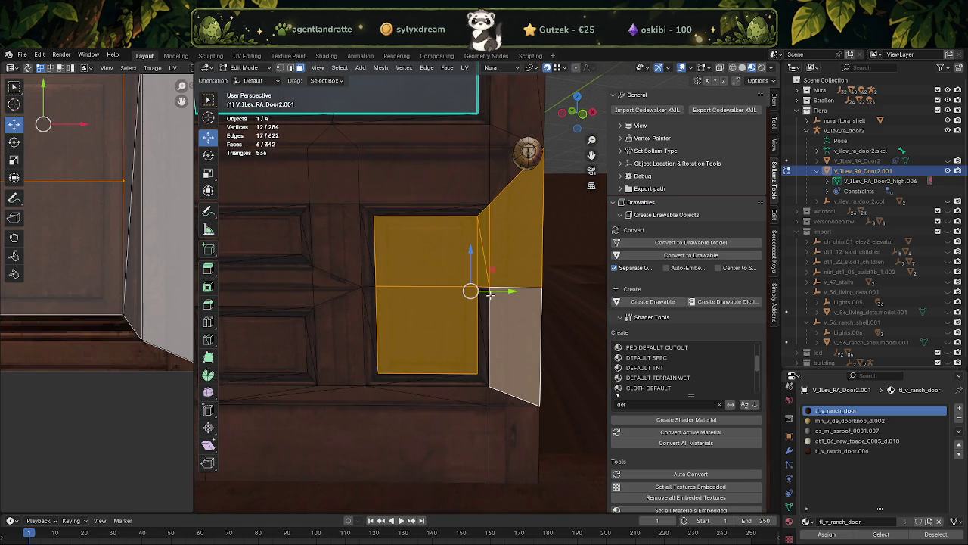
pyautogui.click(94, 220)
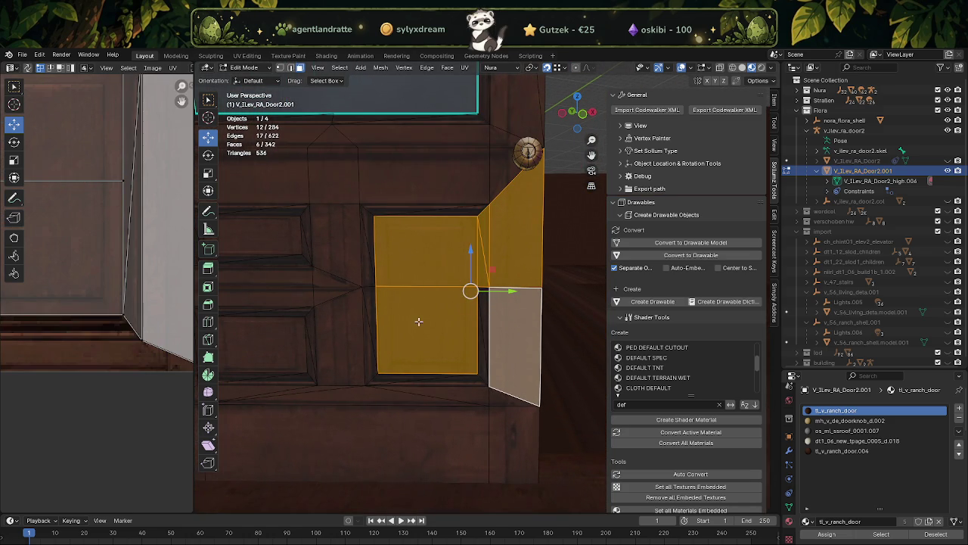
pyautogui.click(408, 319)
# Zoom in on the door and select the upper-right panel face.
pyautogui.scroll(-3, 408, 319)
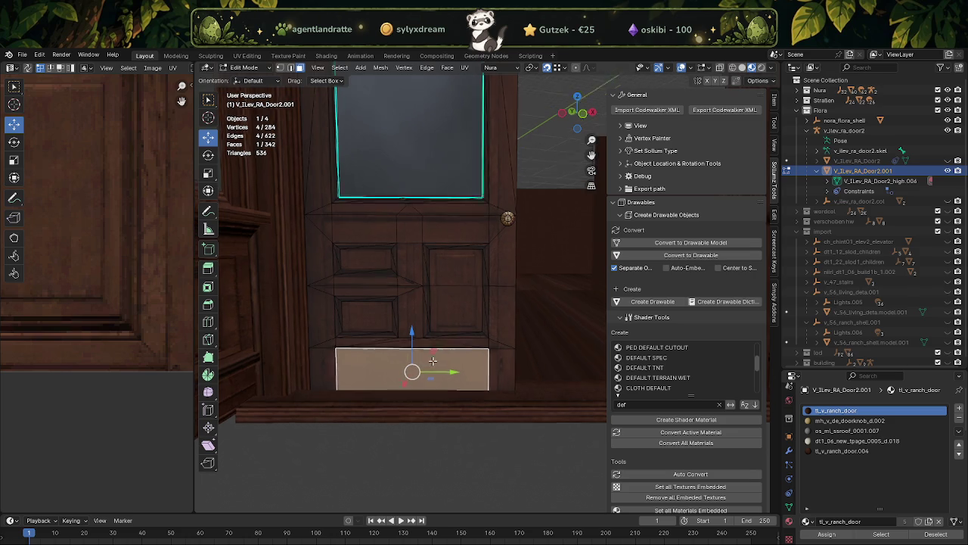
pyautogui.scroll(1, 433, 363)
pyautogui.scroll(1, 449, 332)
pyautogui.scroll(1, 450, 317)
pyautogui.click(439, 265)
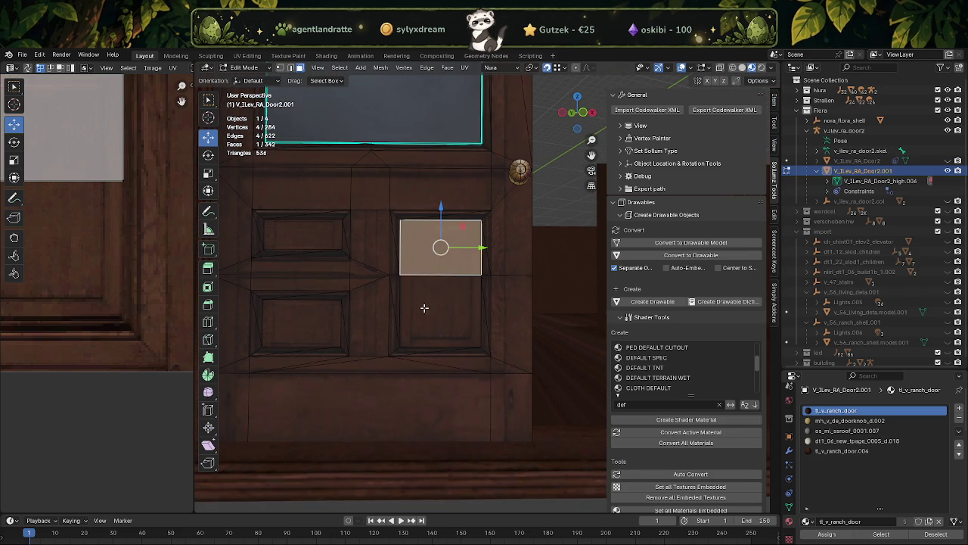
pyautogui.scroll(1, 352, 283)
pyautogui.scroll(1, 391, 277)
pyautogui.scroll(1, 389, 270)
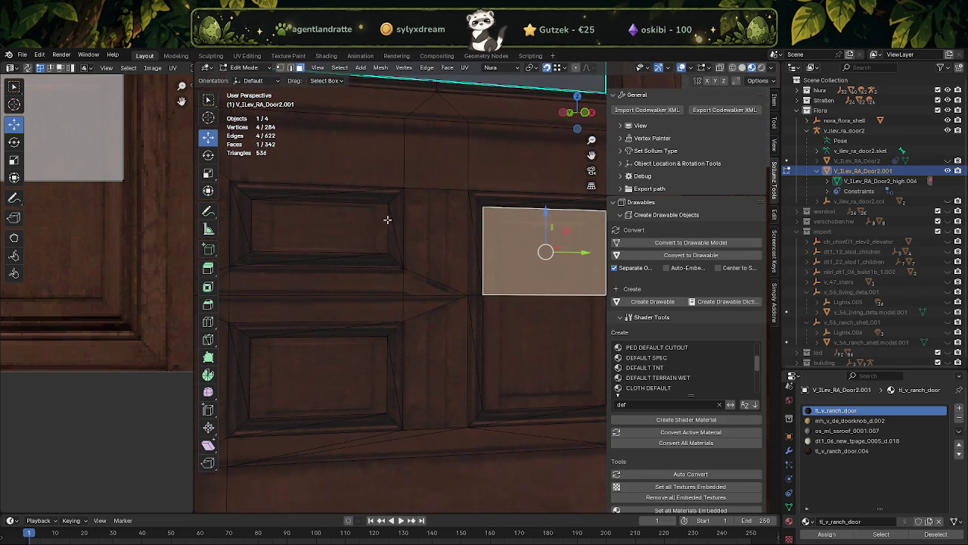
# Box-select the 16 centre-stile and rail faces and delete them.
pyautogui.moveTo(401, 226); pyautogui.dragTo(463, 272)
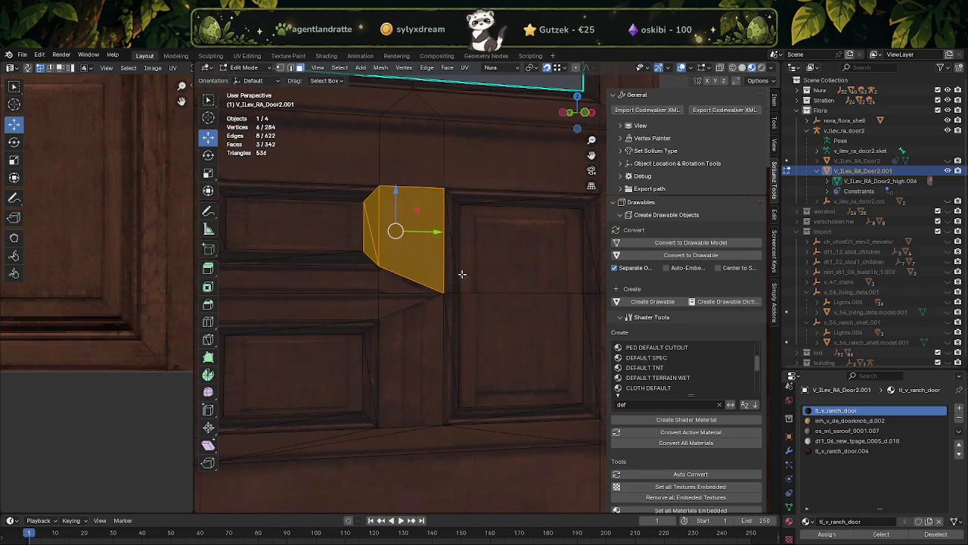
pyautogui.keyDown('shift'); pyautogui.click(439, 216); pyautogui.keyUp('shift')
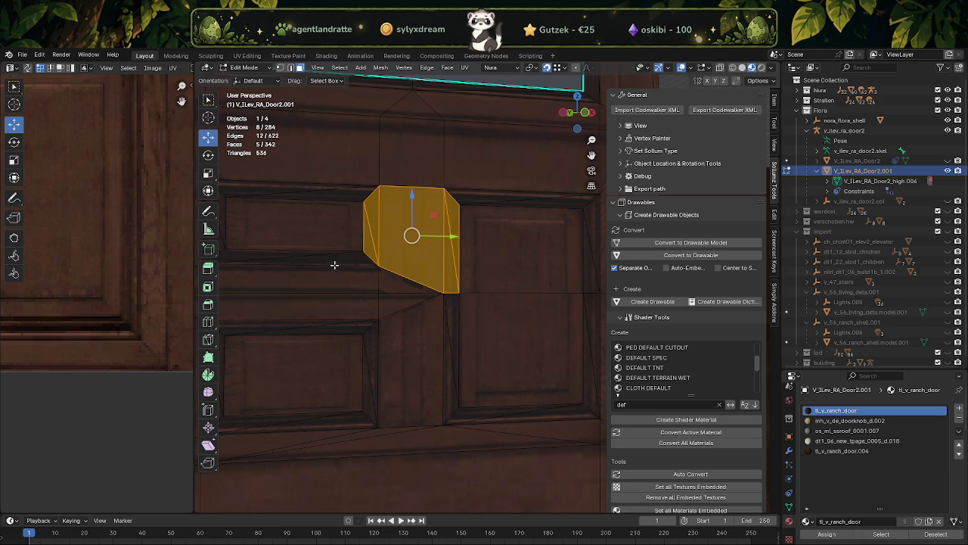
pyautogui.keyDown('shift'); pyautogui.moveTo(303, 253); pyautogui.dragTo(359, 333); pyautogui.keyUp('shift')
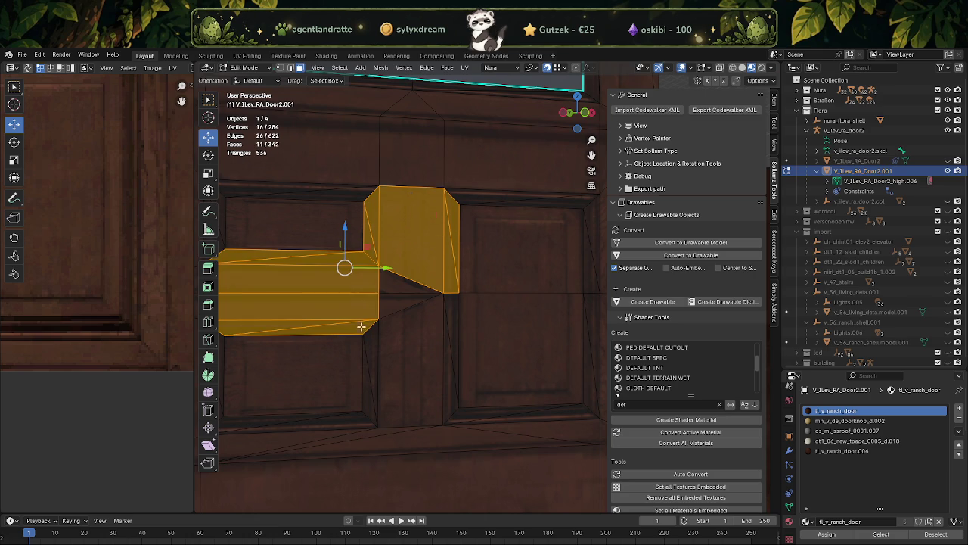
pyautogui.keyDown('shift'); pyautogui.moveTo(400, 282); pyautogui.dragTo(434, 348); pyautogui.keyUp('shift')
pyautogui.moveTo(374, 352); pyautogui.dragTo(407, 339, button='middle')
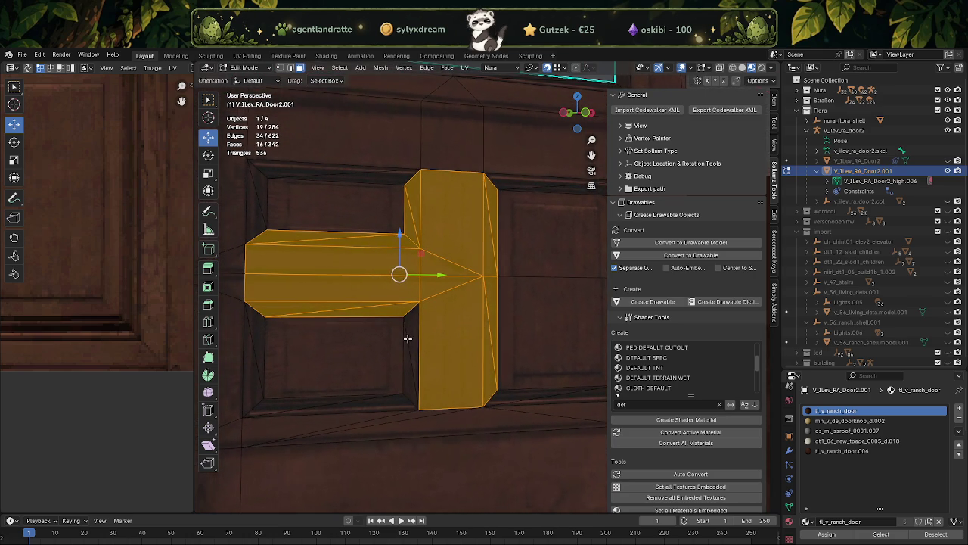
pyautogui.press('x')
pyautogui.click(419, 371)
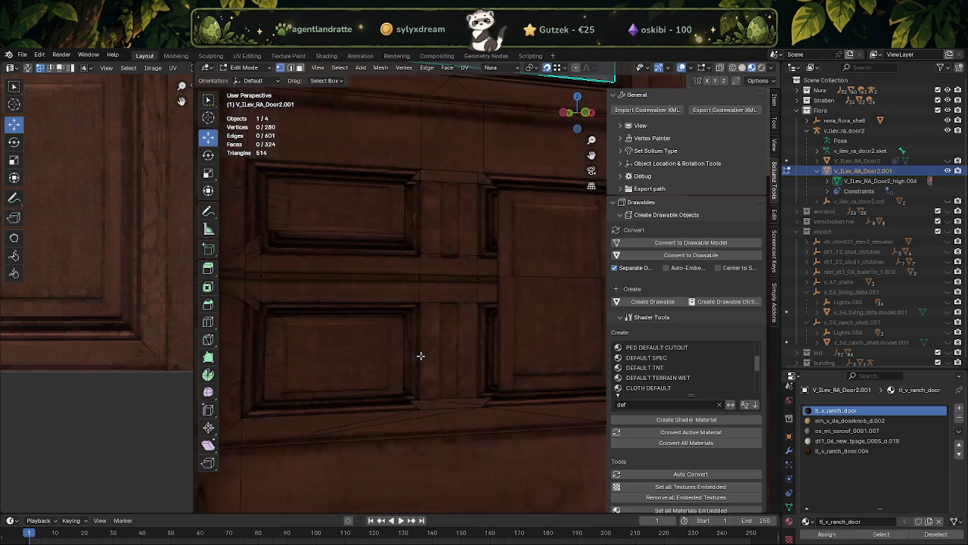
# Merge two pairs of leftover vertices at the bottom of the centre gap at their centres.
pyautogui.moveTo(418, 371)
pyautogui.mouseDown(button='middle')
pyautogui.moveTo(391, 370)
pyautogui.moveTo(391, 429)
pyautogui.mouseUp(button='middle')
pyautogui.click(391, 428)
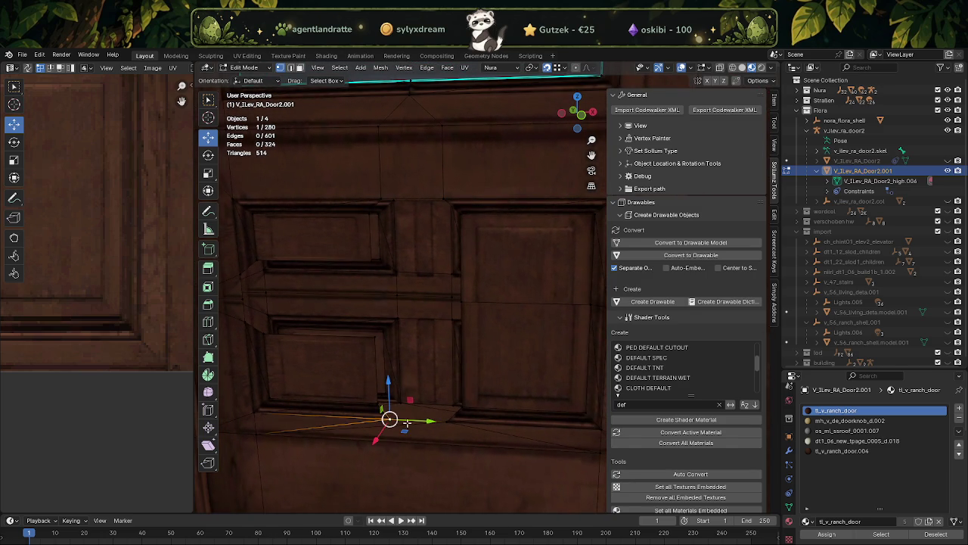
pyautogui.keyDown('shift'); pyautogui.click(445, 422); pyautogui.keyUp('shift')
pyautogui.rightClick(446, 421)
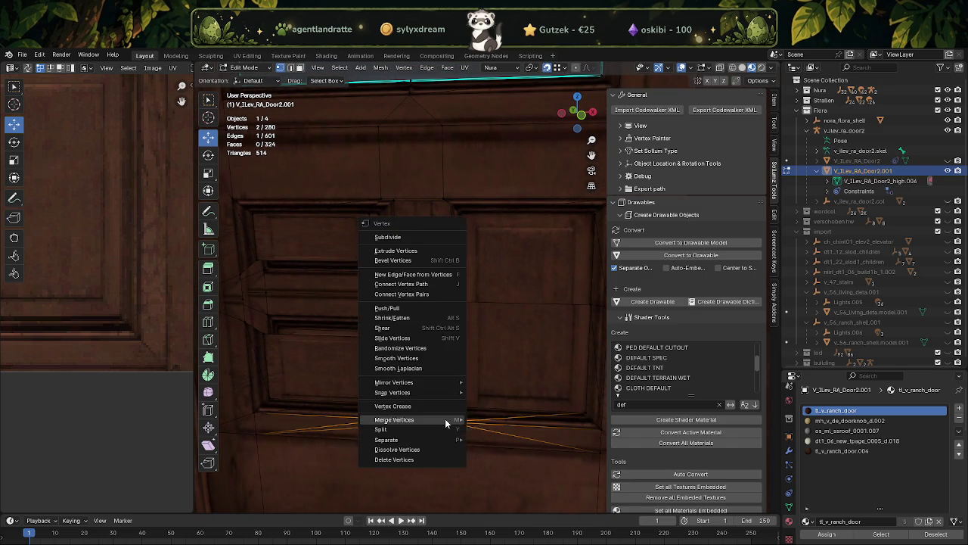
pyautogui.click(446, 421)
pyautogui.click(380, 402)
pyautogui.keyDown('shift'); pyautogui.click(460, 407); pyautogui.keyUp('shift')
pyautogui.rightClick(460, 405)
pyautogui.click(506, 402)
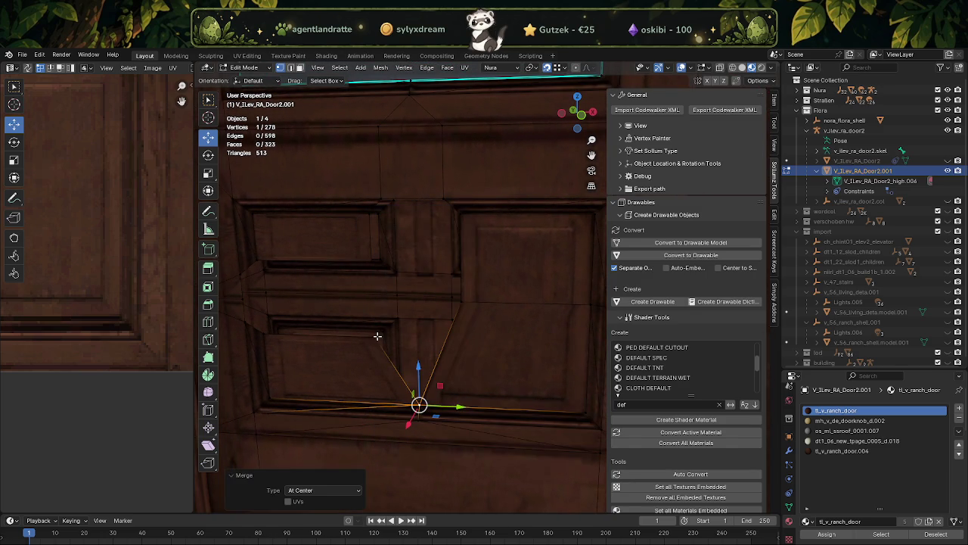
# Merge the two top vertices of the gap and another vertex pair at centre.
pyautogui.scroll(2, 389, 320)
pyautogui.scroll(1, 402, 350)
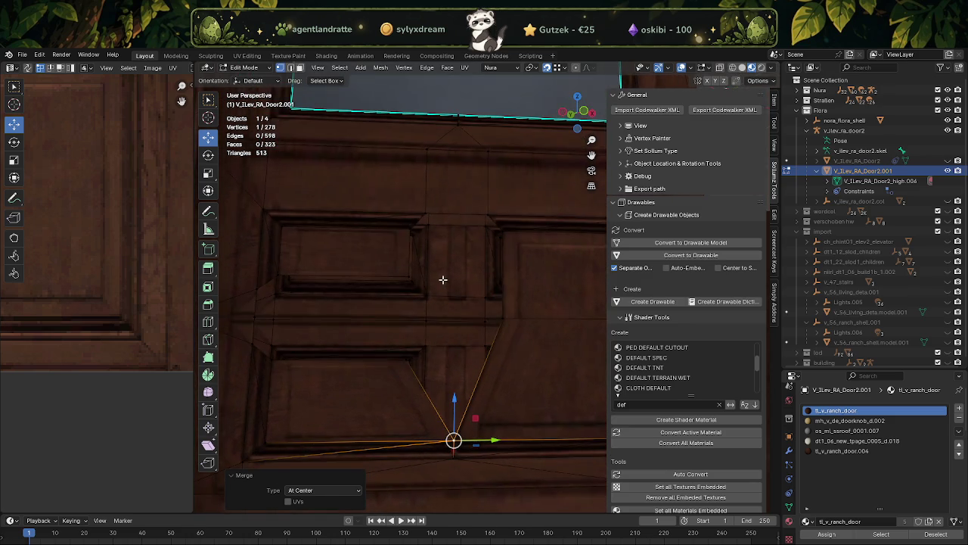
pyautogui.click(425, 212)
pyautogui.keyDown('shift'); pyautogui.click(483, 218); pyautogui.keyUp('shift')
pyautogui.press('m')
pyautogui.click(480, 217)
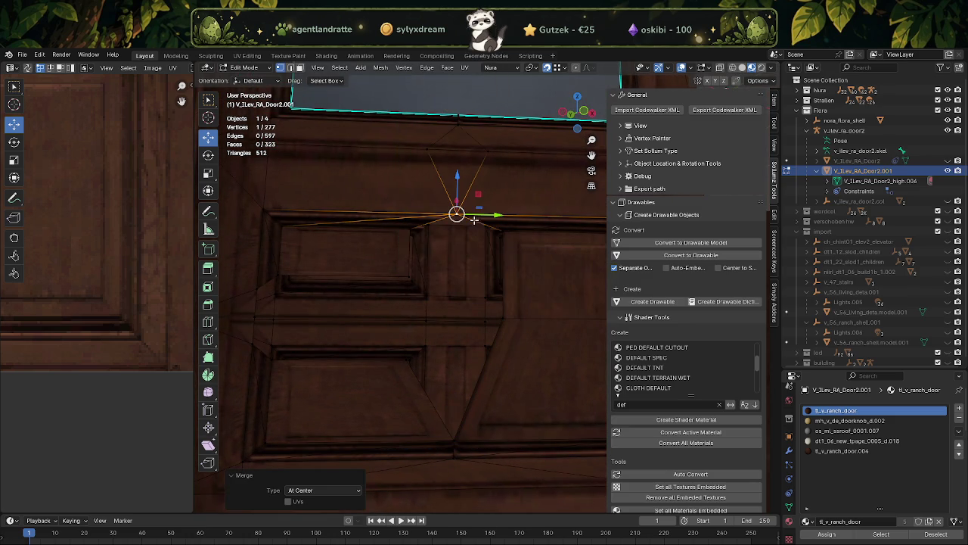
pyautogui.click(409, 228)
pyautogui.moveTo(504, 231); pyautogui.dragTo(457, 228, button='middle')
pyautogui.keyDown('shift'); pyautogui.click(457, 227); pyautogui.keyUp('shift')
pyautogui.rightClick(458, 227)
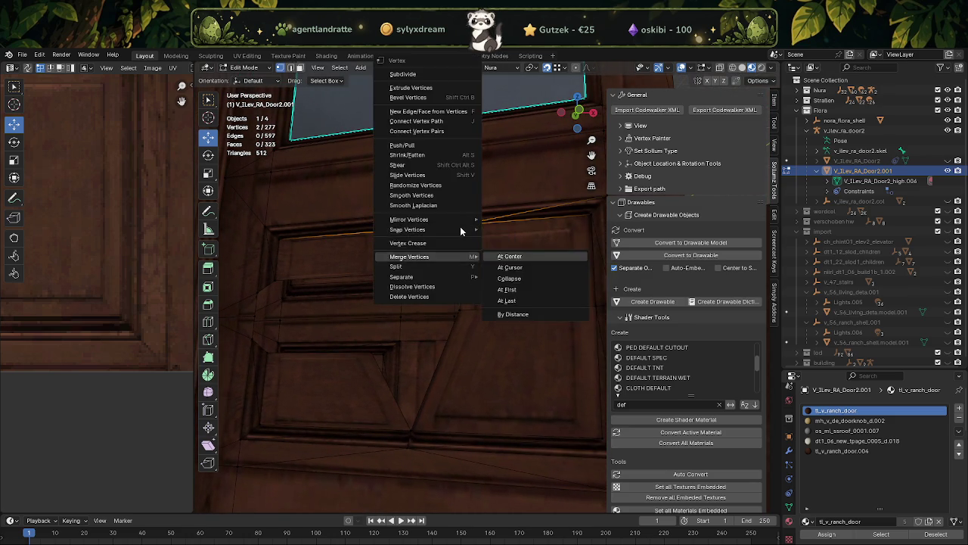
pyautogui.click(506, 257)
# Merge more selected vertices, including the upper-left and lower-left pair, at centre.
pyautogui.moveTo(413, 274); pyautogui.dragTo(393, 275, button='middle')
pyautogui.rightClick(386, 356)
pyautogui.click(387, 357)
pyautogui.moveTo(387, 356); pyautogui.dragTo(374, 323, button='middle')
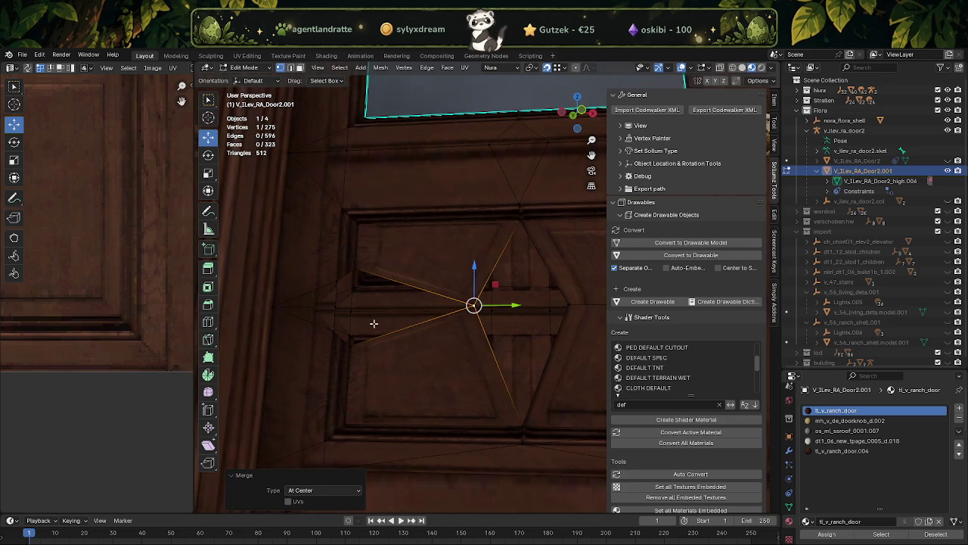
pyautogui.click(357, 269)
pyautogui.keyDown('shift'); pyautogui.click(351, 348); pyautogui.keyUp('shift')
pyautogui.rightClick(352, 348)
pyautogui.click(352, 348)
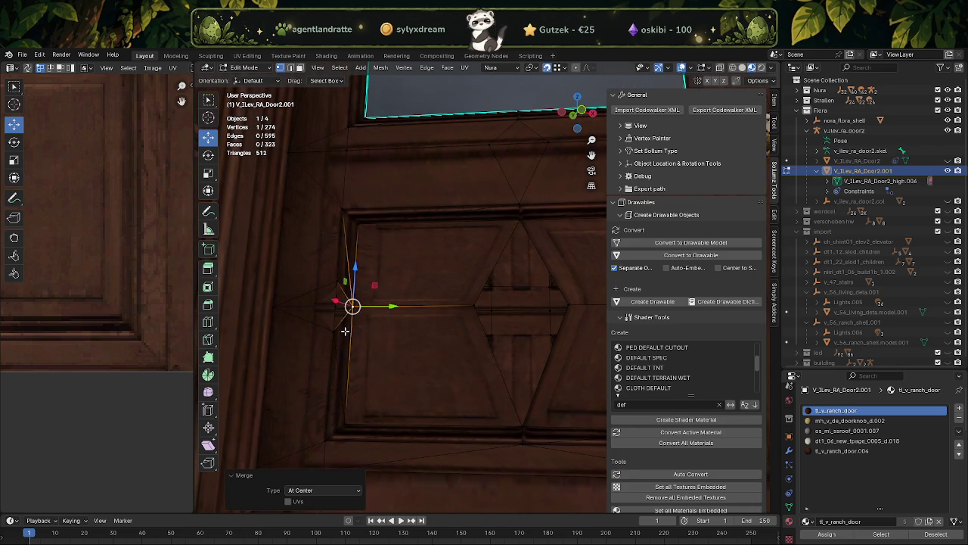
# Merge the neighbouring vertices and the diamond's two side vertices at centre.
pyautogui.moveTo(349, 340); pyautogui.dragTo(338, 333, button='middle')
pyautogui.keyDown('shift'); pyautogui.click(335, 330); pyautogui.keyUp('shift')
pyautogui.rightClick(345, 339)
pyautogui.click(390, 338)
pyautogui.click(475, 306)
pyautogui.keyDown('shift'); pyautogui.click(565, 304); pyautogui.keyUp('shift')
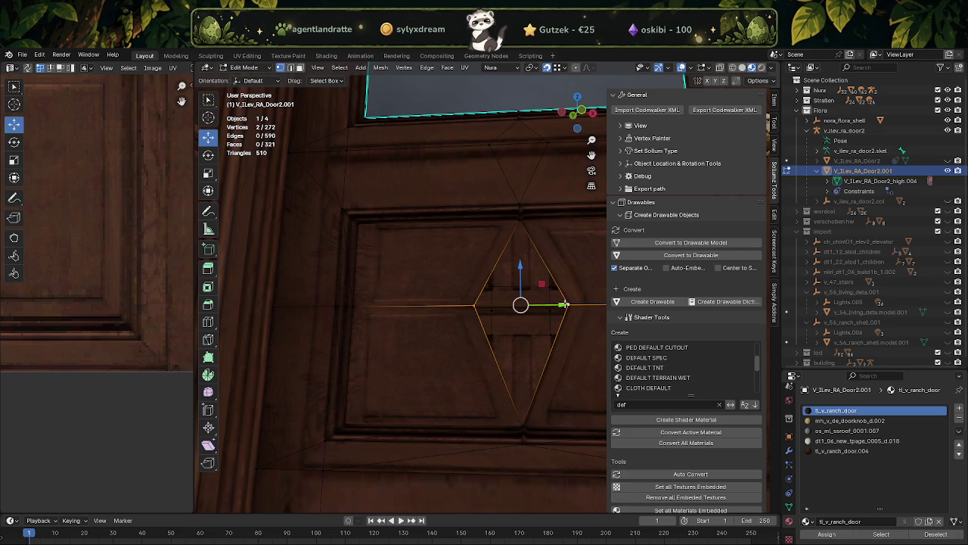
pyautogui.rightClick(564, 304)
pyautogui.click(636, 325)
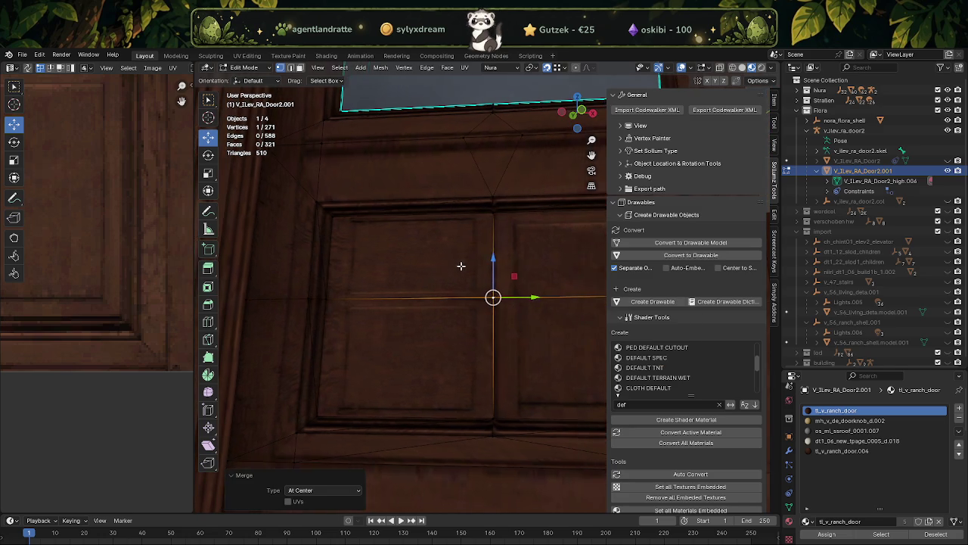
# Dissolve the four door-panel faces into one face.
pyautogui.press('3')
pyautogui.click(463, 273)
pyautogui.keyDown('shift'); pyautogui.click(527, 264); pyautogui.keyUp('shift')
pyautogui.keyDown('shift'); pyautogui.click(527, 361); pyautogui.keyUp('shift')
pyautogui.keyDown('shift'); pyautogui.click(460, 351); pyautogui.keyUp('shift')
pyautogui.rightClick(459, 353)
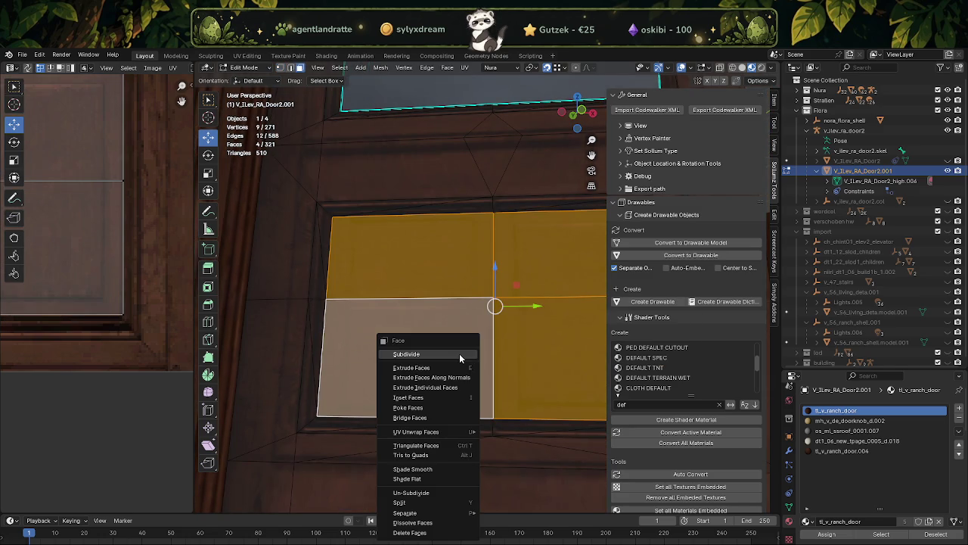
pyautogui.rightClick(464, 277)
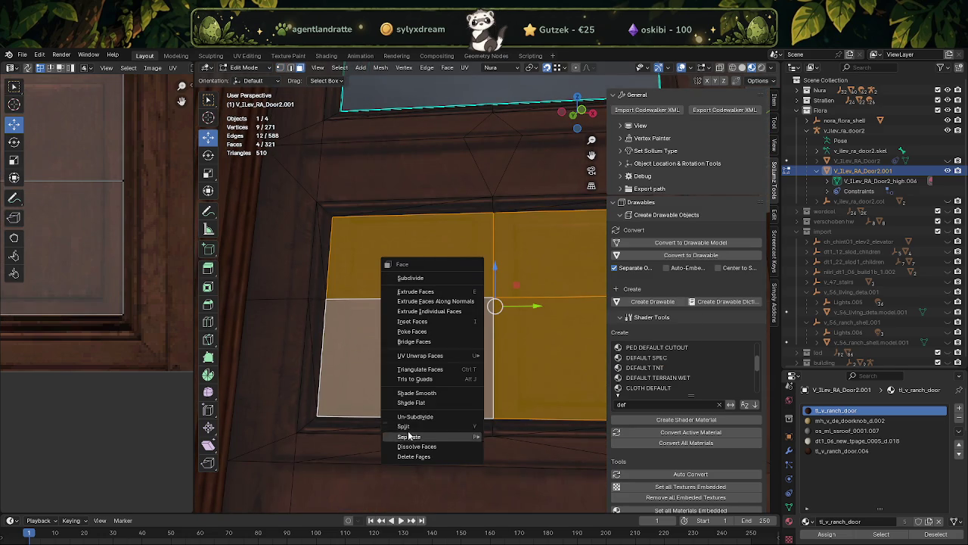
pyautogui.click(409, 446)
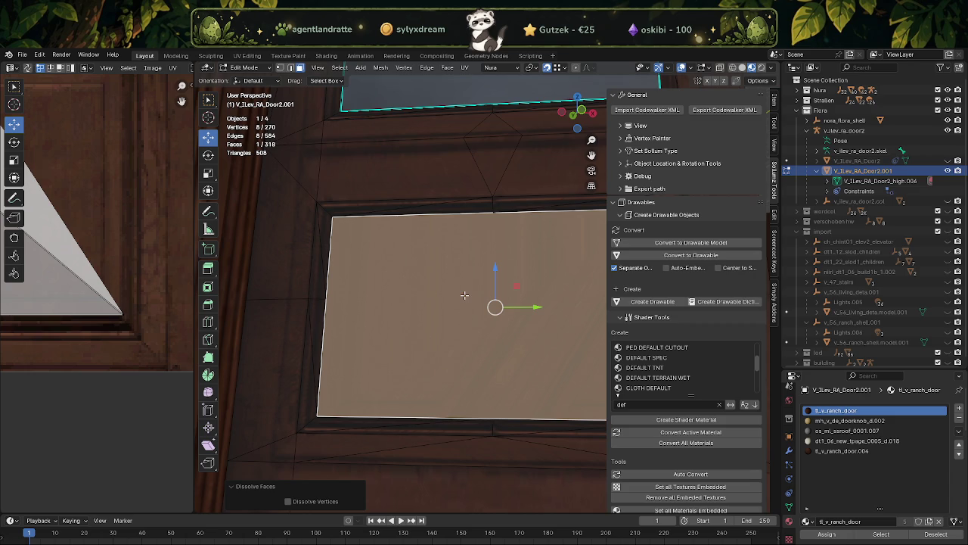
# Unwrap the merged panel face and shrink its UV island.
pyautogui.press('u')
pyautogui.click(464, 295)
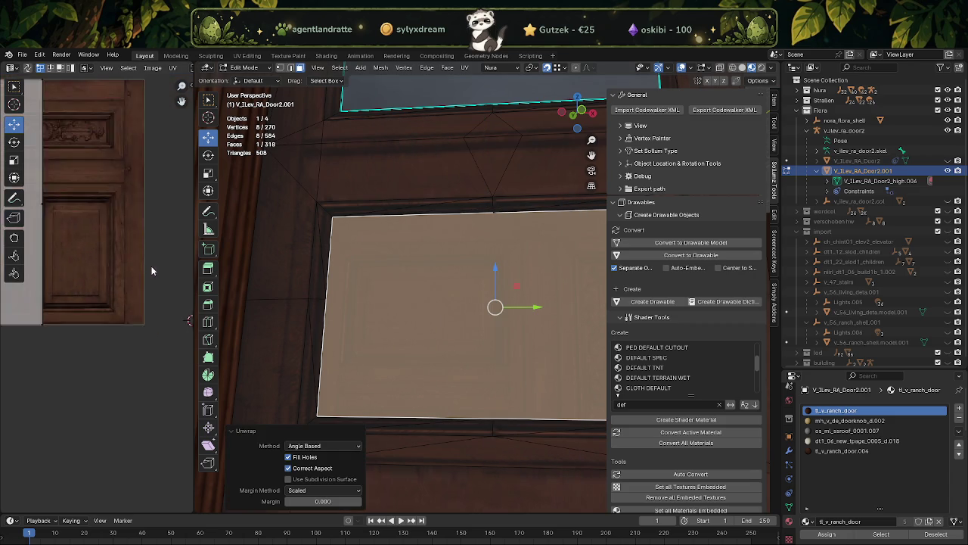
pyautogui.scroll(-5, 100, 267)
pyautogui.moveTo(29, 210); pyautogui.dragTo(94, 323)
pyautogui.scroll(2, 95, 324)
pyautogui.hotkey('shift', 'space')
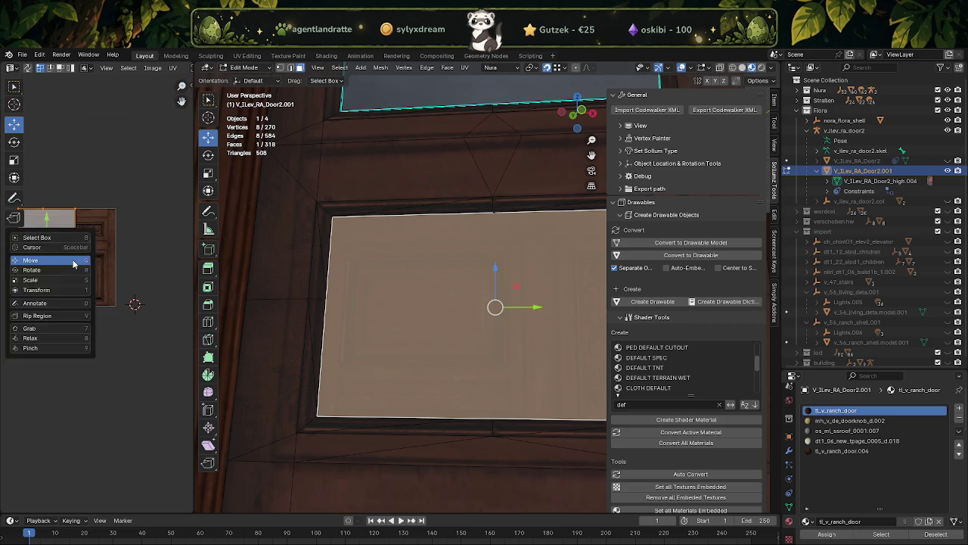
pyautogui.press('s')
pyautogui.moveTo(69, 237); pyautogui.dragTo(54, 252)
# Move the UV island down and rescale it to fit the texture's lower carved panel.
pyautogui.scroll(1, 113, 249)
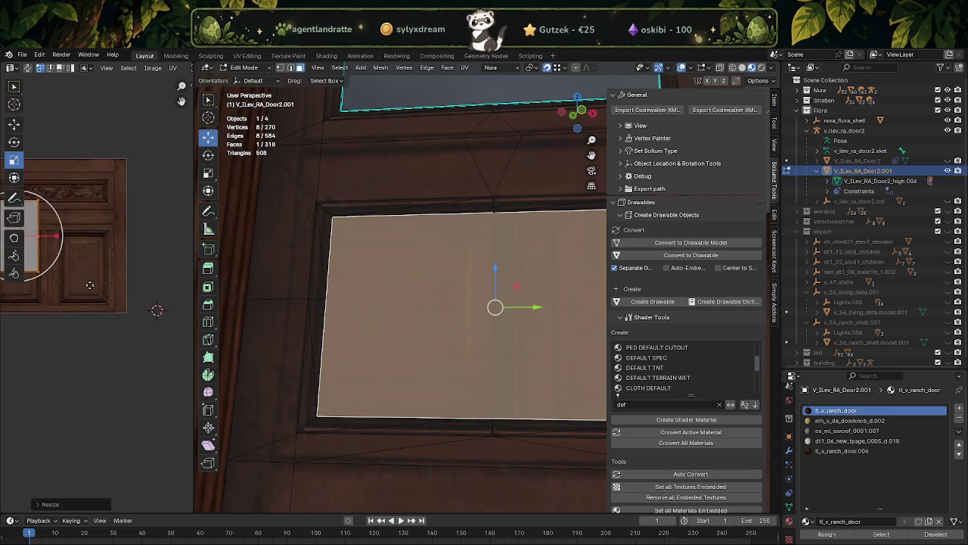
pyautogui.scroll(1, 128, 261)
pyautogui.scroll(1, 142, 271)
pyautogui.hotkey('shift', 'space')
pyautogui.click(149, 275)
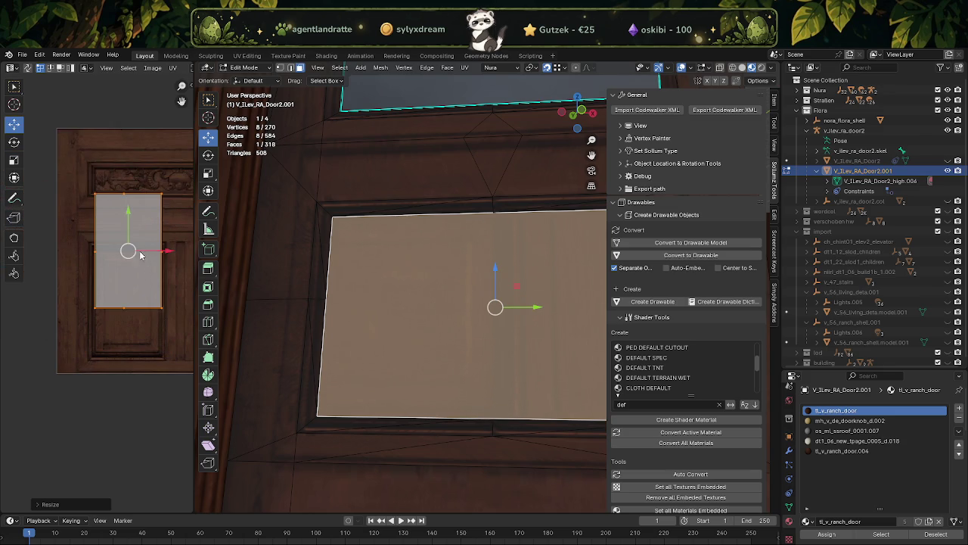
pyautogui.moveTo(149, 251); pyautogui.dragTo(145, 250)
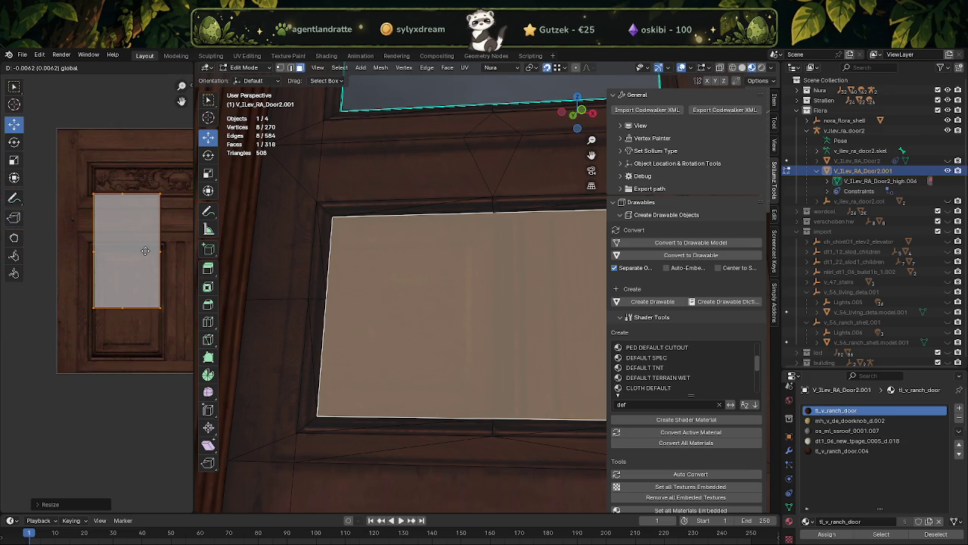
pyautogui.moveTo(124, 216); pyautogui.dragTo(126, 264)
pyautogui.hotkey('shift', 'space')
pyautogui.press('s')
pyautogui.hotkey('shift', 'space')
pyautogui.press('g')
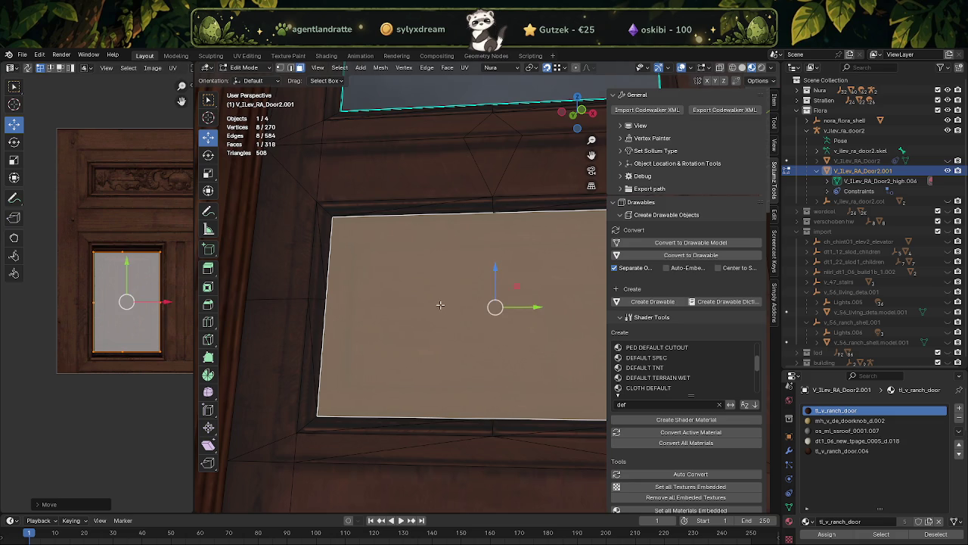
# Return to Object Mode and zoom out to view the whole textured door.
pyautogui.scroll(-3, 454, 317)
pyautogui.press('Tab')
pyautogui.scroll(-2, 475, 318)
pyautogui.scroll(-3, 488, 340)
pyautogui.moveTo(490, 350)
pyautogui.mouseDown(button='middle')
pyautogui.moveTo(453, 348)
pyautogui.moveTo(491, 339)
pyautogui.moveTo(472, 335)
pyautogui.mouseUp(button='middle')
pyautogui.scroll(-2, 443, 333)
pyautogui.scroll(-1, 461, 367)
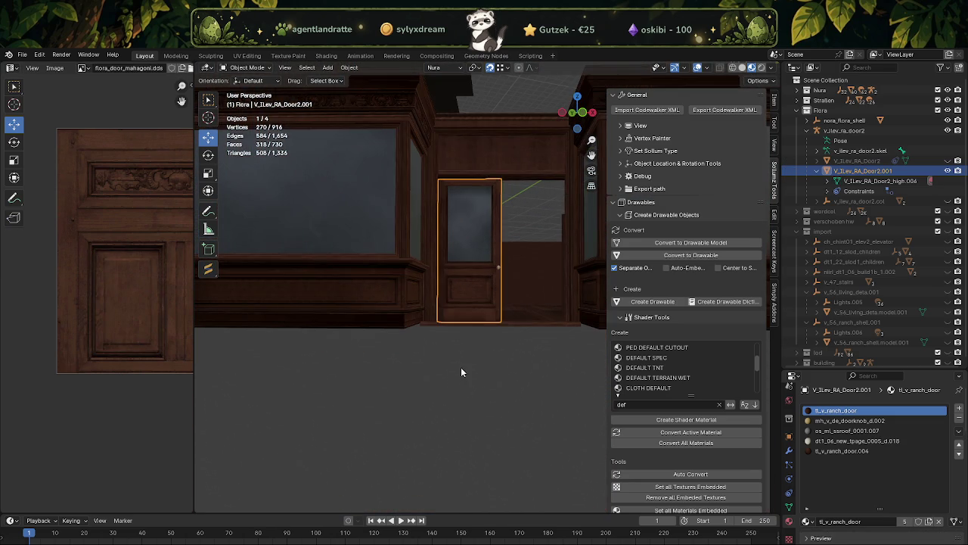
# Deselect the door, inspect the mahogany storefront door from several angles, then enter Edit Mode.
pyautogui.click(460, 366)
pyautogui.scroll(2, 462, 362)
pyautogui.scroll(1, 469, 360)
pyautogui.scroll(2, 475, 361)
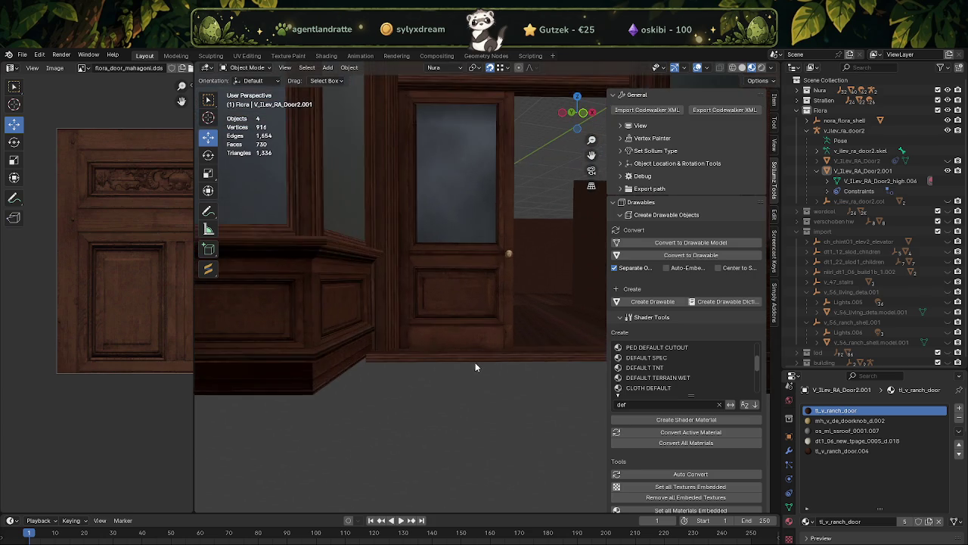
pyautogui.scroll(2, 478, 358)
pyautogui.moveTo(481, 318)
pyautogui.mouseDown(button='middle')
pyautogui.moveTo(292, 303)
pyautogui.moveTo(501, 308)
pyautogui.moveTo(458, 312)
pyautogui.mouseUp(button='middle')
pyautogui.scroll(-3, 462, 333)
pyautogui.scroll(-2, 477, 374)
pyautogui.moveTo(484, 382); pyautogui.dragTo(488, 378, button='middle')
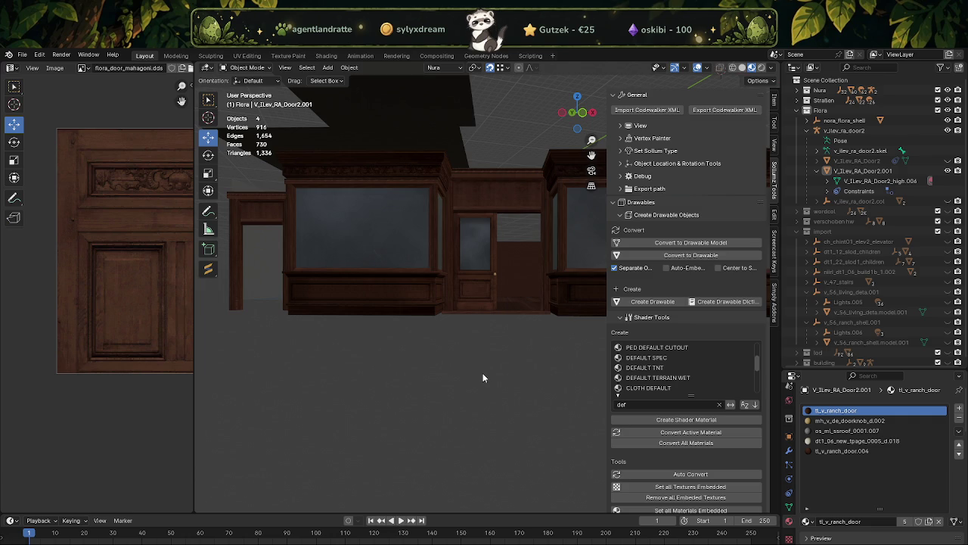
pyautogui.scroll(2, 484, 367)
pyautogui.moveTo(493, 357)
pyautogui.mouseDown(button='middle')
pyautogui.moveTo(484, 349)
pyautogui.moveTo(493, 425)
pyautogui.moveTo(459, 413)
pyautogui.moveTo(479, 361)
pyautogui.moveTo(461, 292)
pyautogui.moveTo(452, 348)
pyautogui.moveTo(430, 310)
pyautogui.moveTo(316, 297)
pyautogui.mouseUp(button='middle')
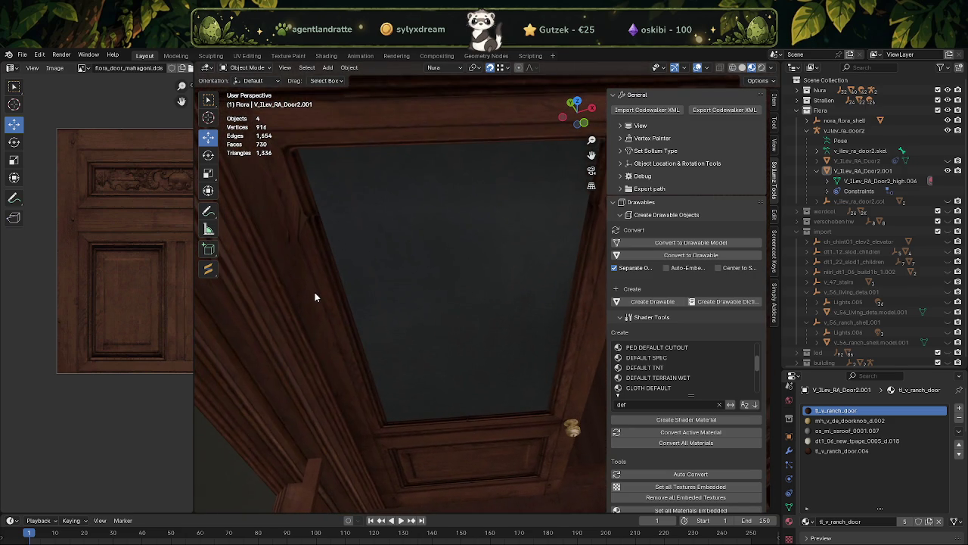
pyautogui.press('Tab')
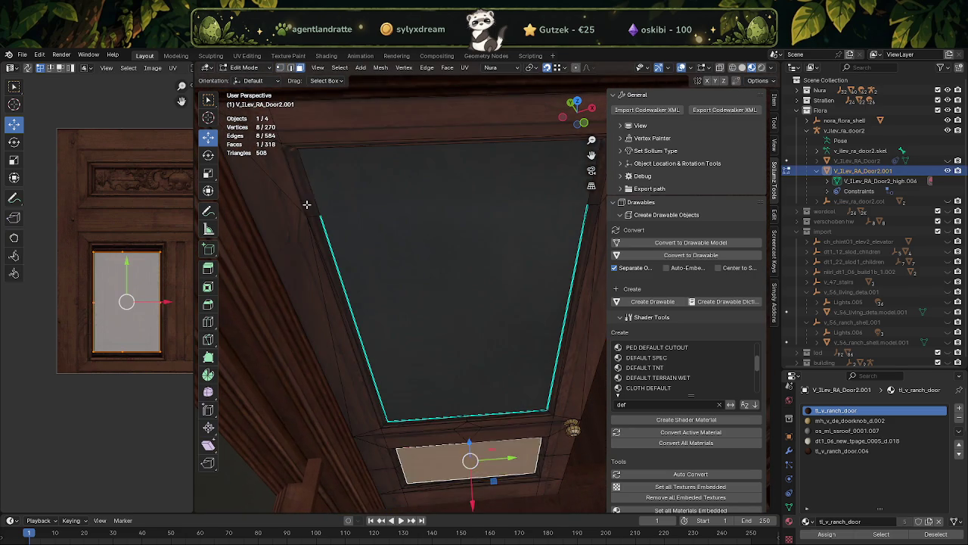
# Select the narrow frame-strip faces left of the door's glass, including the corner and lower faces.
pyautogui.click(315, 221)
pyautogui.keyDown('shift'); pyautogui.click(316, 222); pyautogui.keyUp('shift')
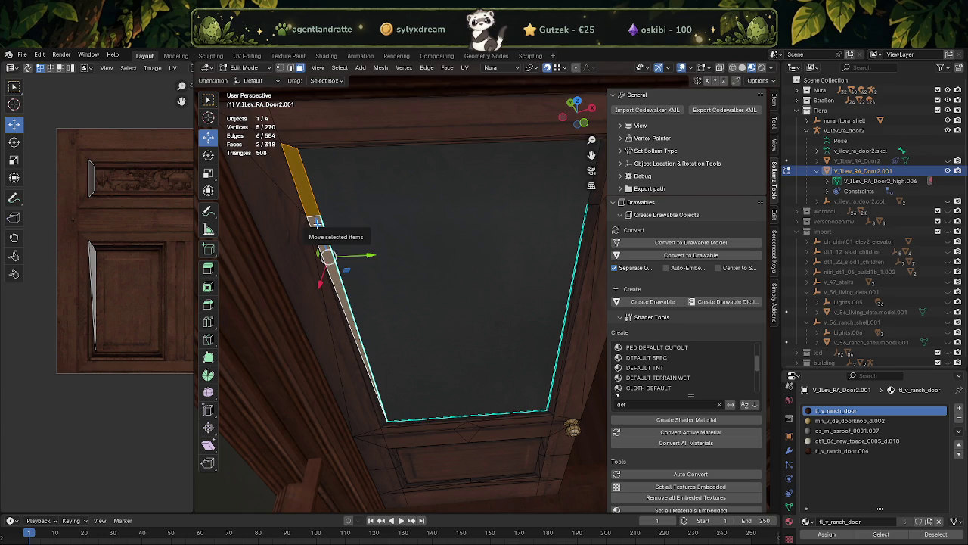
pyautogui.keyDown('shift'); pyautogui.click(354, 362); pyautogui.keyUp('shift')
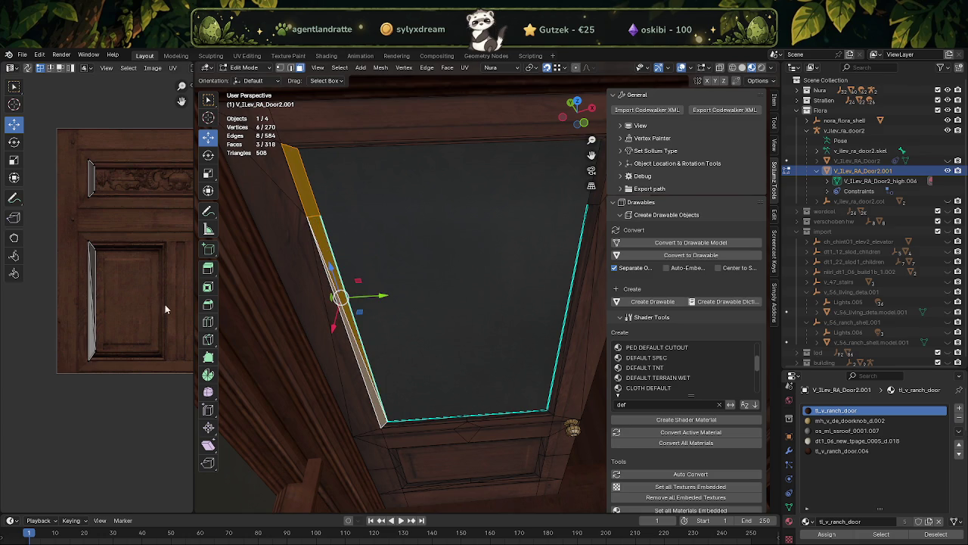
pyautogui.click(288, 192)
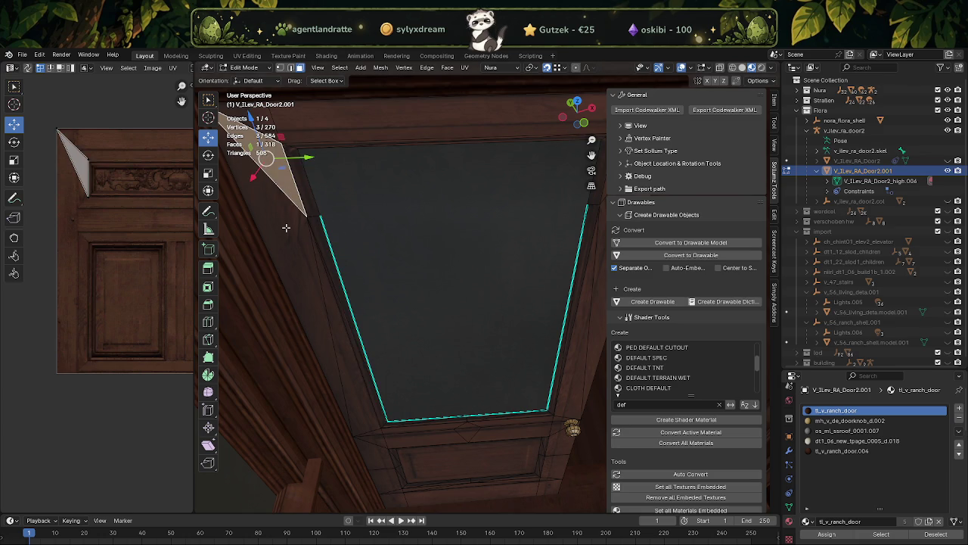
pyautogui.keyDown('shift'); pyautogui.click(328, 304); pyautogui.keyUp('shift')
pyautogui.keyDown('shift'); pyautogui.click(333, 310); pyautogui.keyUp('shift')
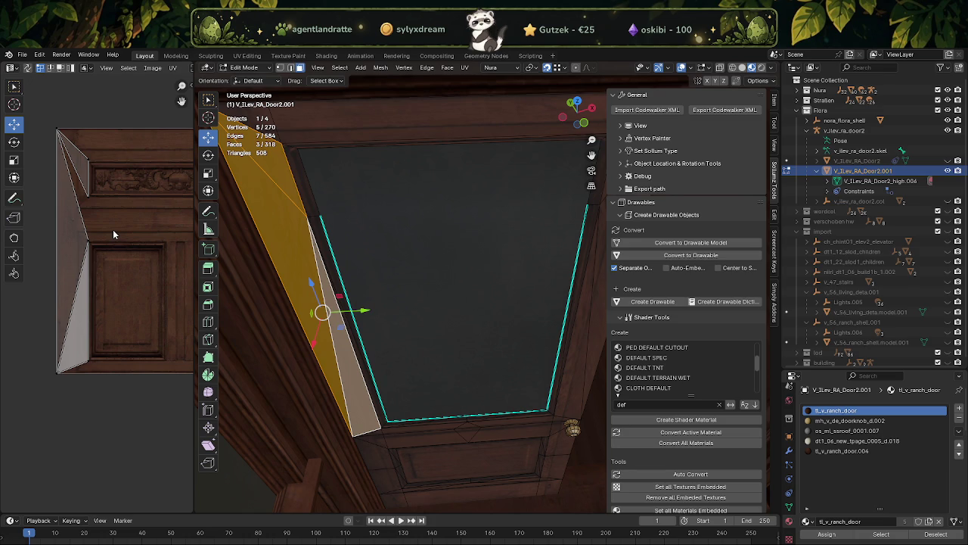
pyautogui.moveTo(285, 234); pyautogui.dragTo(309, 228, button='middle')
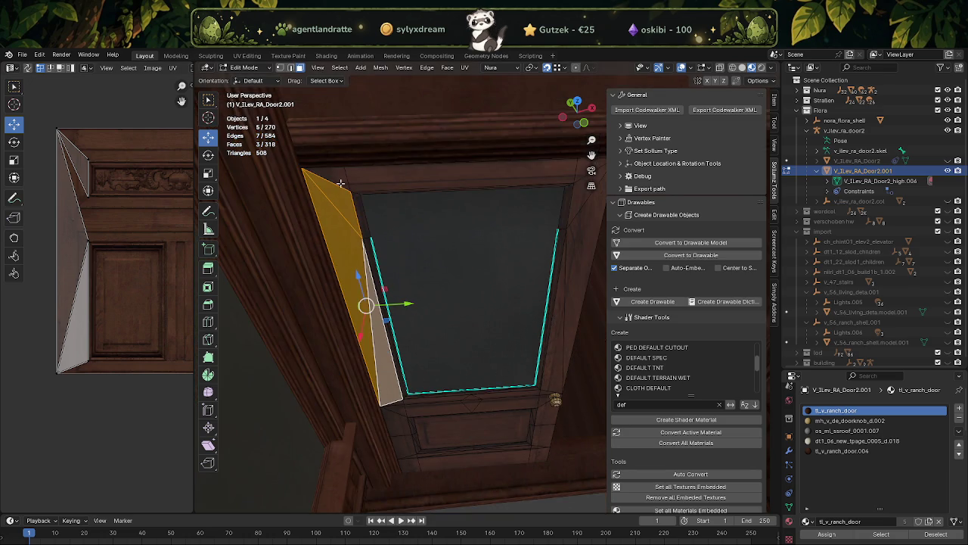
pyautogui.keyDown('shift'); pyautogui.click(340, 201); pyautogui.keyUp('shift')
pyautogui.moveTo(385, 277)
pyautogui.mouseDown(button='middle')
pyautogui.moveTo(372, 245)
pyautogui.moveTo(28, 111)
pyautogui.mouseUp(button='middle')
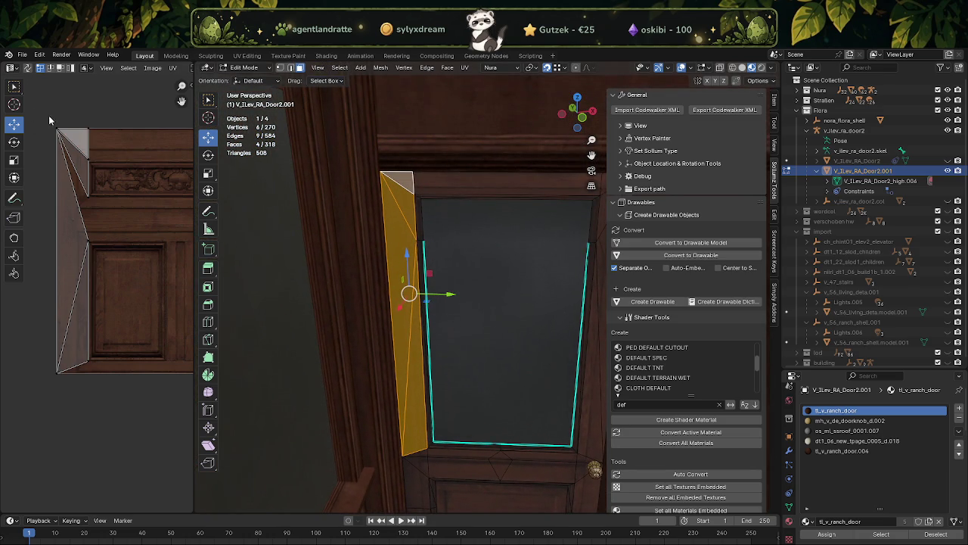
# Box-select the strip's top UV vertex, move it -0.1625 down the texture, and check the result.
pyautogui.moveTo(49, 116); pyautogui.dragTo(91, 201)
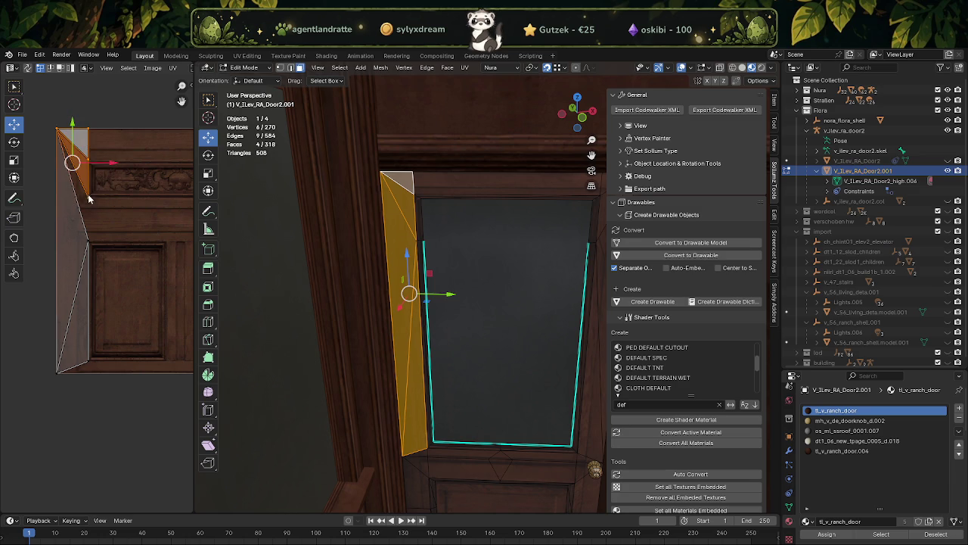
pyautogui.moveTo(73, 128)
pyautogui.mouseDown()
pyautogui.moveTo(71, 163)
pyautogui.moveTo(83, 178)
pyautogui.mouseUp()
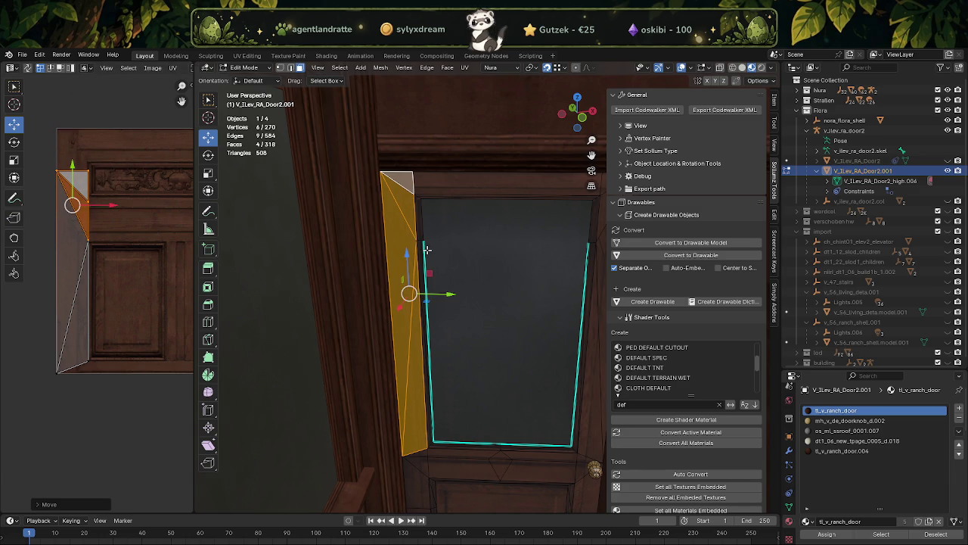
pyautogui.press('Tab')
pyautogui.moveTo(429, 247); pyautogui.dragTo(443, 236, button='middle')
pyautogui.press('Tab')
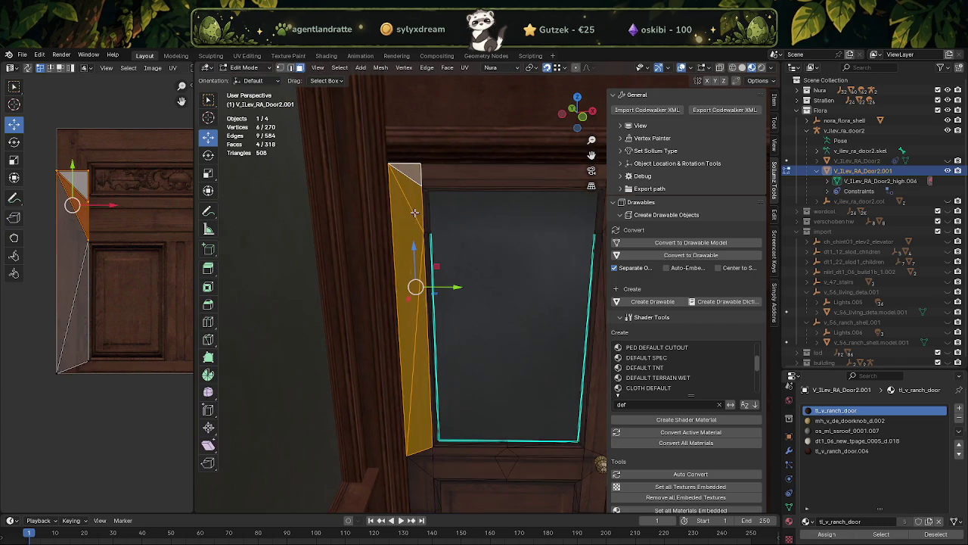
# Select one strip triangle, frame it, and extend the selection to the whole linked strip.
pyautogui.click(414, 220)
pyautogui.press('KP_Decimal')
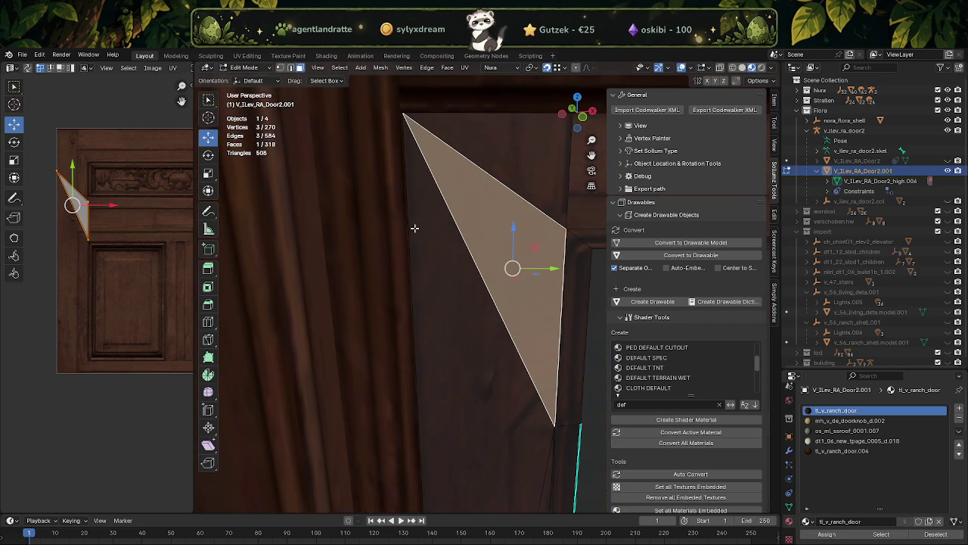
pyautogui.hotkey('ctrl', 'l')
pyautogui.press('Tab')
pyautogui.press('KP_Decimal')
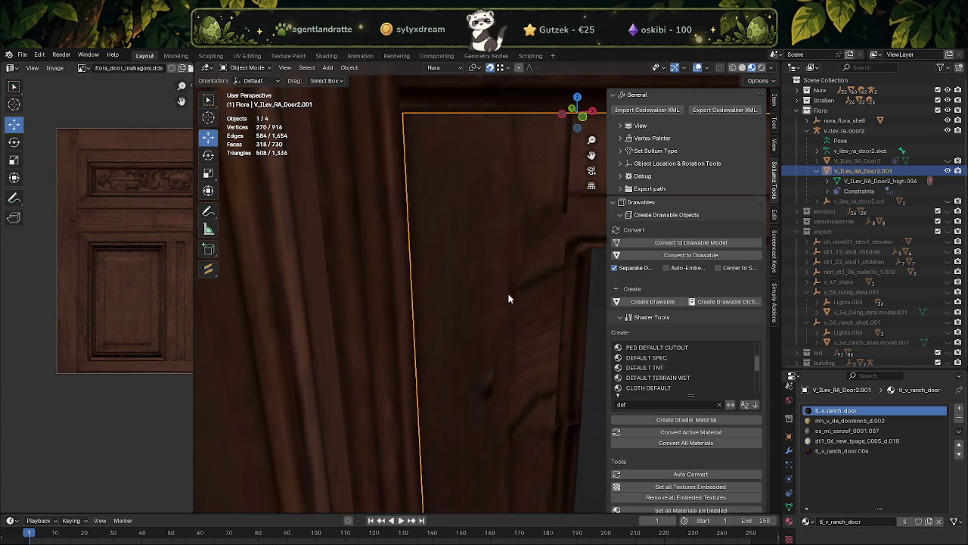
# Back in Edit Mode, select a triangular face of the side strip and frame it.
pyautogui.press('Tab')
pyautogui.press('KP_Decimal')
pyautogui.scroll(1, 456, 215)
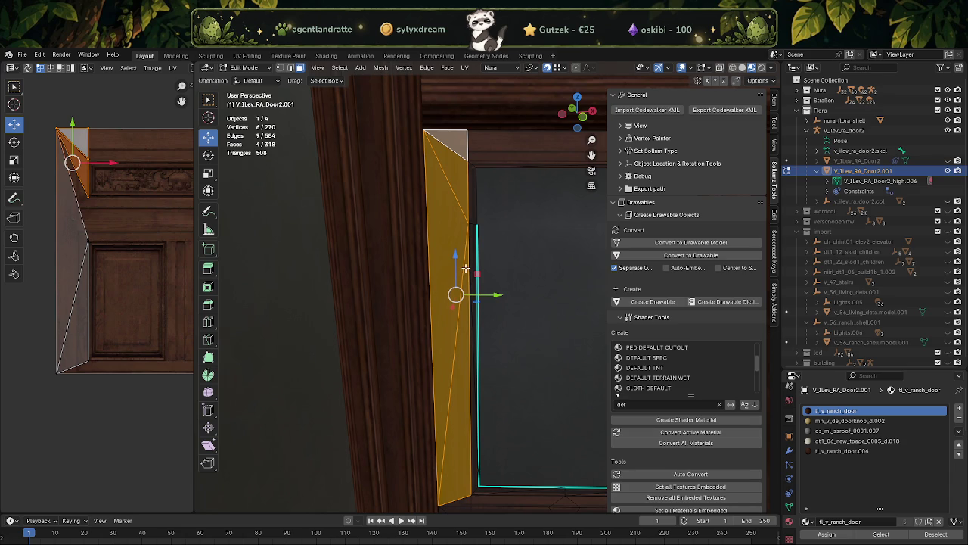
pyautogui.scroll(-1, 485, 325)
pyautogui.moveTo(488, 333); pyautogui.dragTo(445, 337, button='middle')
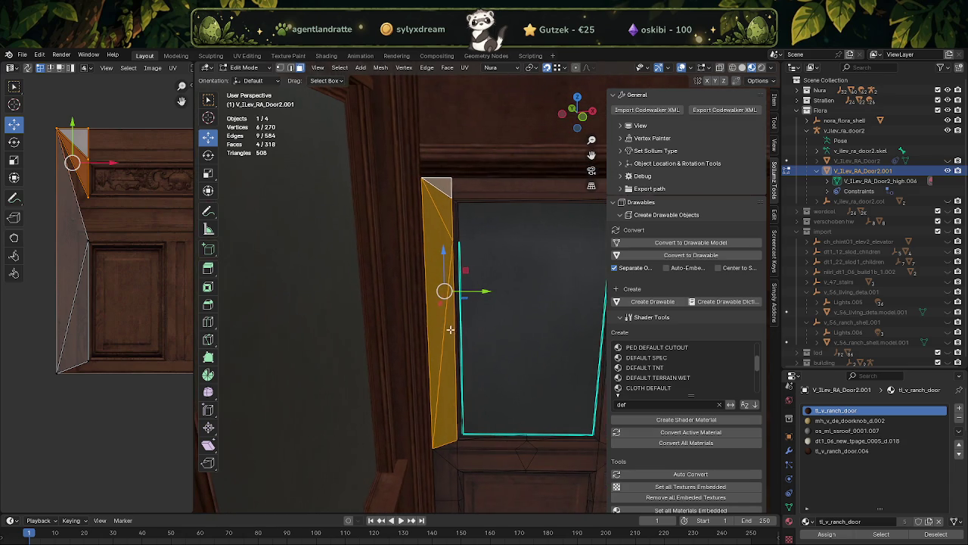
pyautogui.click(444, 350)
pyautogui.click(440, 325)
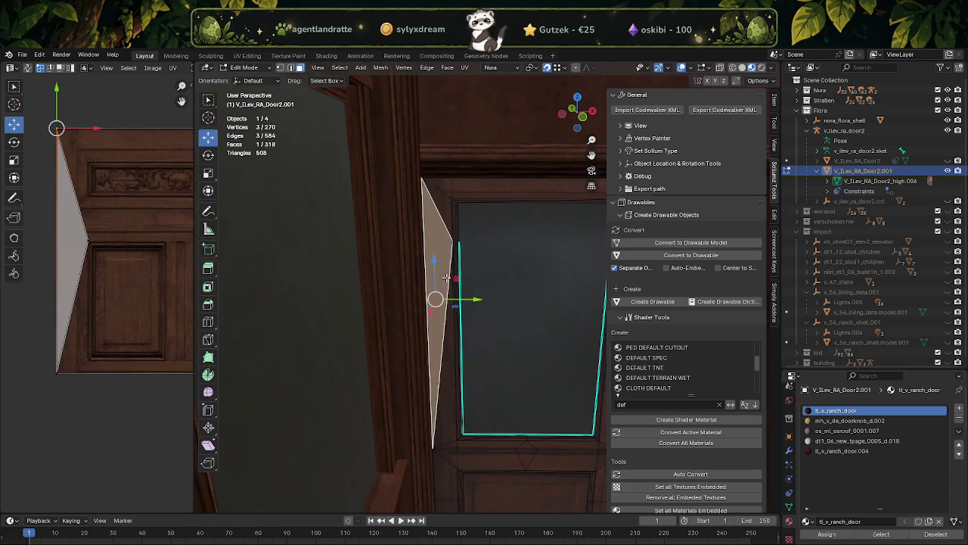
pyautogui.press('KP_Decimal')
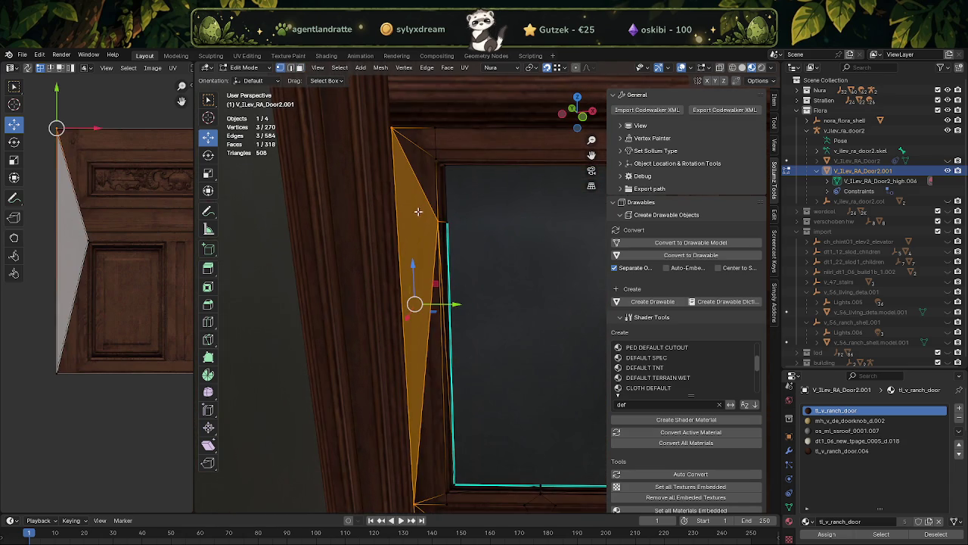
# Select the strip's small top triangle, tall face, thin faces and lower frame faces.
pyautogui.click(418, 216)
pyautogui.click(420, 224)
pyautogui.scroll(1, 420, 226)
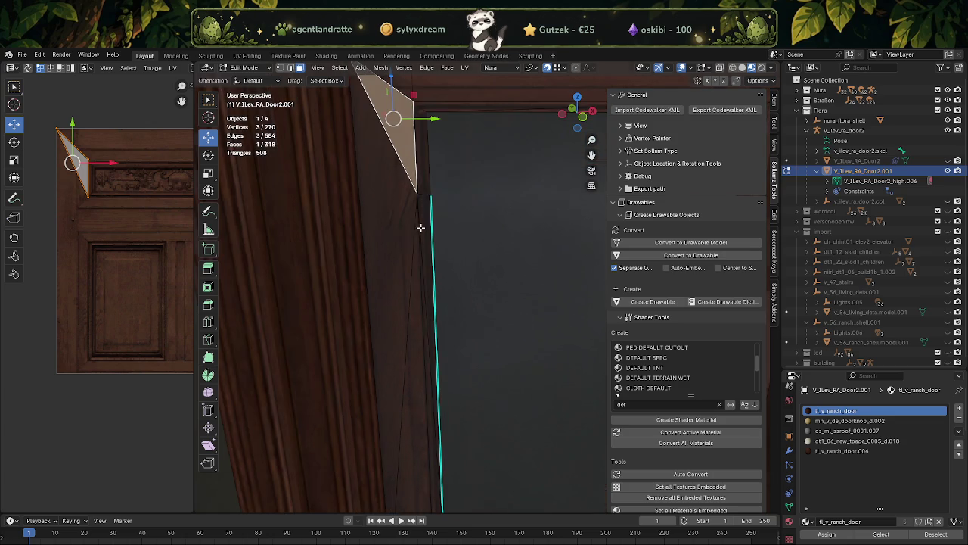
pyautogui.keyDown('shift'); pyautogui.click(389, 227); pyautogui.keyUp('shift')
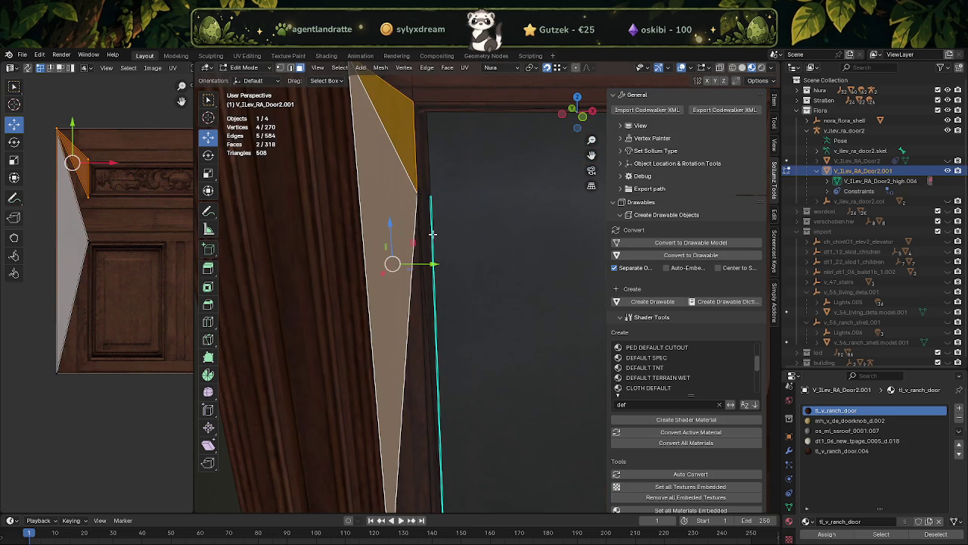
pyautogui.keyDown('shift'); pyautogui.click(424, 203); pyautogui.keyUp('shift')
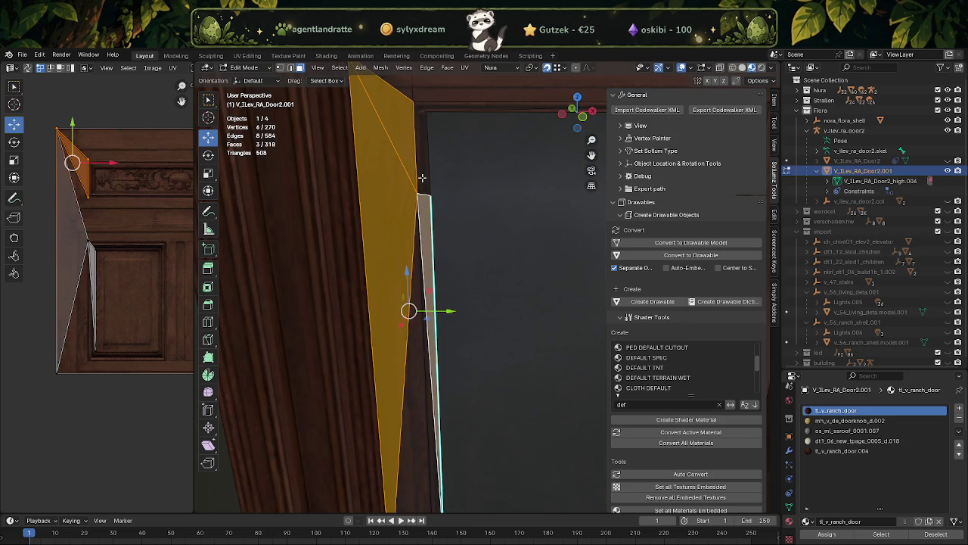
pyautogui.keyDown('shift'); pyautogui.click(422, 177); pyautogui.keyUp('shift')
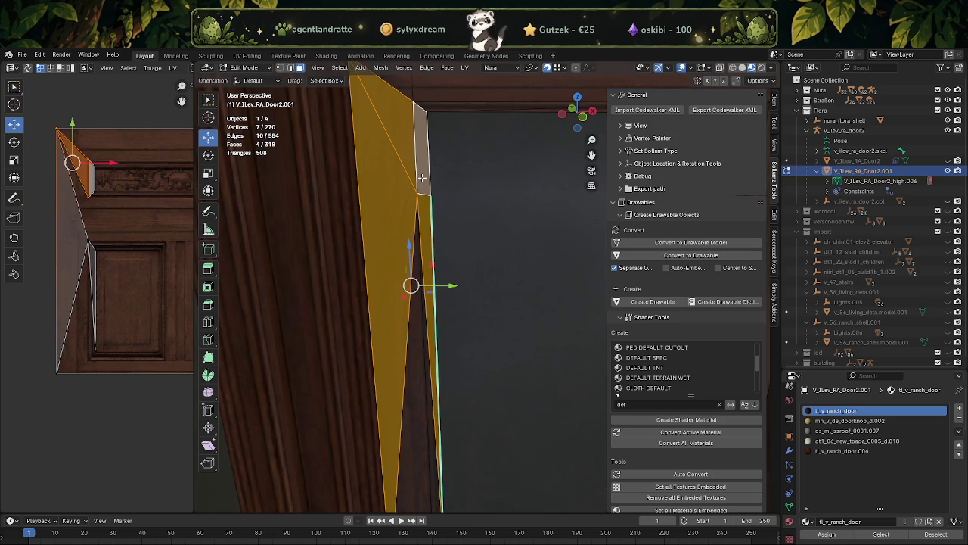
pyautogui.press('KP_Decimal')
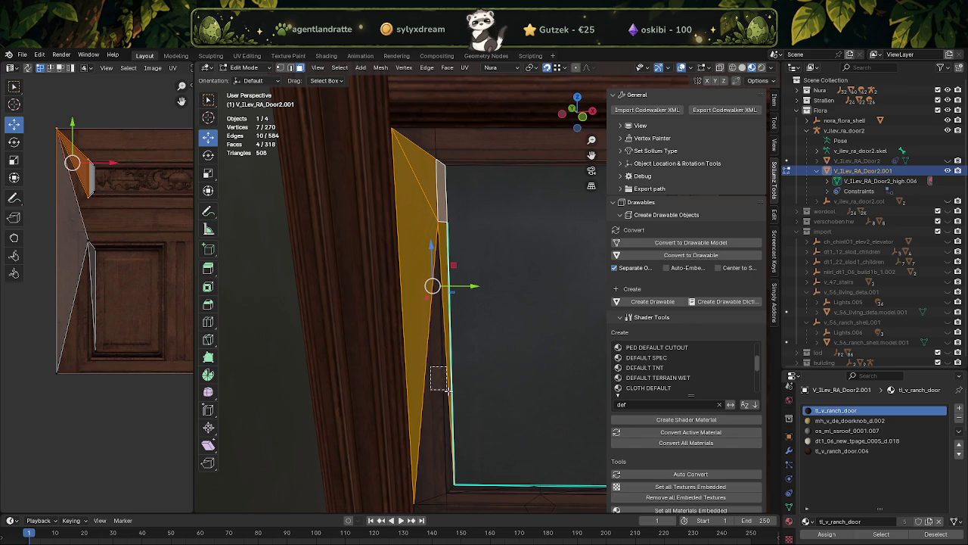
pyautogui.keyDown('ctrl'); pyautogui.click(446, 393); pyautogui.keyUp('ctrl')
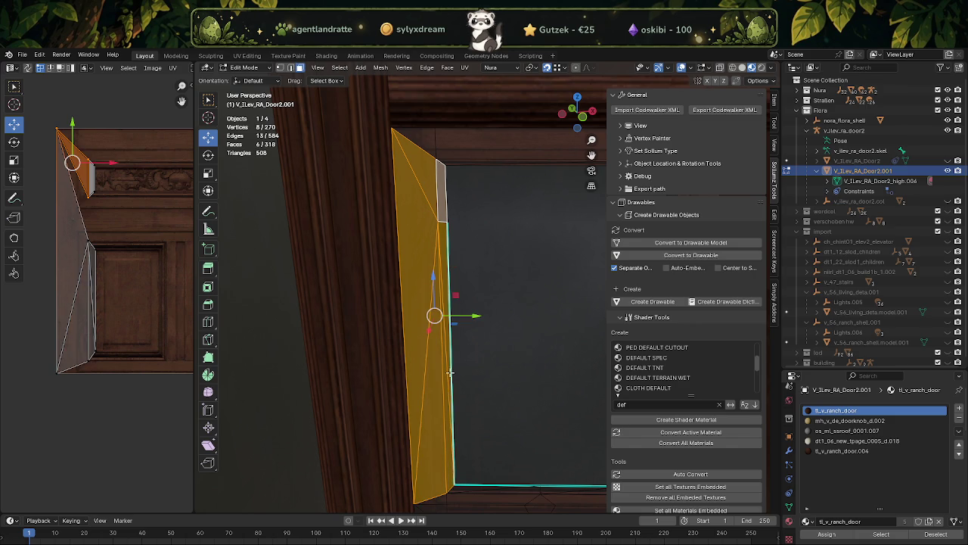
# Move the selected frame UVs down the texture, check the frame, and undo the changes.
pyautogui.moveTo(107, 221); pyautogui.dragTo(114, 236, button='middle')
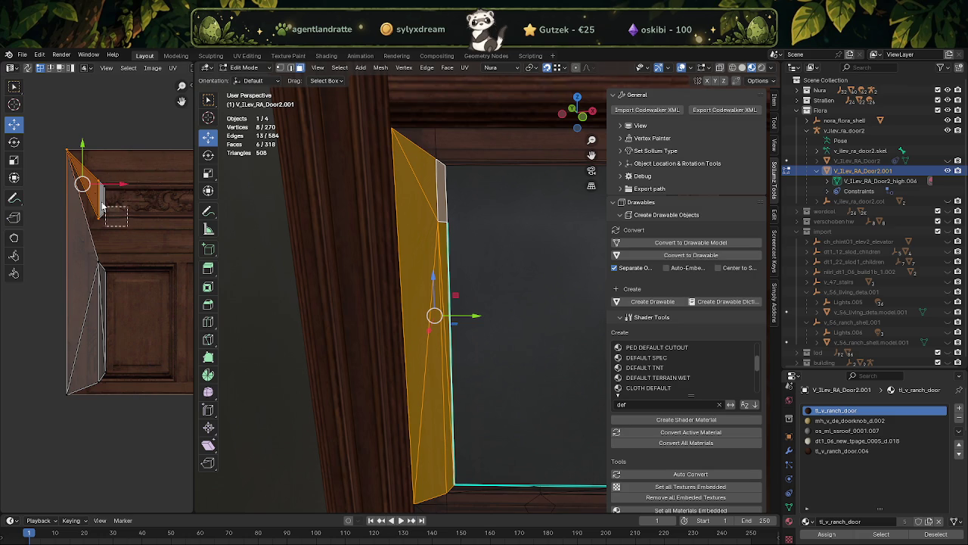
pyautogui.scroll(2, 112, 218)
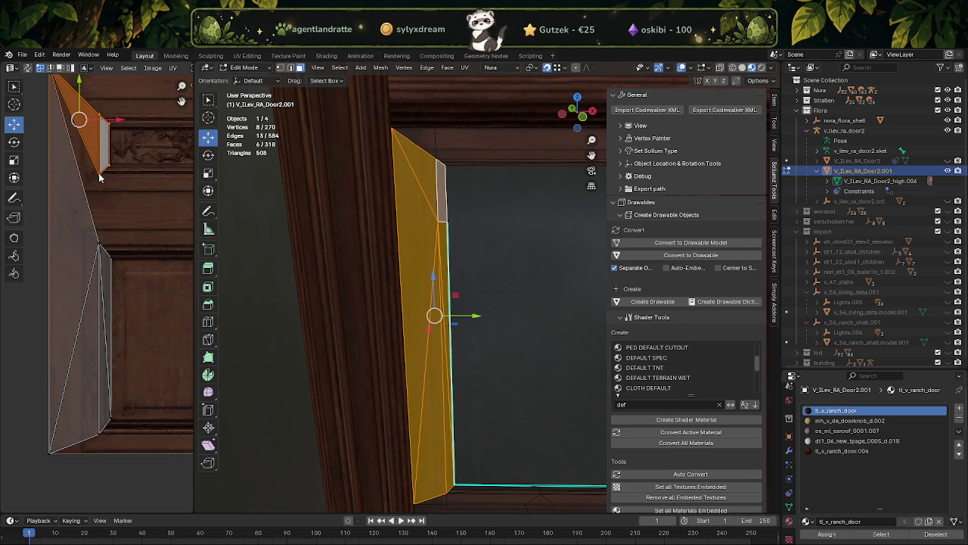
pyautogui.moveTo(80, 93)
pyautogui.mouseDown()
pyautogui.moveTo(97, 236)
pyautogui.moveTo(80, 161)
pyautogui.moveTo(73, 167)
pyautogui.mouseUp()
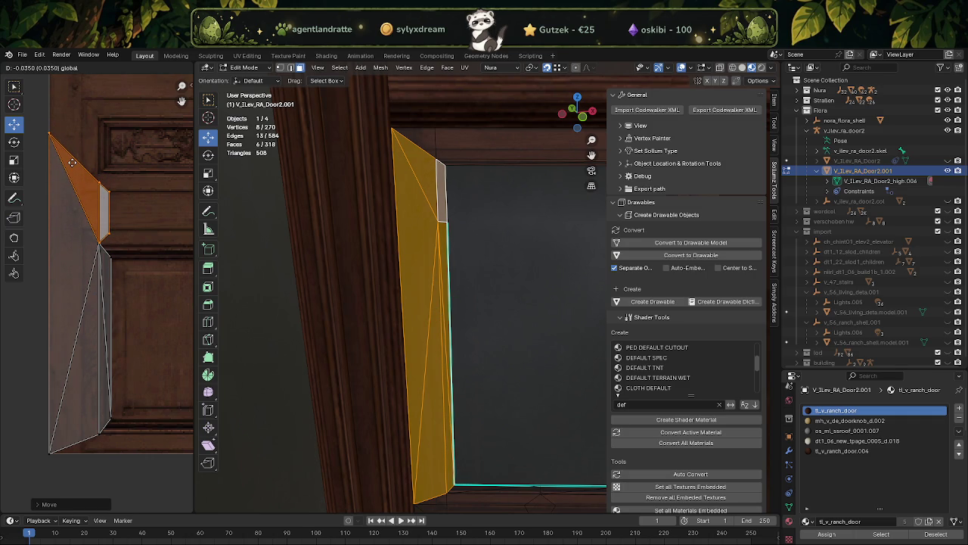
pyautogui.click(426, 247)
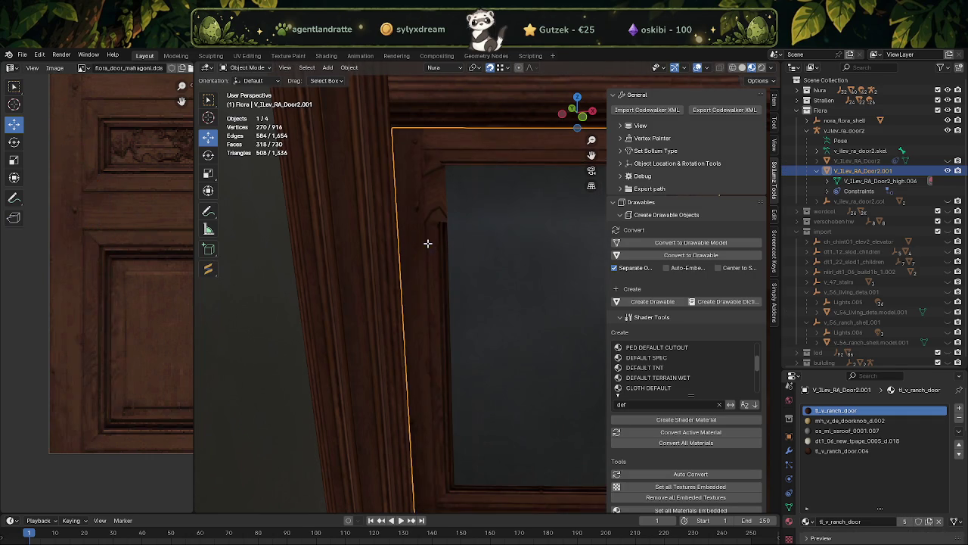
pyautogui.hotkey('ctrl', 'z')
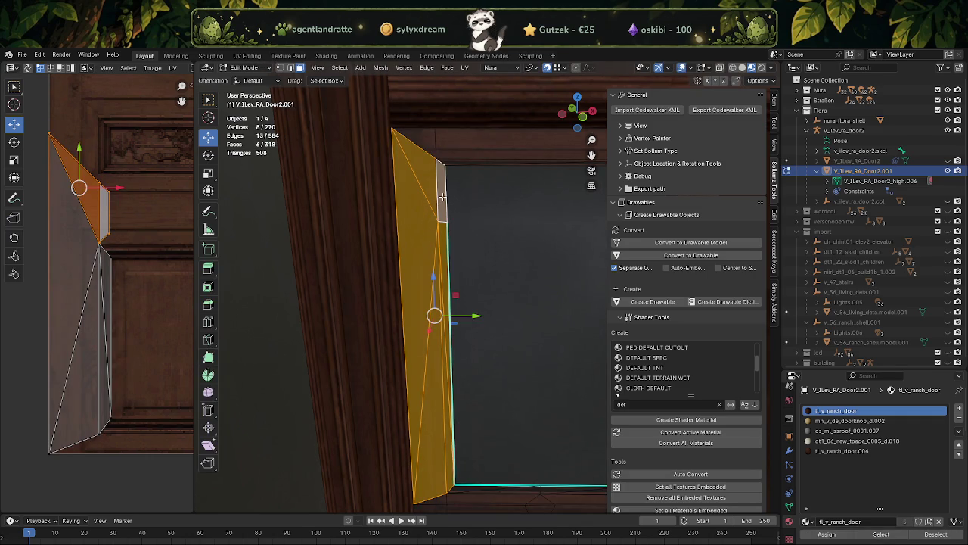
pyautogui.click(443, 196)
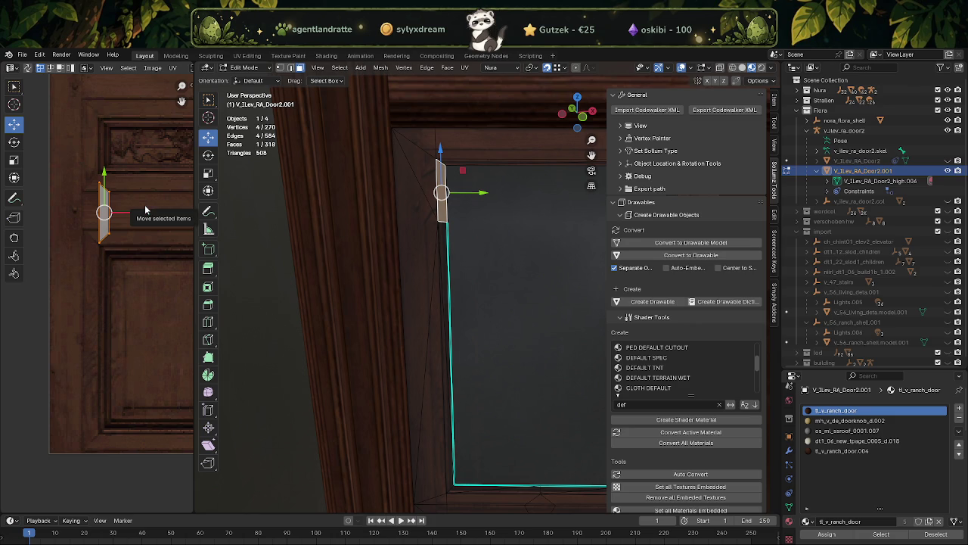
pyautogui.hotkey('ctrl', 'z')
pyautogui.hotkey('ctrl', 'z')
pyautogui.hotkey('ctrl', 'z')
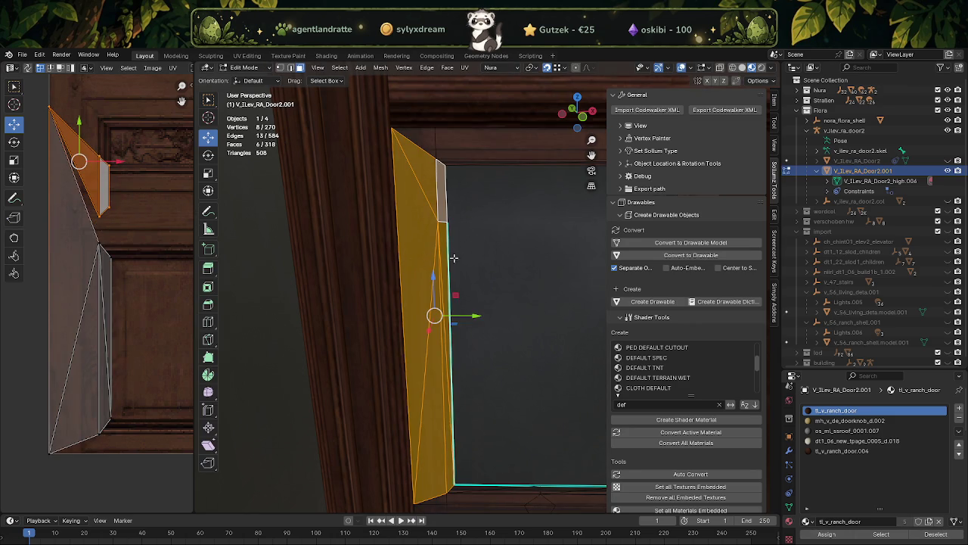
pyautogui.hotkey('ctrl', 'z')
pyautogui.hotkey('ctrl', 'z')
pyautogui.hotkey('ctrl', 'z')
pyautogui.hotkey('ctrl', 'z')
pyautogui.hotkey('ctrl', 'z')
# Restore the linked strip selection and slide the upper UV vertex straight down the texture.
pyautogui.moveTo(440, 252); pyautogui.dragTo(459, 356, button='middle')
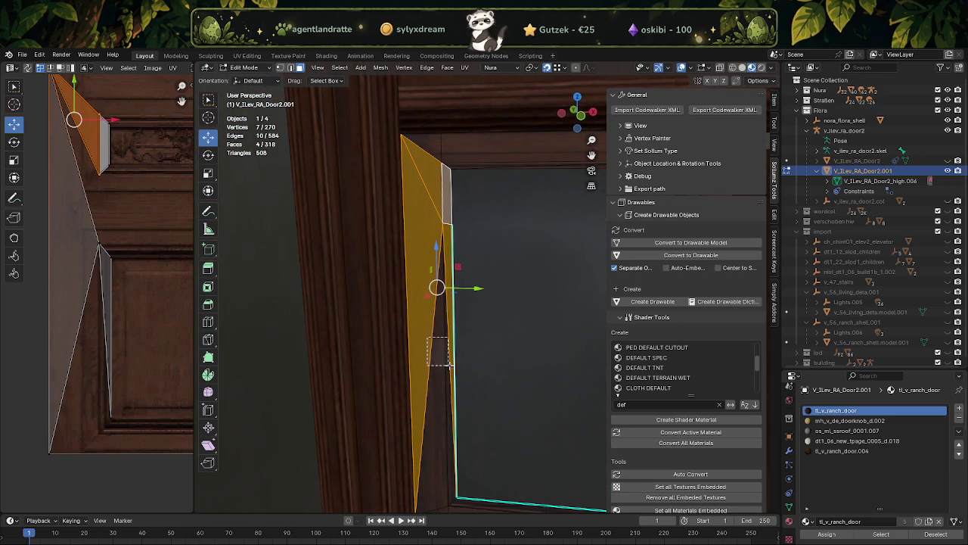
pyautogui.hotkey('ctrl', 'shift', 'z')
pyautogui.moveTo(439, 340); pyautogui.dragTo(428, 394, button='middle')
pyautogui.scroll(-2, 107, 249)
pyautogui.scroll(2, 101, 248)
pyautogui.scroll(-2, 100, 264)
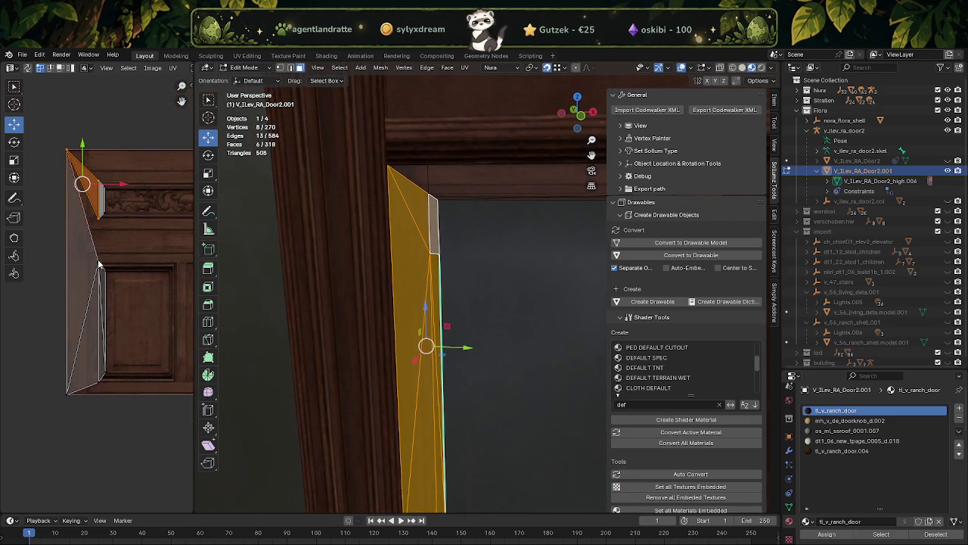
pyautogui.keyDown('shift'); pyautogui.click(114, 274); pyautogui.keyUp('shift')
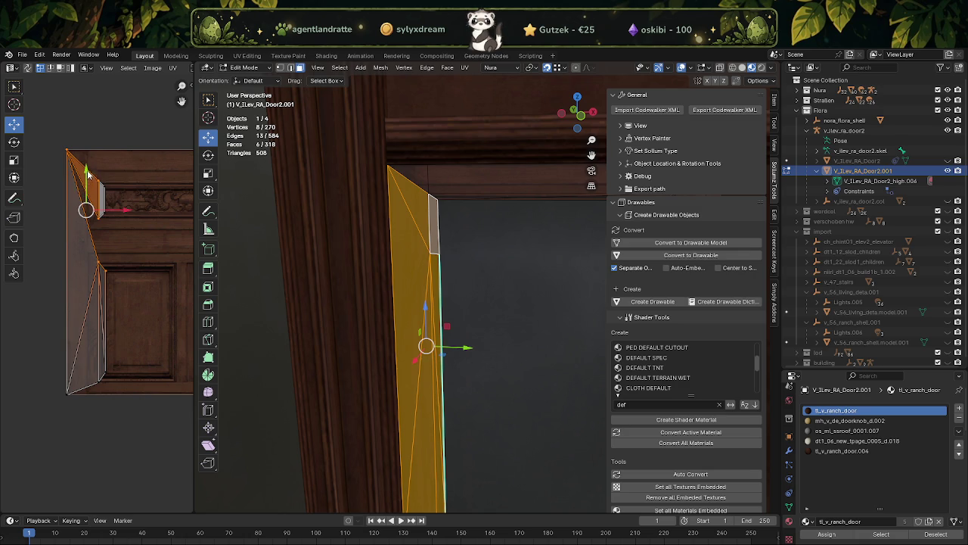
pyautogui.moveTo(87, 180); pyautogui.dragTo(88, 204)
pyautogui.hotkey('ctrl', 'z')
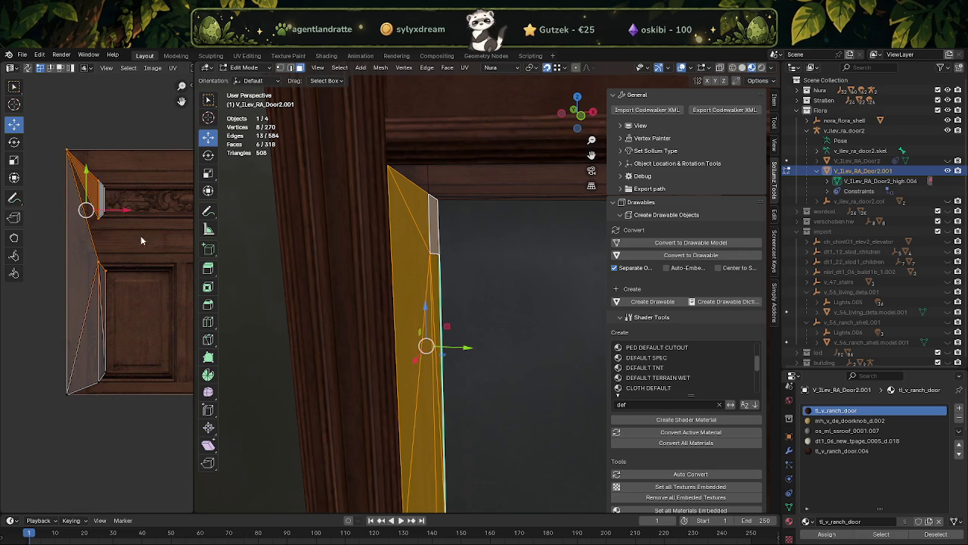
pyautogui.moveTo(85, 172); pyautogui.dragTo(81, 254)
# Stretch the UV island's lower corner vertex outward, then view the textured frame in Object Mode.
pyautogui.scroll(1, 106, 348)
pyautogui.click(99, 376)
pyautogui.moveTo(99, 376)
pyautogui.mouseDown()
pyautogui.moveTo(110, 389)
pyautogui.moveTo(109, 297)
pyautogui.mouseUp()
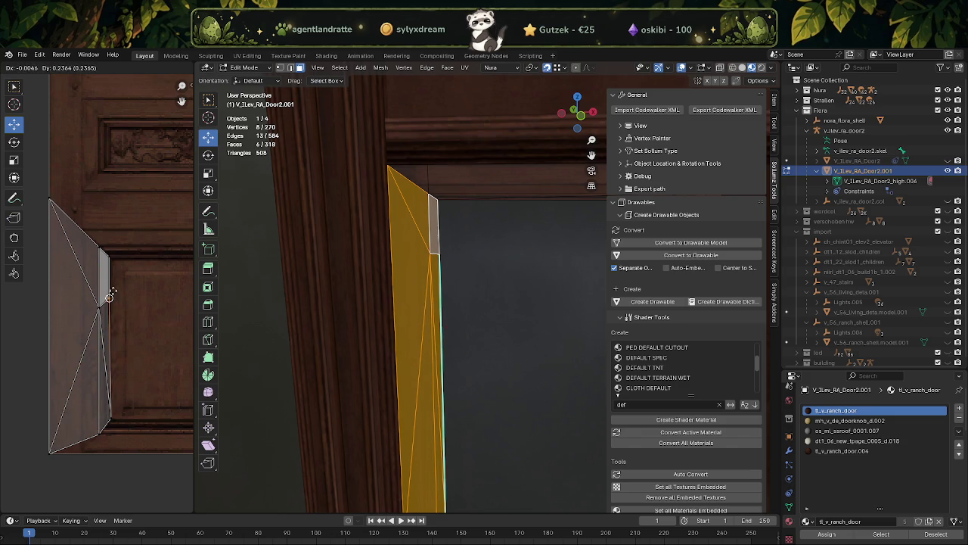
pyautogui.press('Tab')
pyautogui.moveTo(428, 312)
pyautogui.mouseDown(button='middle')
pyautogui.moveTo(460, 393)
pyautogui.moveTo(427, 315)
pyautogui.moveTo(466, 333)
pyautogui.moveTo(450, 391)
pyautogui.mouseUp(button='middle')
pyautogui.scroll(4, 466, 289)
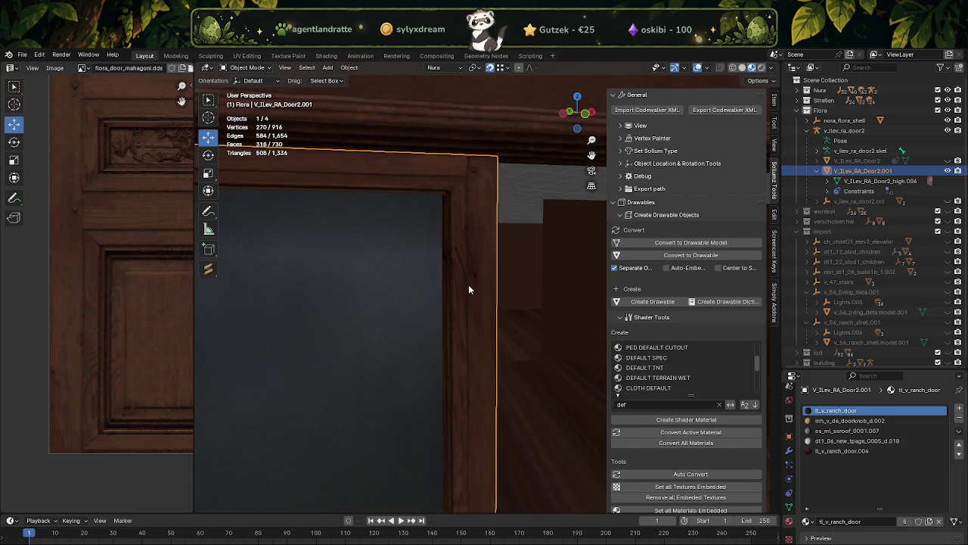
# In Edit Mode, select the frame-strip faces on the doorknob side, including the top face.
pyautogui.press('Tab')
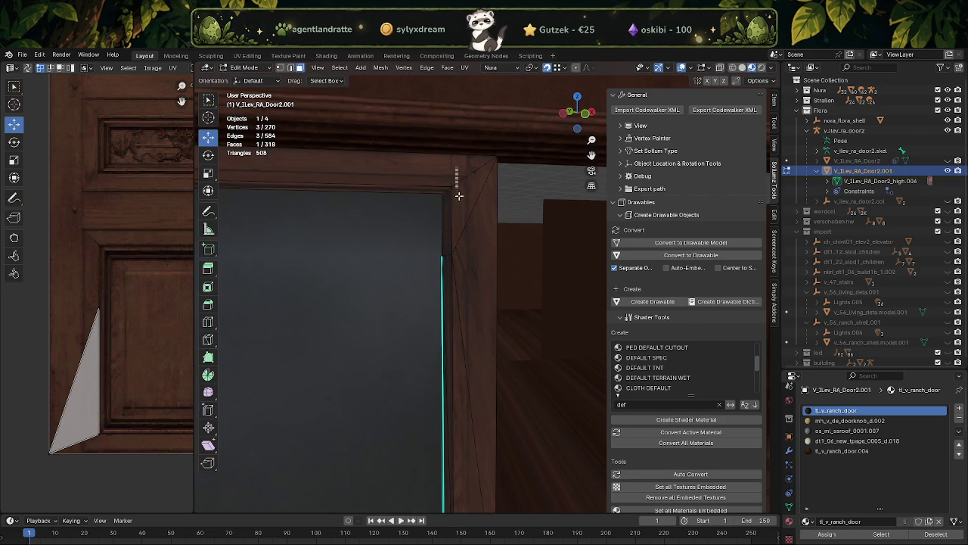
pyautogui.keyDown('shift'); pyautogui.click(458, 219); pyautogui.keyUp('shift')
pyautogui.keyDown('shift'); pyautogui.click(448, 303); pyautogui.keyUp('shift')
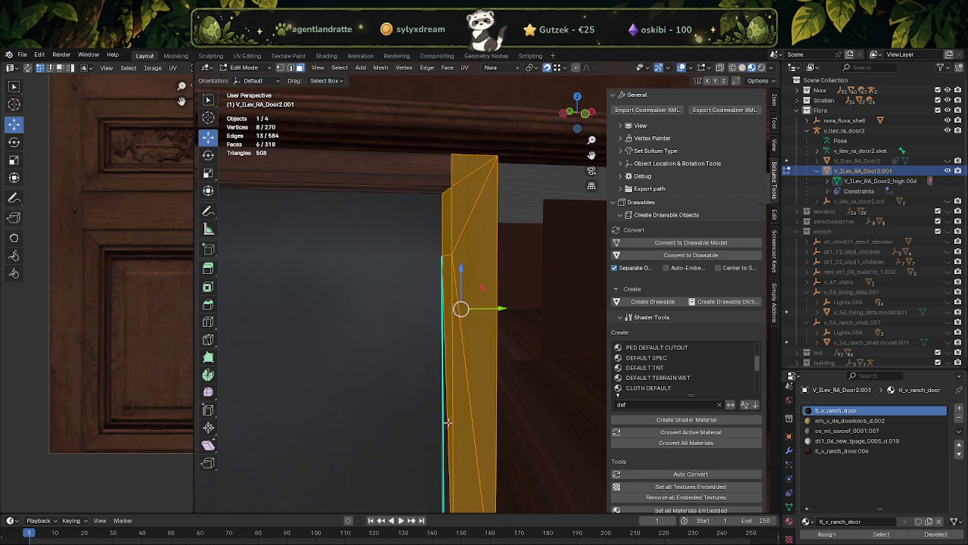
pyautogui.keyDown('shift'); pyautogui.moveTo(448, 424); pyautogui.dragTo(435, 325, button='middle'); pyautogui.keyUp('shift')
pyautogui.keyDown('shift'); pyautogui.click(436, 323); pyautogui.keyUp('shift')
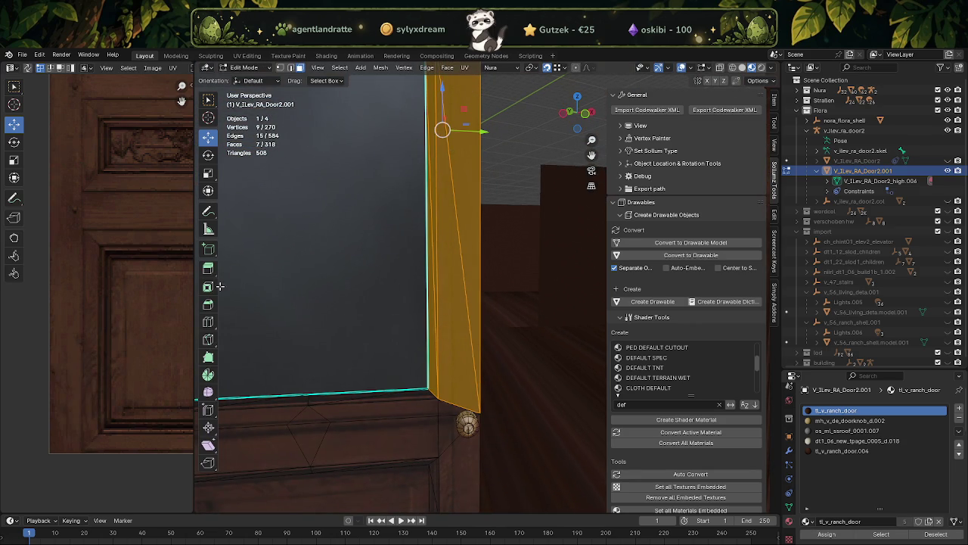
pyautogui.scroll(-5, 97, 255)
pyautogui.scroll(-3, 97, 254)
pyautogui.scroll(5, 106, 257)
# Box-select the strip's UVs, drop the top face, and move the UVs down onto the wooden trim.
pyautogui.moveTo(111, 182); pyautogui.dragTo(160, 279)
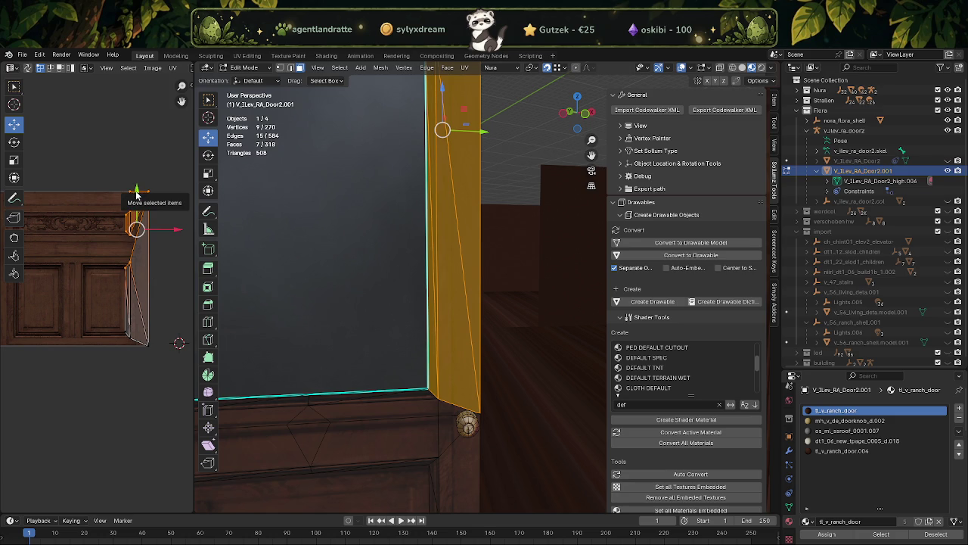
pyautogui.scroll(2, 136, 195)
pyautogui.scroll(-3, 136, 198)
pyautogui.scroll(2, 410, 344)
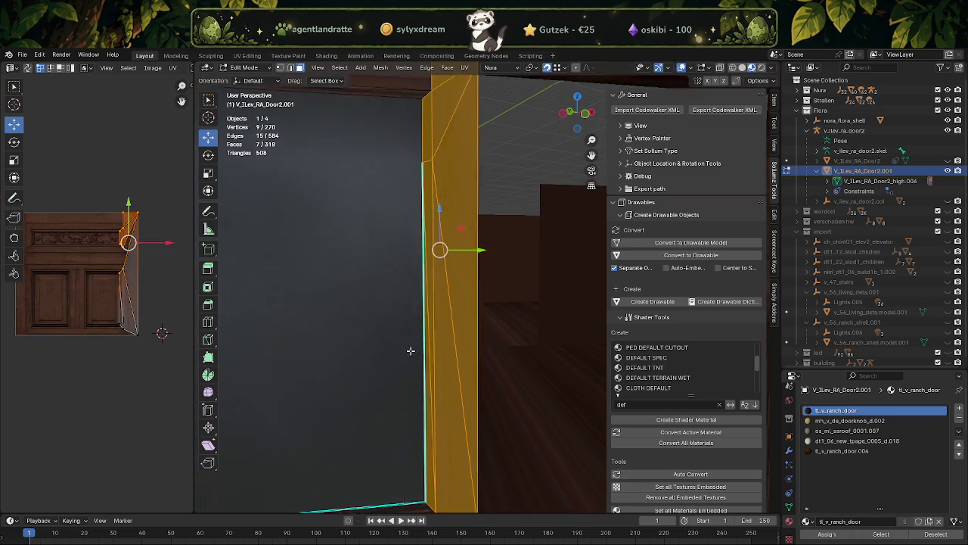
pyautogui.moveTo(410, 344); pyautogui.dragTo(444, 268, button='middle')
pyautogui.keyDown('shift'); pyautogui.click(439, 117); pyautogui.keyUp('shift')
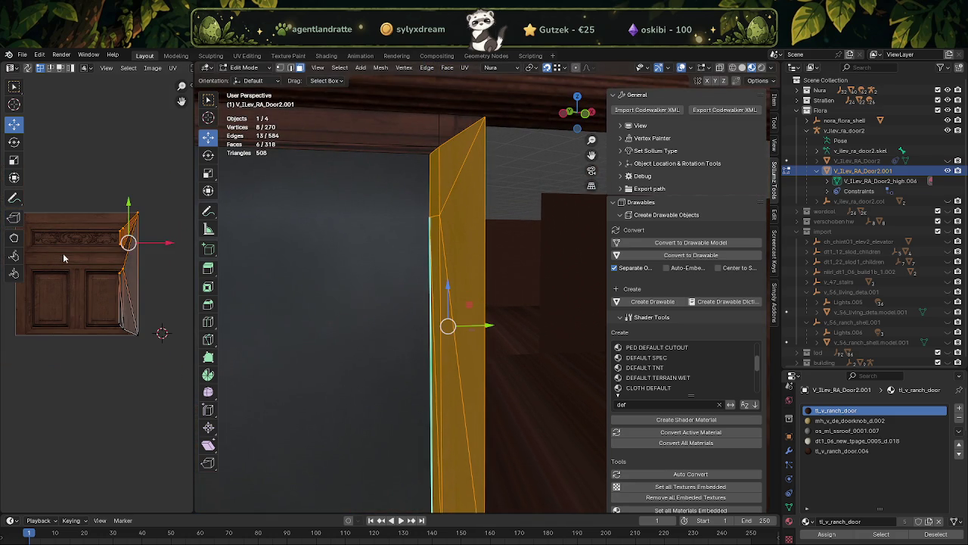
pyautogui.scroll(1, 150, 178)
pyautogui.moveTo(149, 177); pyautogui.dragTo(151, 241)
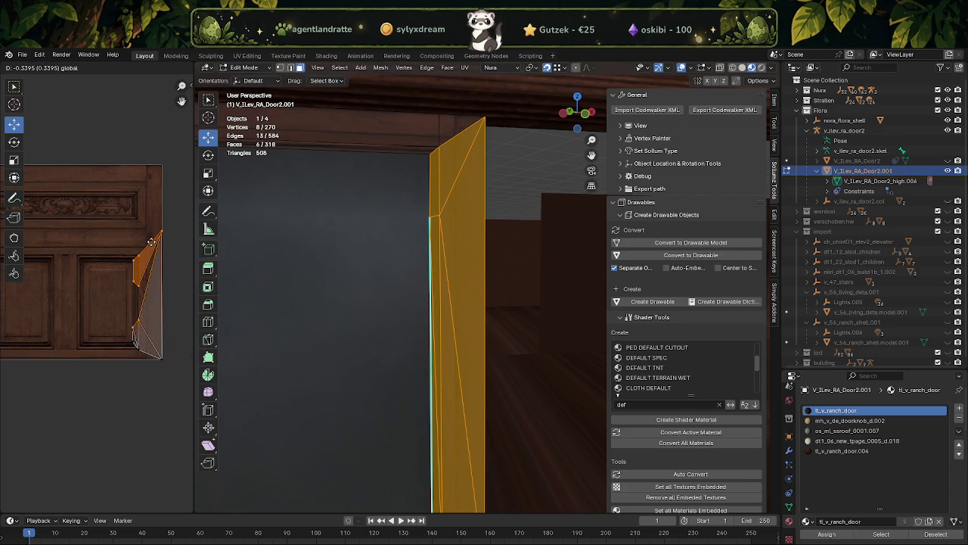
pyautogui.moveTo(151, 241); pyautogui.dragTo(151, 242)
# Narrow the UV selection to a single lower vertex, then return to Object Mode.
pyautogui.scroll(1, 125, 318)
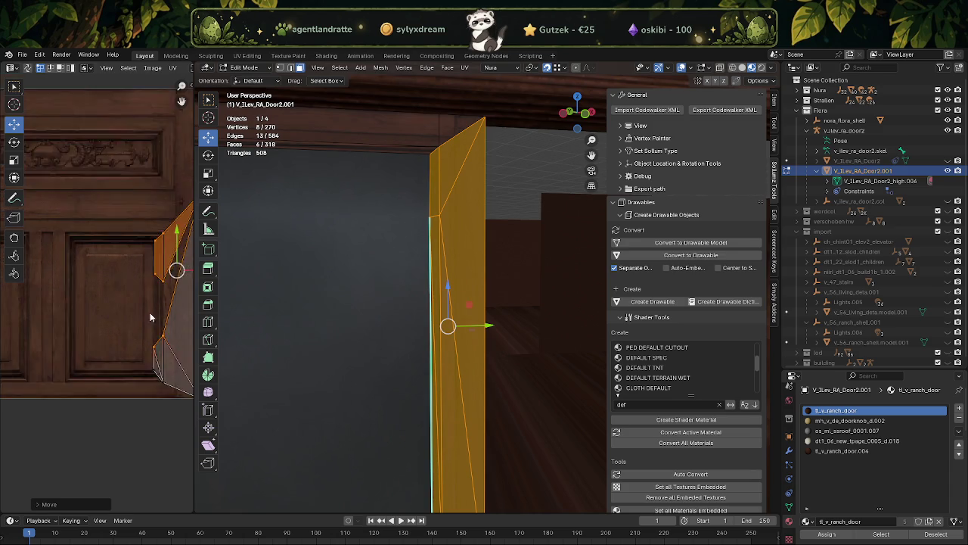
pyautogui.scroll(1, 121, 322)
pyautogui.scroll(1, 117, 323)
pyautogui.click(117, 323)
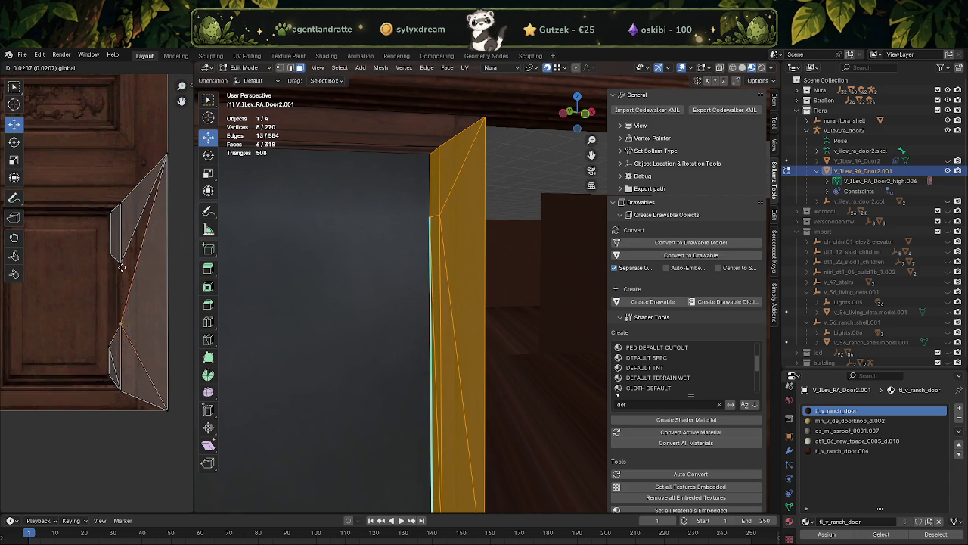
pyautogui.moveTo(93, 326)
pyautogui.mouseDown()
pyautogui.moveTo(111, 352)
pyautogui.moveTo(109, 253)
pyautogui.mouseUp()
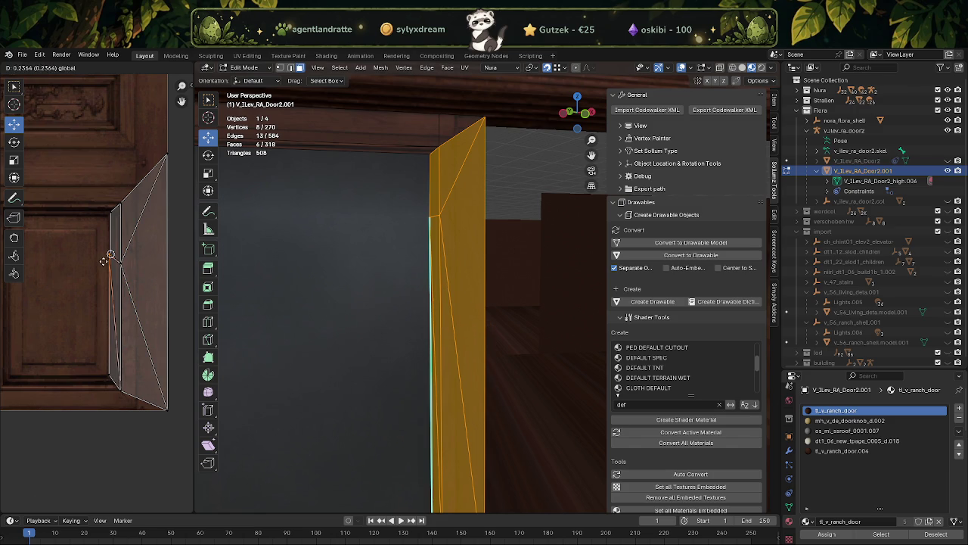
pyautogui.scroll(1, 110, 255)
pyautogui.scroll(2, 110, 255)
pyautogui.scroll(1, 136, 206)
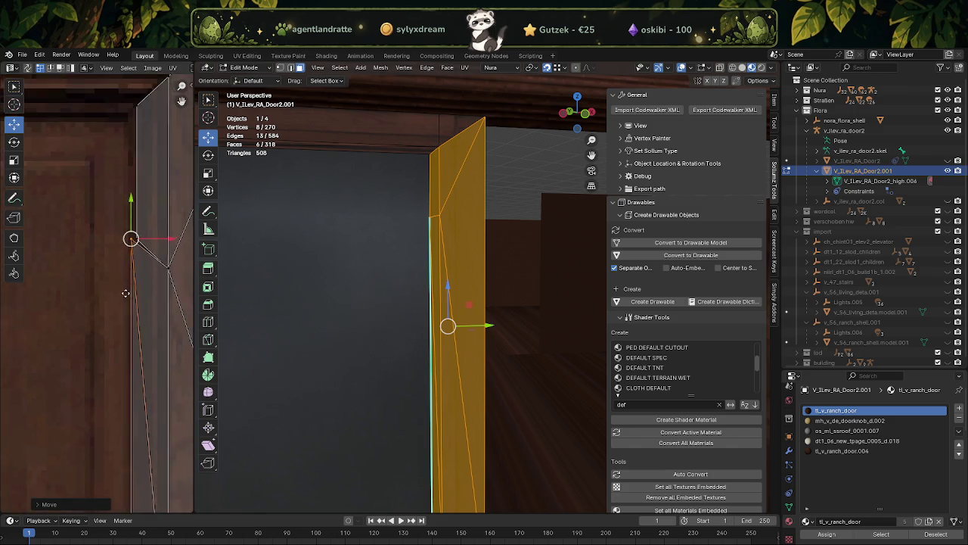
pyautogui.scroll(1, 135, 345)
pyautogui.scroll(-2, 138, 326)
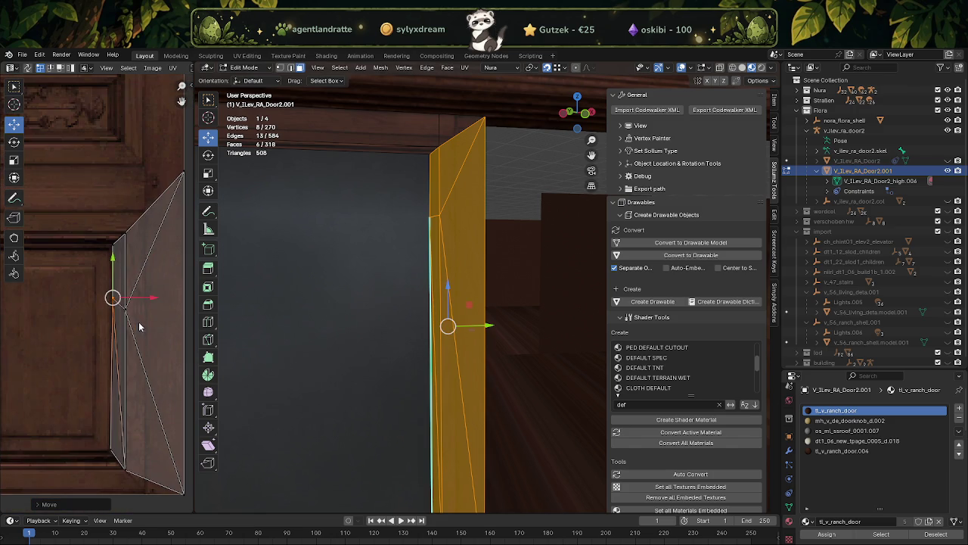
pyautogui.press('Tab')
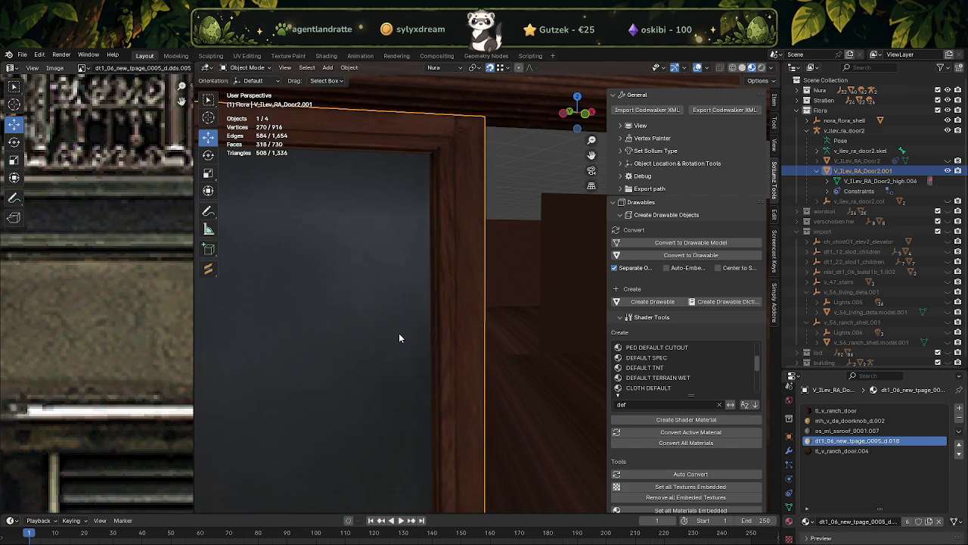
pyautogui.scroll(-2, 389, 357)
pyautogui.scroll(-1, 394, 358)
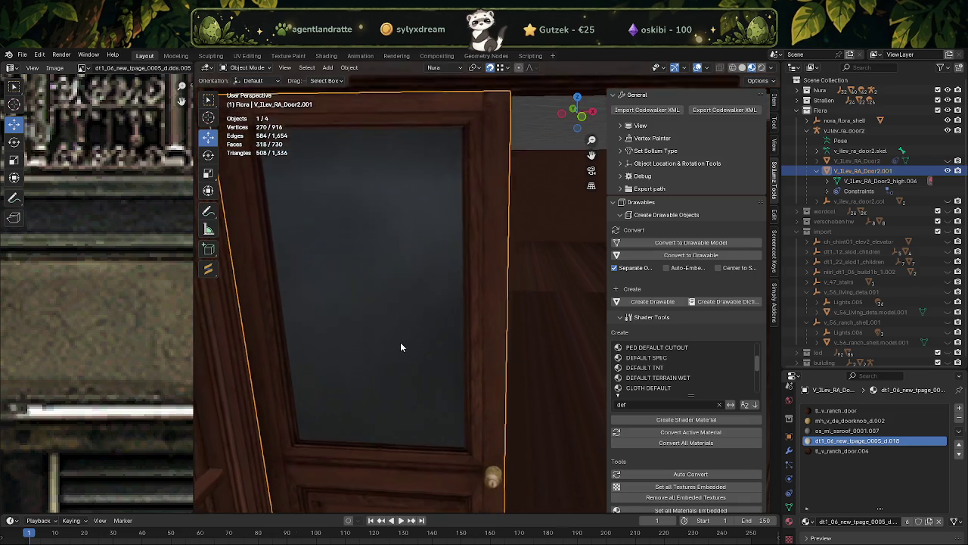
pyautogui.scroll(-2, 405, 349)
pyautogui.scroll(-1, 418, 330)
pyautogui.scroll(-1, 406, 325)
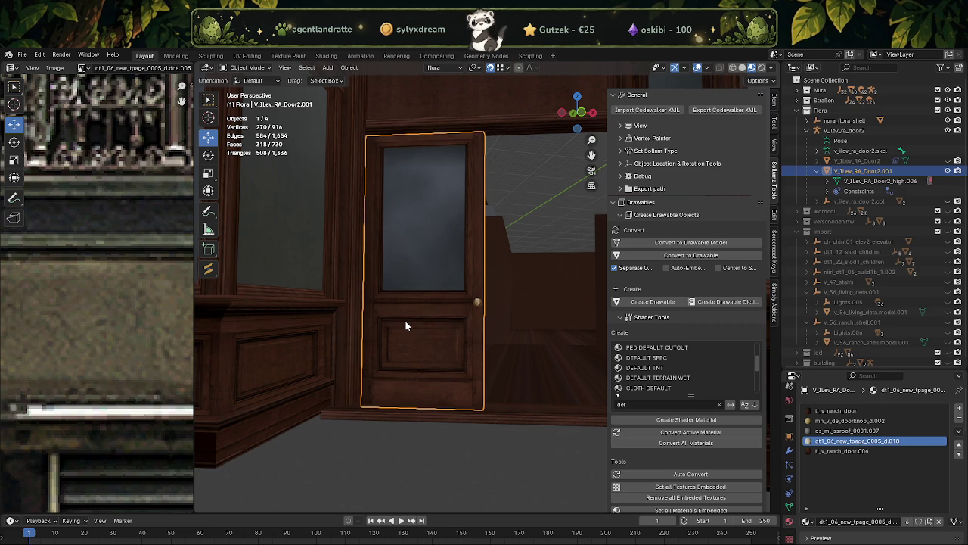
pyautogui.moveTo(487, 237)
pyautogui.mouseDown(button='middle')
pyautogui.moveTo(396, 247)
pyautogui.moveTo(477, 296)
pyautogui.moveTo(475, 310)
pyautogui.moveTo(465, 270)
pyautogui.mouseUp(button='middle')
# Box-select the unneeded upper, lower and hinge-strip door faces and delete them, leaving 208 vertices.
pyautogui.scroll(3, 475, 310)
pyautogui.scroll(-2, 462, 274)
pyautogui.scroll(-1, 468, 310)
pyautogui.press('Tab')
pyautogui.moveTo(418, 137); pyautogui.dragTo(557, 204)
pyautogui.keyDown('shift'); pyautogui.moveTo(420, 239); pyautogui.dragTo(454, 313); pyautogui.keyUp('shift')
pyautogui.scroll(2, 432, 287)
pyautogui.scroll(1, 384, 256)
pyautogui.moveTo(385, 257)
pyautogui.keyDown('shift'); pyautogui.mouseDown()
pyautogui.moveTo(480, 319)
pyautogui.moveTo(519, 374)
pyautogui.moveTo(525, 418)
pyautogui.mouseUp(); pyautogui.keyUp('shift')
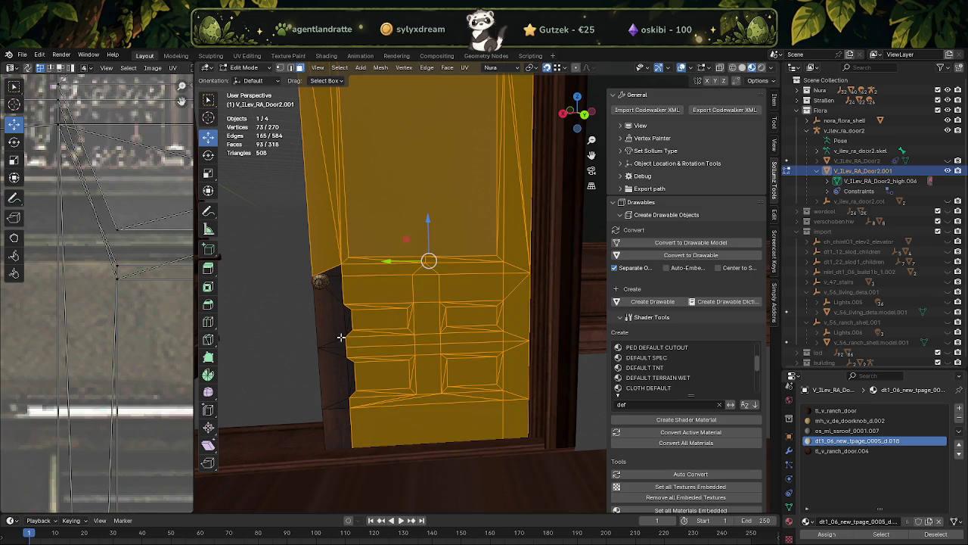
pyautogui.keyDown('shift'); pyautogui.moveTo(334, 264); pyautogui.dragTo(375, 392); pyautogui.keyUp('shift')
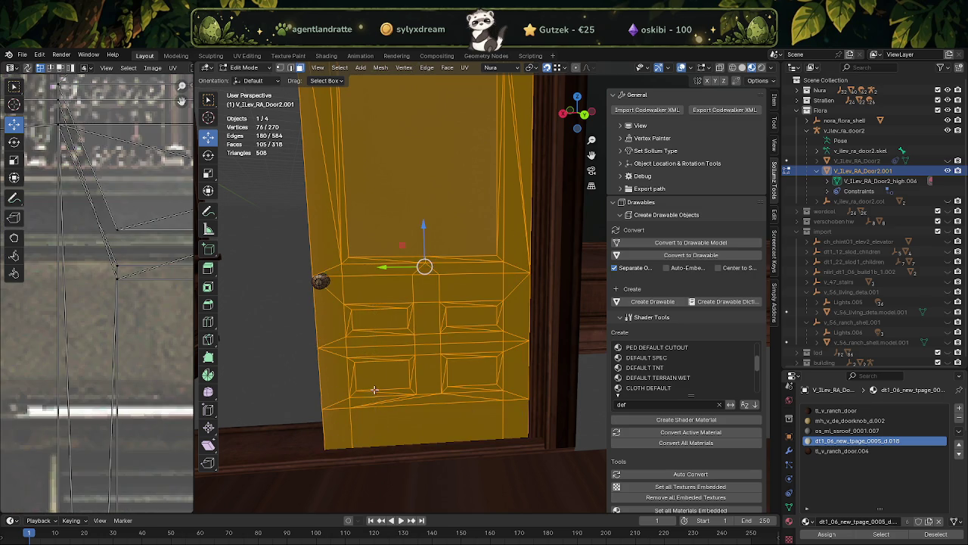
pyautogui.moveTo(375, 393); pyautogui.dragTo(435, 370, button='middle')
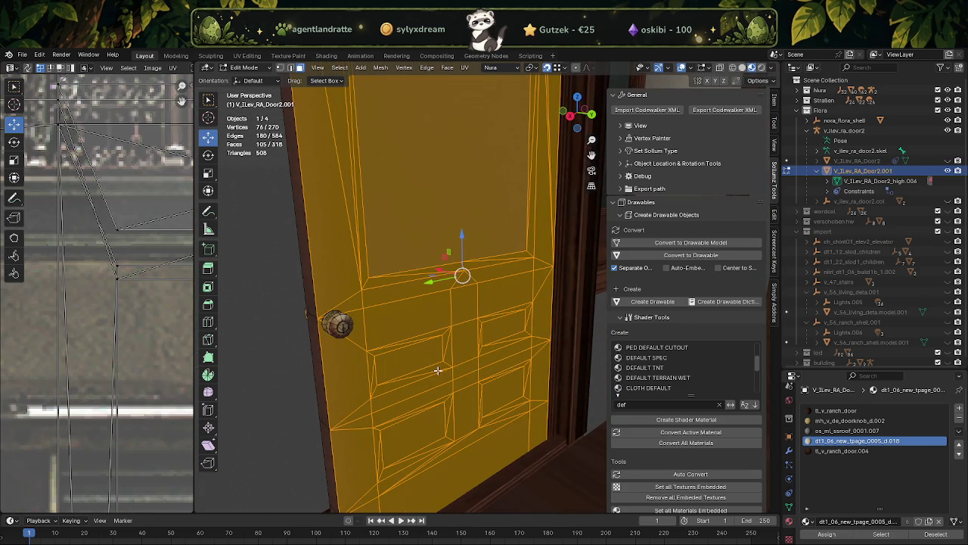
pyautogui.press('x')
pyautogui.click(437, 369)
# Box-select the door leaf's upper panel, top frame and right frame strip, and frame them.
pyautogui.moveTo(383, 345); pyautogui.dragTo(375, 289, button='middle')
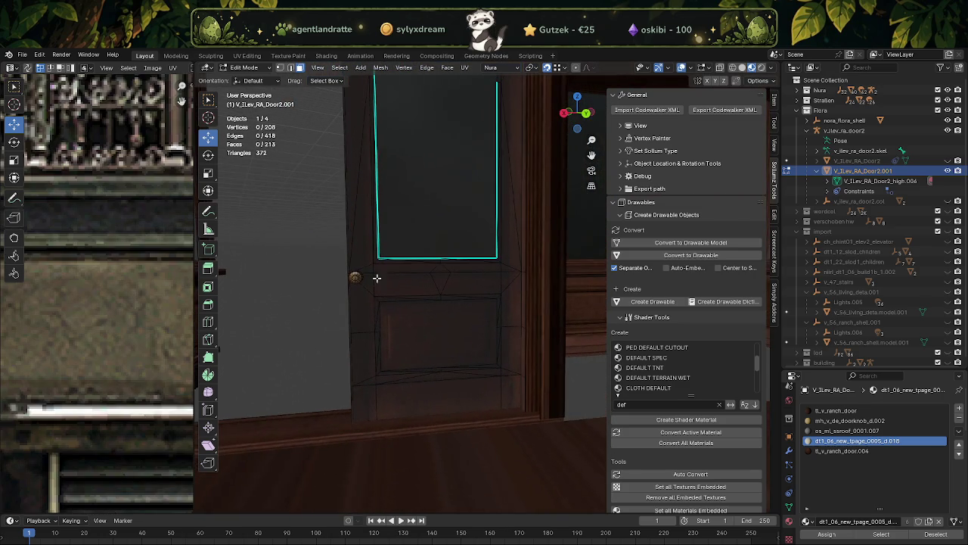
pyautogui.moveTo(353, 173)
pyautogui.mouseDown()
pyautogui.moveTo(391, 275)
pyautogui.moveTo(511, 370)
pyautogui.moveTo(519, 399)
pyautogui.mouseUp()
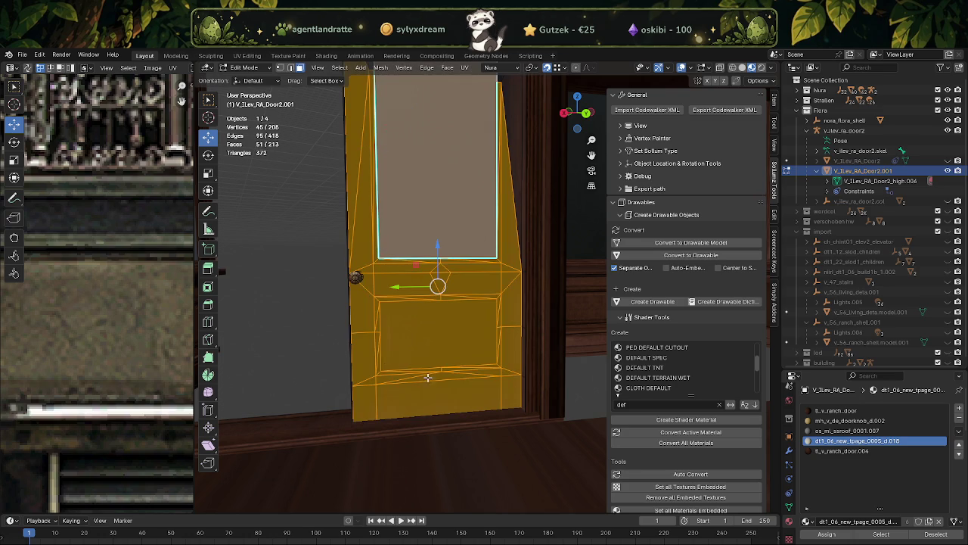
pyautogui.press('KP_Decimal')
pyautogui.scroll(-4, 380, 319)
pyautogui.keyDown('shift'); pyautogui.moveTo(379, 318); pyautogui.dragTo(380, 476, button='middle'); pyautogui.keyUp('shift')
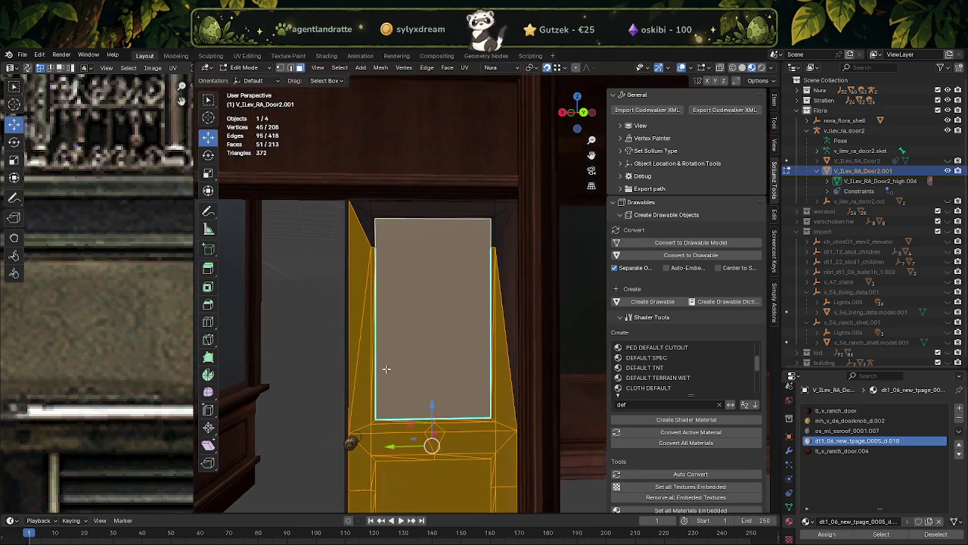
pyautogui.moveTo(361, 207)
pyautogui.mouseDown()
pyautogui.moveTo(425, 250)
pyautogui.moveTo(486, 262)
pyautogui.mouseUp()
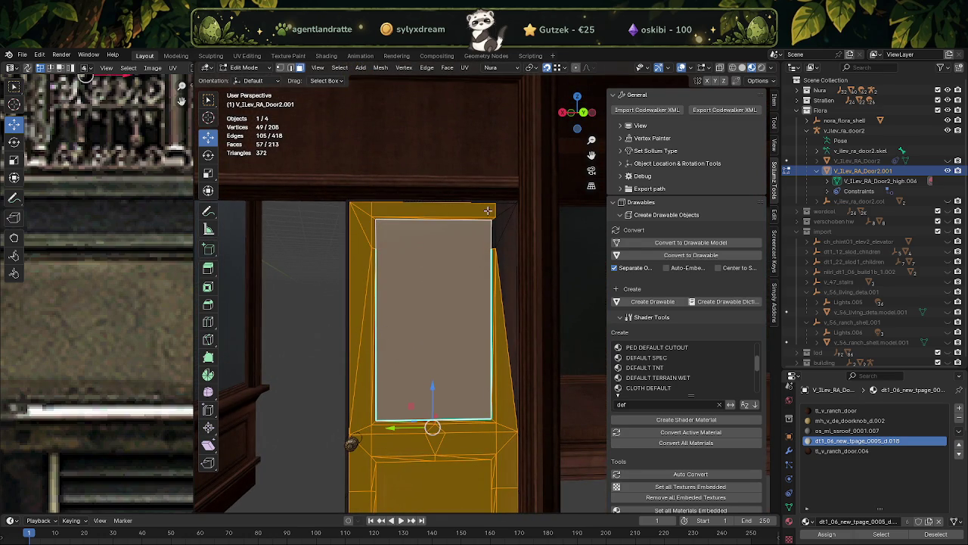
pyautogui.keyDown('shift'); pyautogui.moveTo(488, 210); pyautogui.dragTo(520, 431); pyautogui.keyUp('shift')
pyautogui.press('KP_Decimal')
pyautogui.scroll(-5, 594, 335)
pyautogui.moveTo(594, 336)
pyautogui.mouseDown(button='middle')
pyautogui.moveTo(497, 280)
pyautogui.moveTo(428, 305)
pyautogui.moveTo(440, 368)
pyautogui.moveTo(501, 410)
pyautogui.mouseUp(button='middle')
pyautogui.click(756, 82)
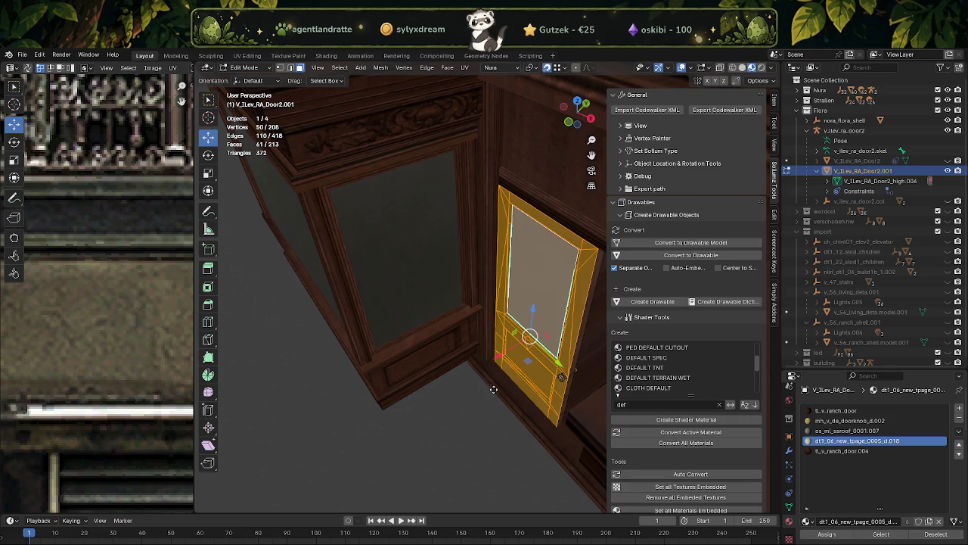
# Duplicate the selected door faces and shift the copy along X.
pyautogui.hotkey('shift', 'd')
pyautogui.press('x')
pyautogui.click(404, 403)
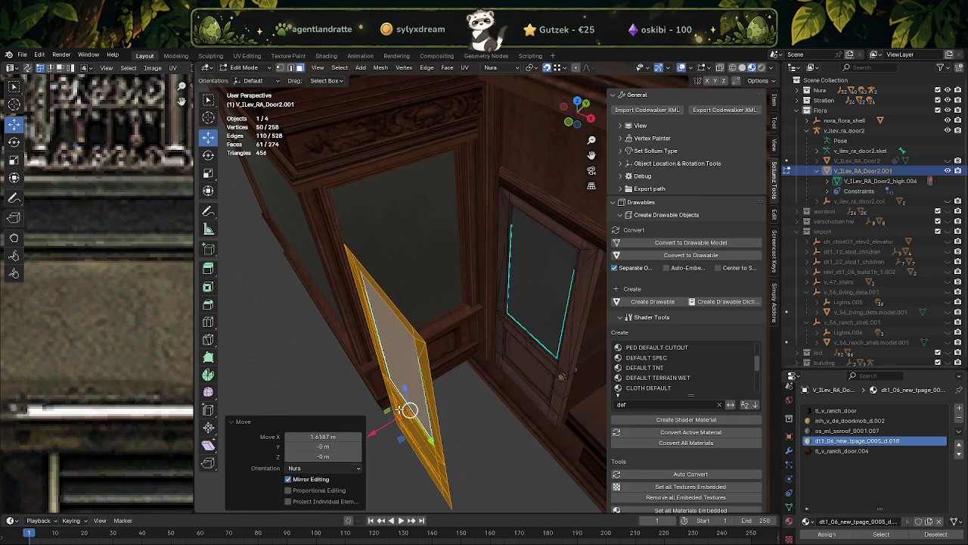
# Rotate the copied door 180° around the vertical Z axis with the Rotate tool.
pyautogui.press('r')
pyautogui.press('Escape')
pyautogui.hotkey('shift', 'space')
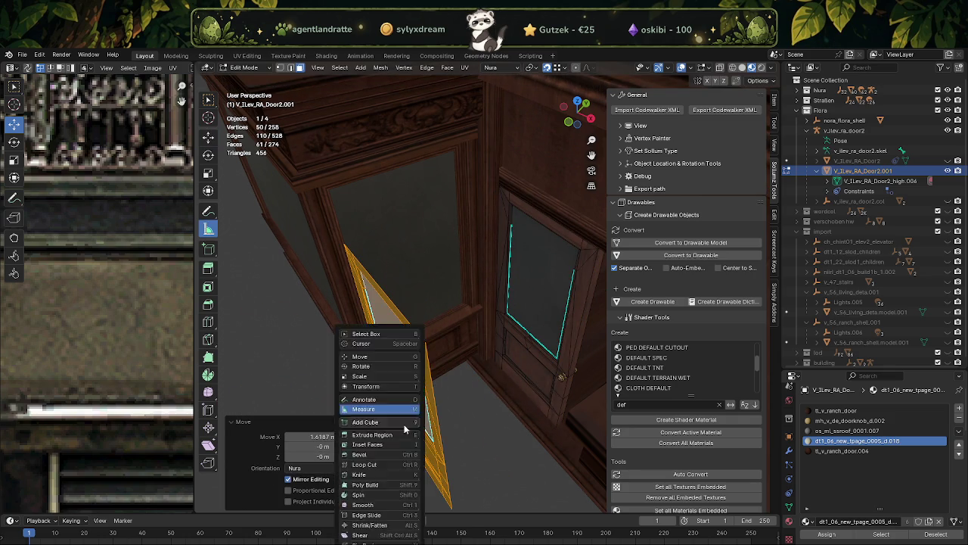
pyautogui.click(409, 435)
pyautogui.press('r')
pyautogui.press('Escape')
pyautogui.hotkey('shift', 'space')
pyautogui.click(405, 435)
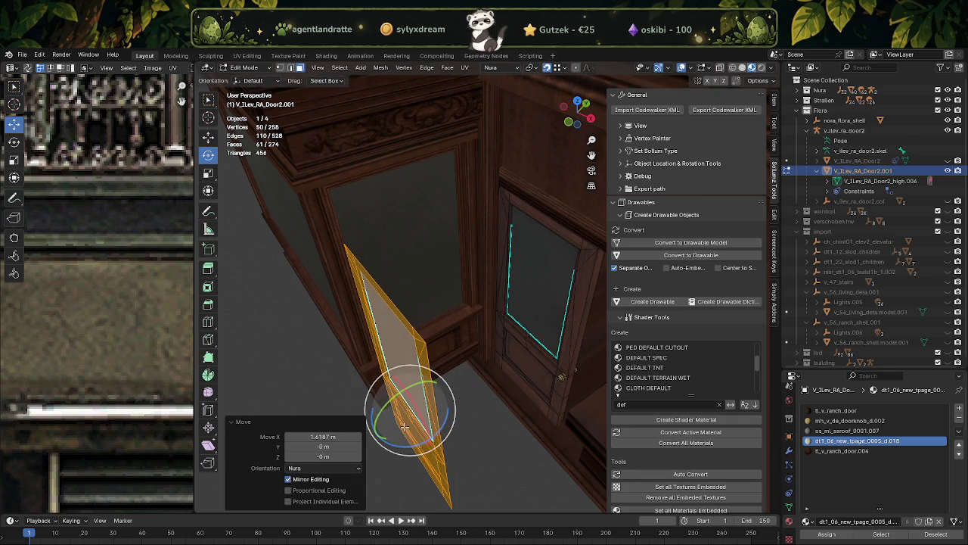
pyautogui.moveTo(400, 447); pyautogui.dragTo(438, 430)
pyautogui.hotkey('shift', 'space')
# Cancel a stray extrusion and slide the rotated copy back into the doorway.
pyautogui.click(438, 430)
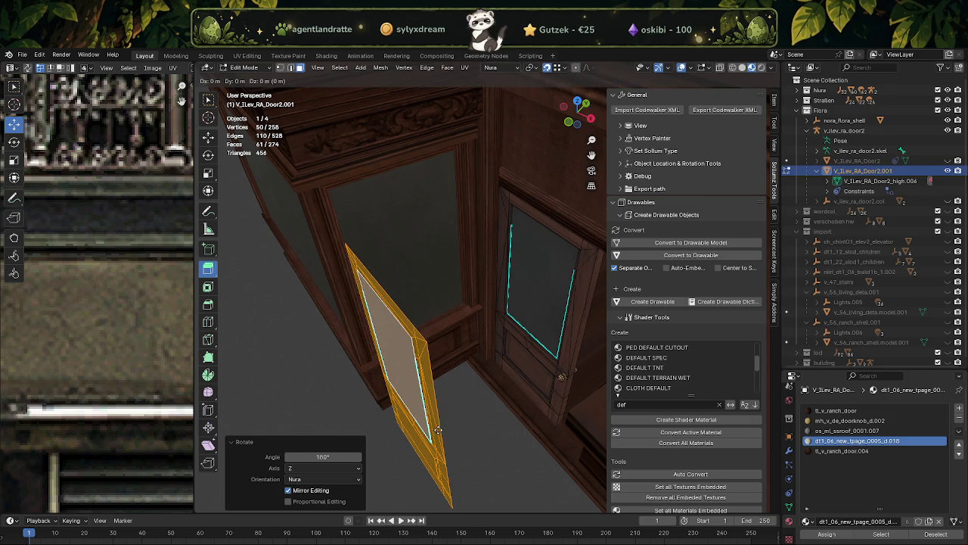
pyautogui.press('Escape')
pyautogui.press('c')
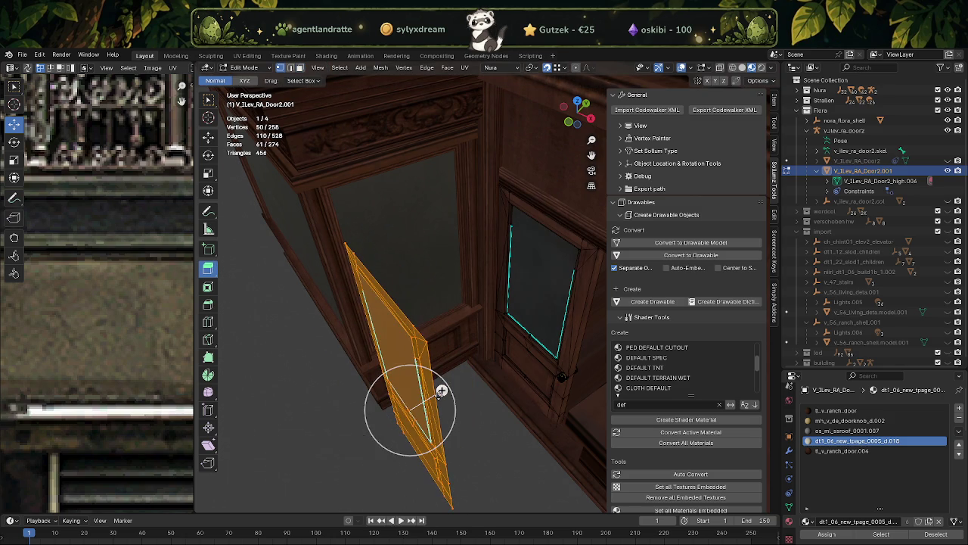
pyautogui.press('Escape')
pyautogui.hotkey('shift', 'space')
pyautogui.click(408, 409)
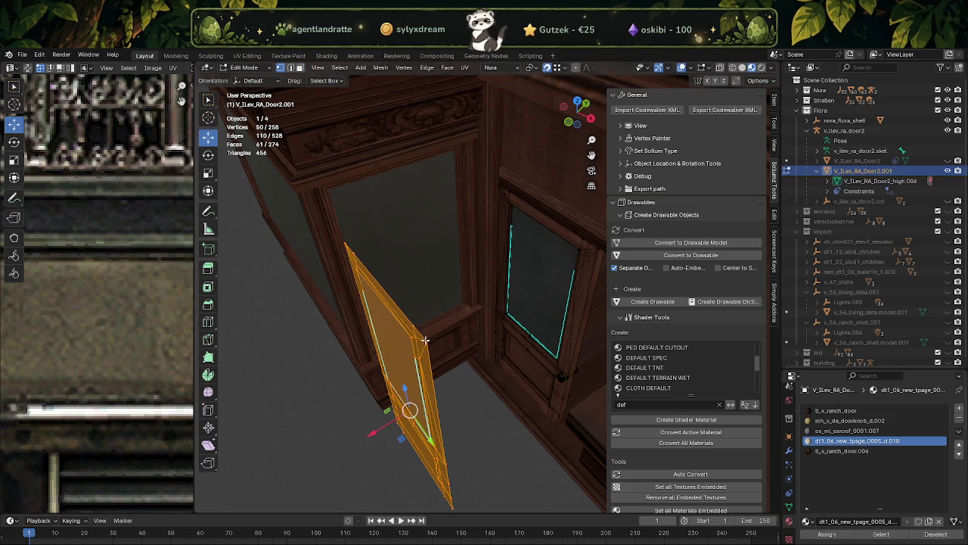
pyautogui.moveTo(426, 342); pyautogui.dragTo(363, 362, button='middle')
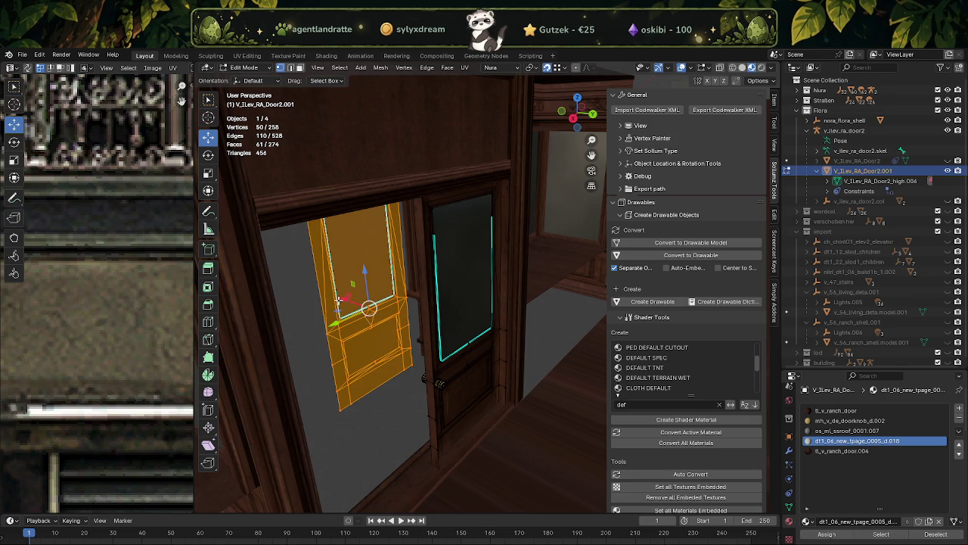
pyautogui.moveTo(343, 299); pyautogui.dragTo(477, 407)
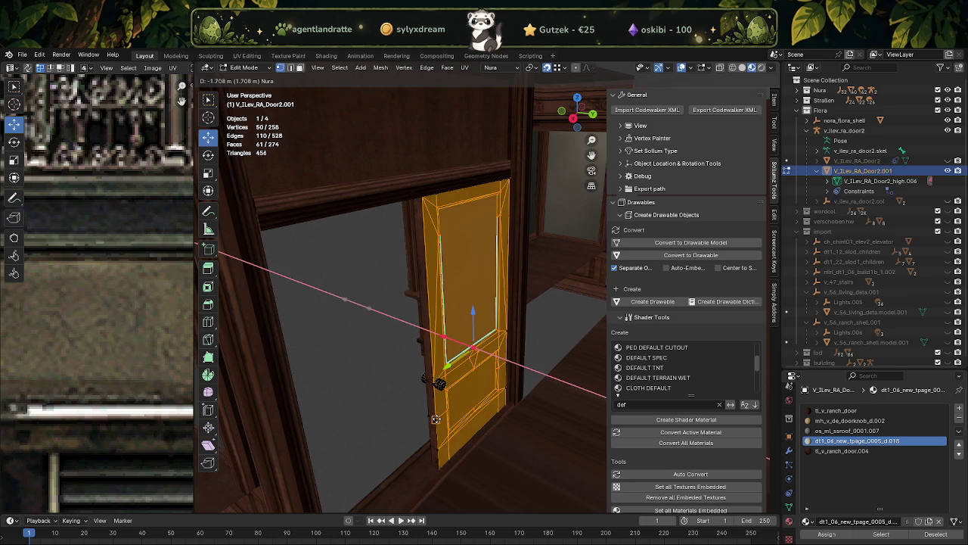
pyautogui.moveTo(477, 407)
pyautogui.mouseDown(button='middle')
pyautogui.moveTo(448, 372)
pyautogui.moveTo(406, 377)
pyautogui.moveTo(508, 426)
pyautogui.moveTo(560, 411)
pyautogui.moveTo(413, 363)
pyautogui.moveTo(464, 380)
pyautogui.mouseUp(button='middle')
# Check the door's placement in wireframe, then return to textured shading and Object Mode.
pyautogui.hotkey('shift', 'z')
pyautogui.scroll(-3, 528, 418)
pyautogui.hotkey('shift', 'z')
pyautogui.scroll(5, 477, 422)
pyautogui.press('Tab')
pyautogui.scroll(3, 554, 392)
pyautogui.scroll(-3, 554, 392)
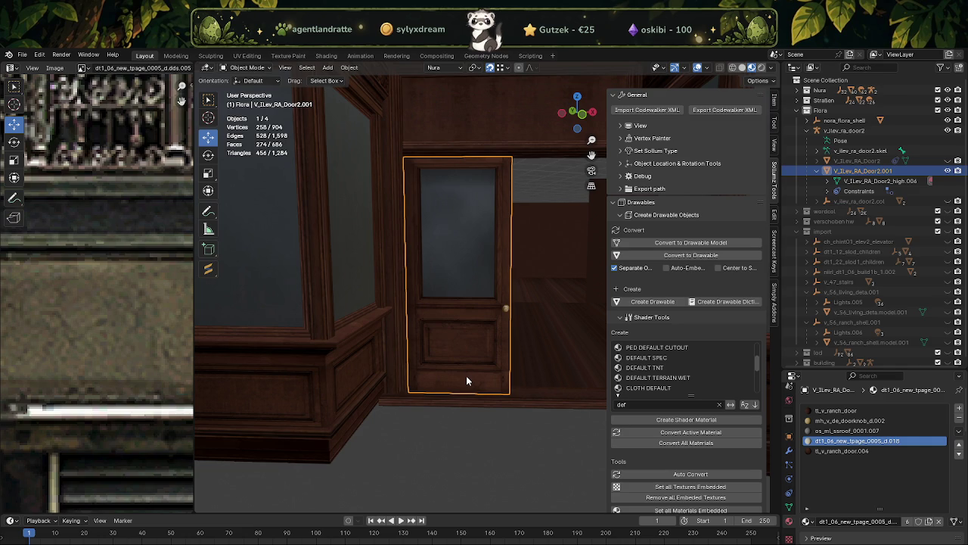
# Undo an accidental building move and duplicate the door object in place.
pyautogui.press('Tab')
pyautogui.press('Tab')
pyautogui.click(466, 375)
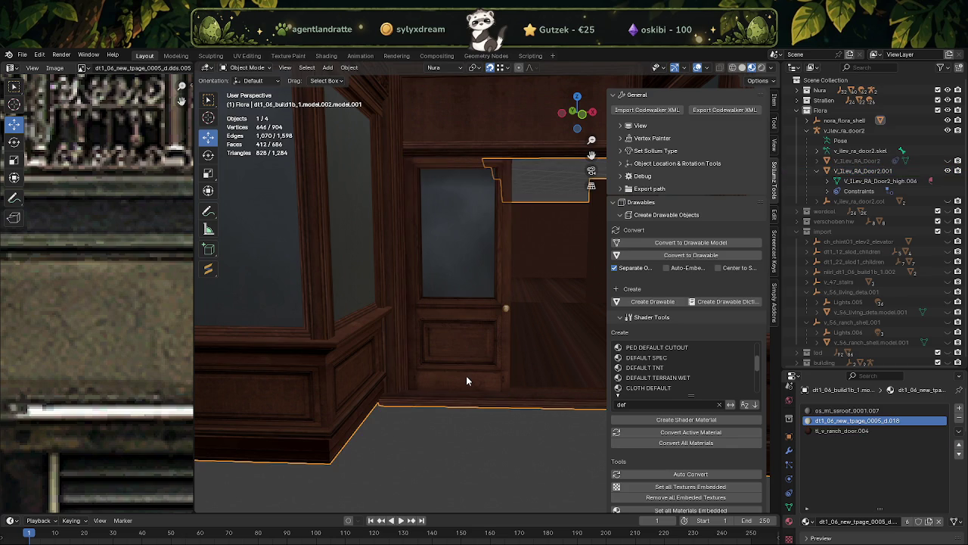
pyautogui.press('g')
pyautogui.click(467, 369)
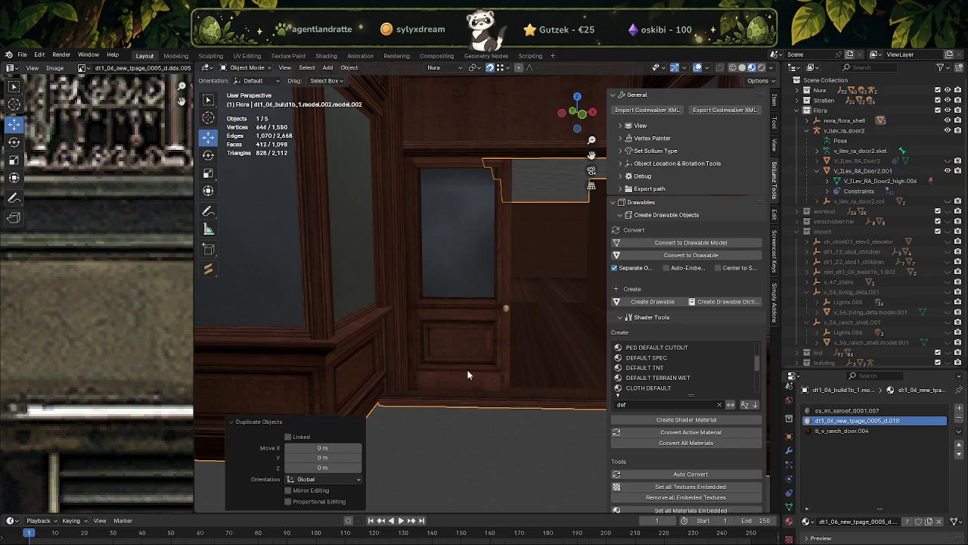
pyautogui.hotkey('ctrl', 'z')
pyautogui.hotkey('ctrl', 'z')
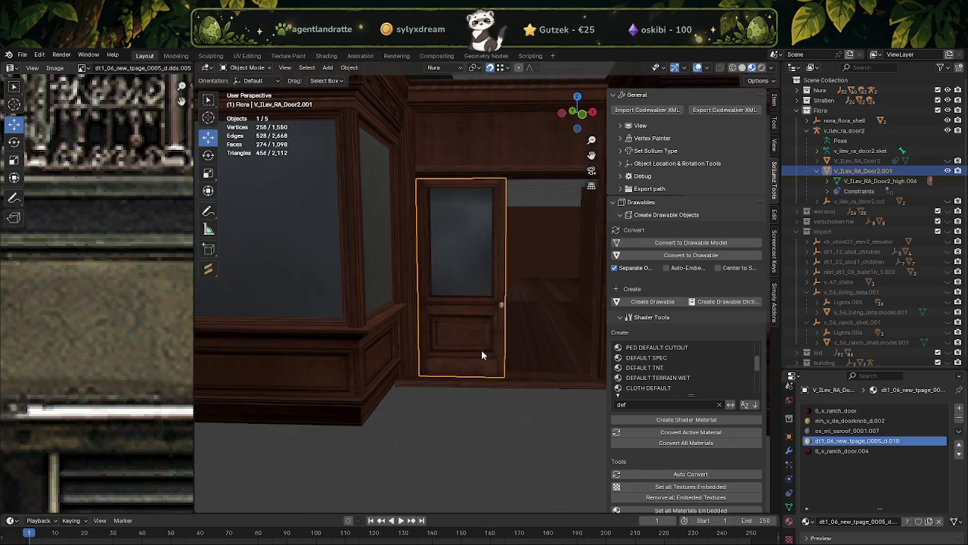
pyautogui.hotkey('shift', 'd')
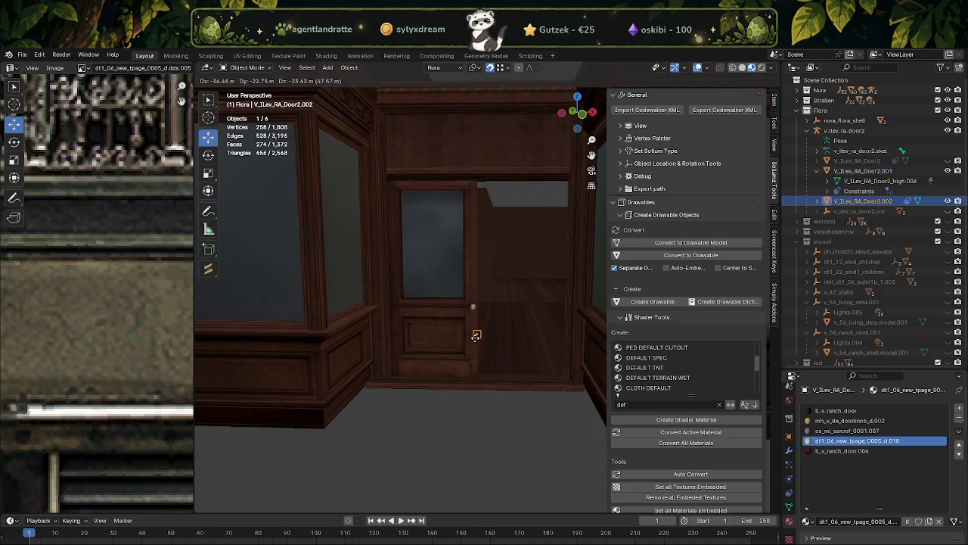
pyautogui.rightClick(475, 337)
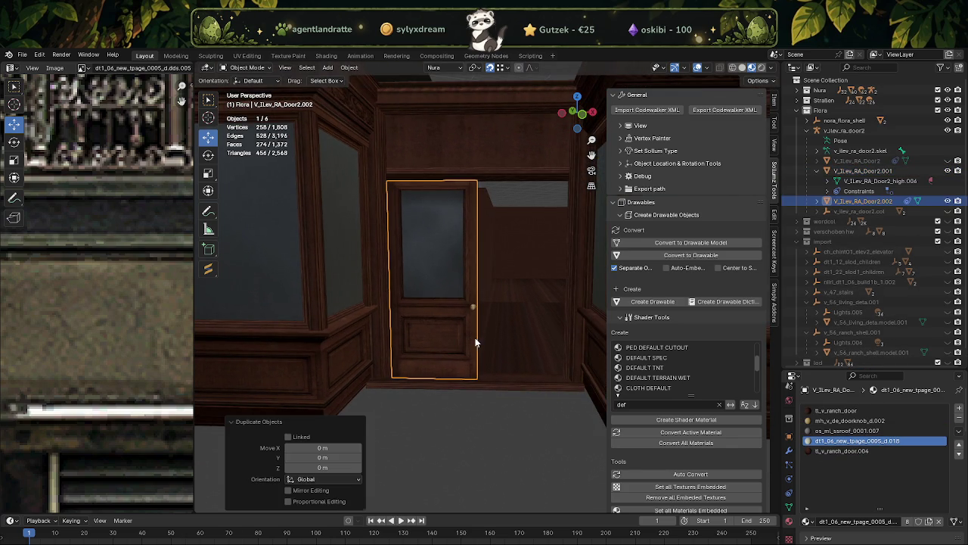
pyautogui.click(817, 202)
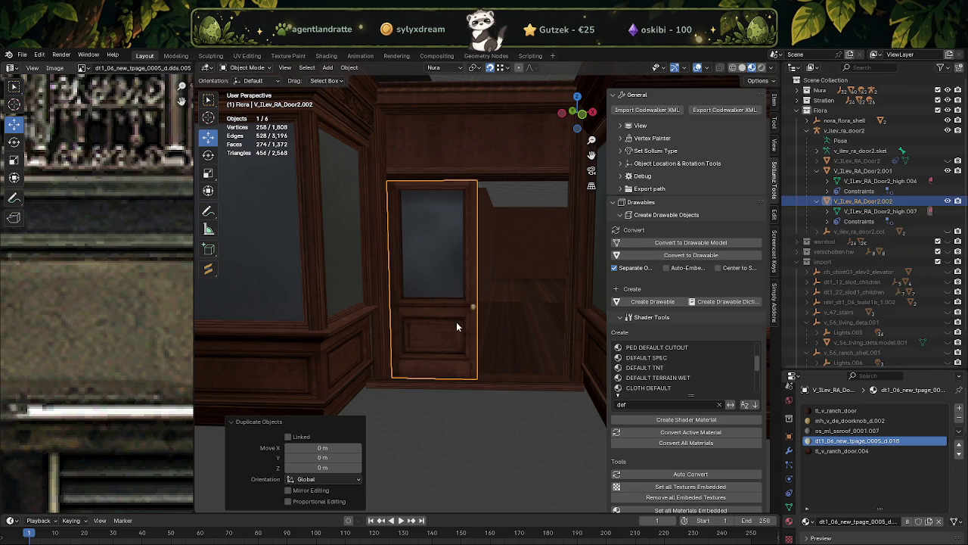
# Slide all of the new door's geometry along Y and turn it 180° around Z.
pyautogui.press('Tab')
pyautogui.press('a')
pyautogui.press('g')
pyautogui.press('y')
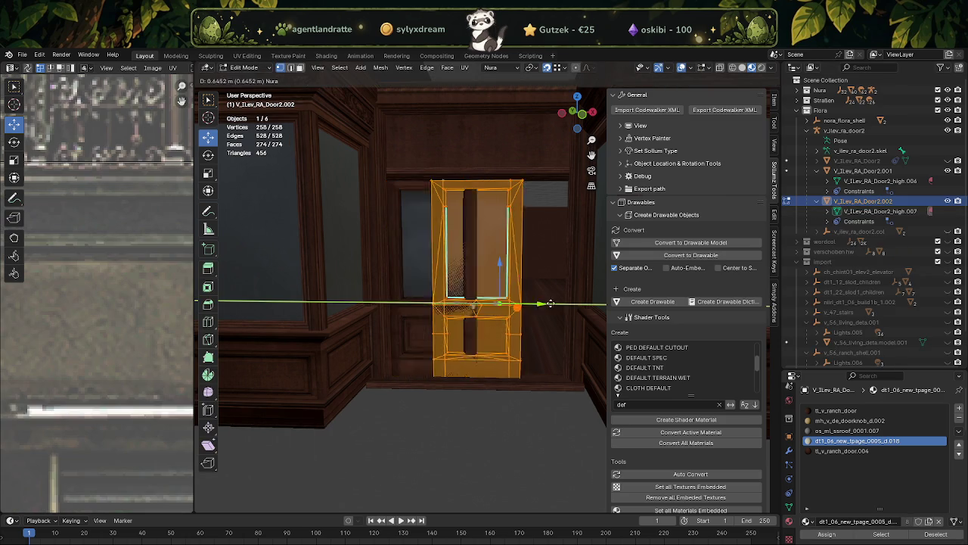
pyautogui.click(576, 306)
pyautogui.hotkey('shift', 'space')
pyautogui.click(577, 309)
pyautogui.keyDown('ctrl'); pyautogui.moveTo(576, 308); pyautogui.dragTo(568, 315); pyautogui.keyUp('ctrl')
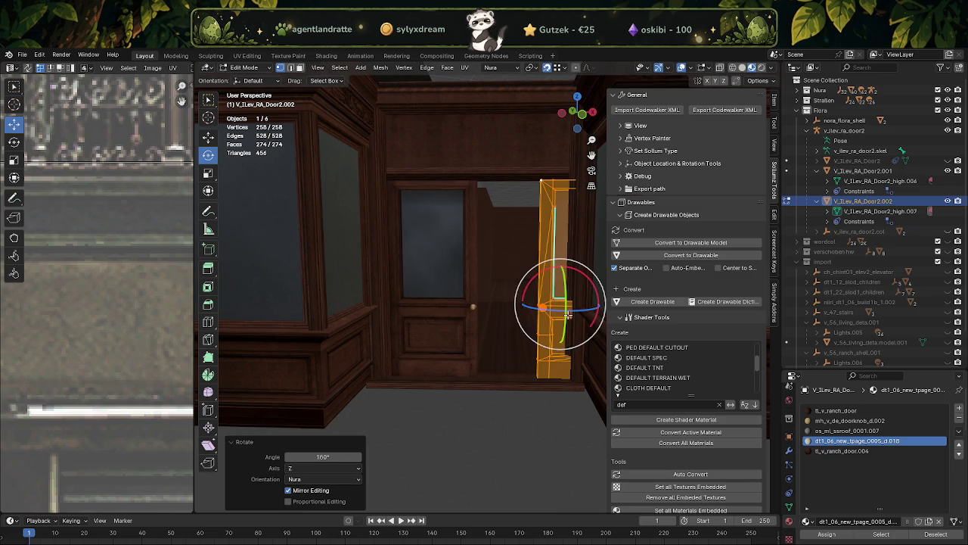
# Nudge the flipped door along Y beside the first one, then return to Object Mode.
pyautogui.hotkey('shift', 'space')
pyautogui.click(563, 301)
pyautogui.moveTo(590, 309); pyautogui.dragTo(538, 318)
pyautogui.keyDown('shift'); pyautogui.click(487, 182); pyautogui.keyUp('shift')
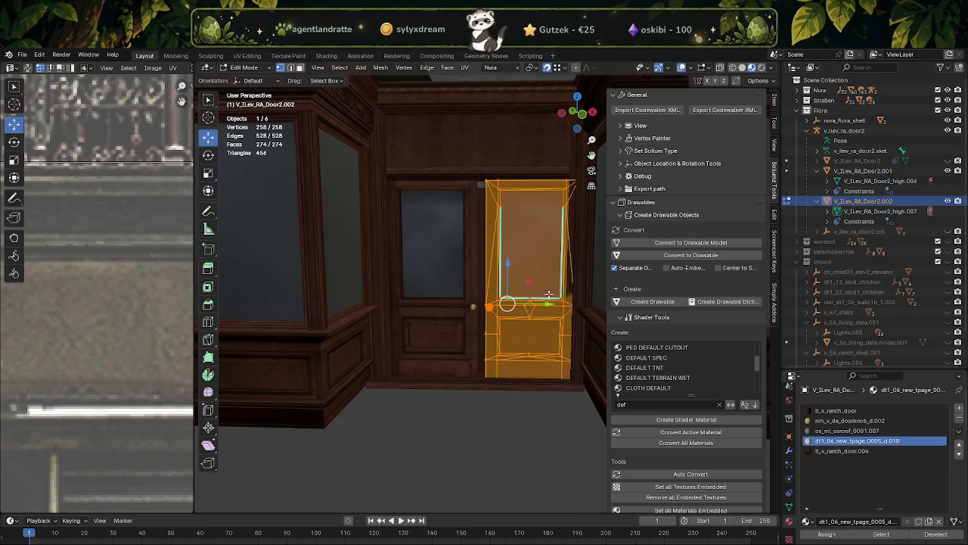
pyautogui.keyDown('shift'); pyautogui.click(486, 182); pyautogui.keyUp('shift')
pyautogui.press('g')
pyautogui.press('y')
pyautogui.click(484, 321)
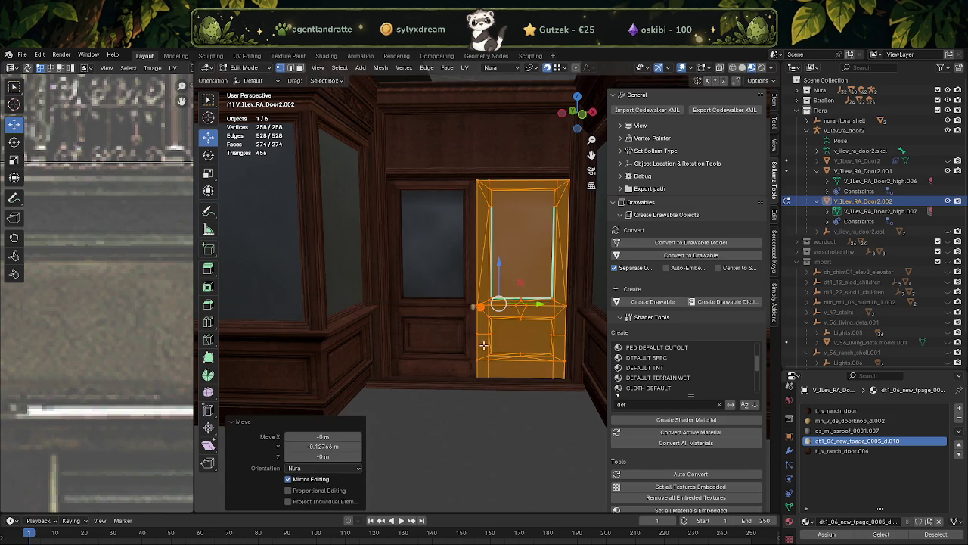
pyautogui.press('Tab')
pyautogui.click(479, 413)
pyautogui.moveTo(478, 408); pyautogui.dragTo(484, 377, button='middle')
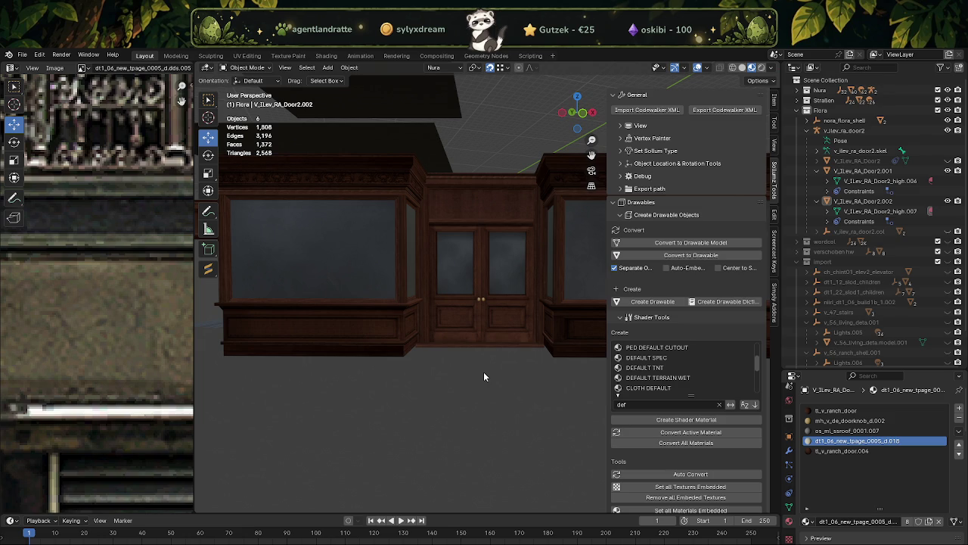
# Zoom in on the double doors and select the right-hand door, V_ILev_RA_Door2.002.
pyautogui.scroll(3, 491, 363)
pyautogui.scroll(3, 474, 371)
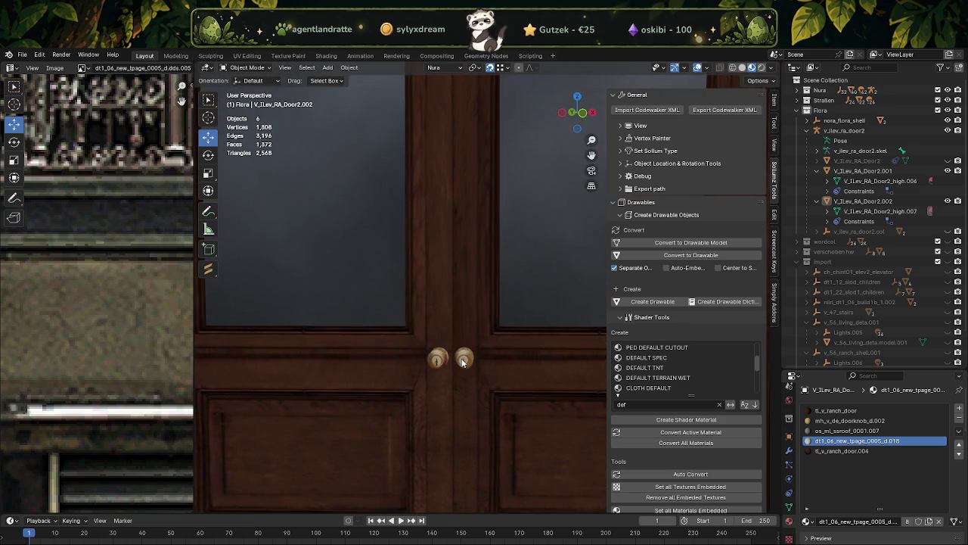
pyautogui.click(490, 345)
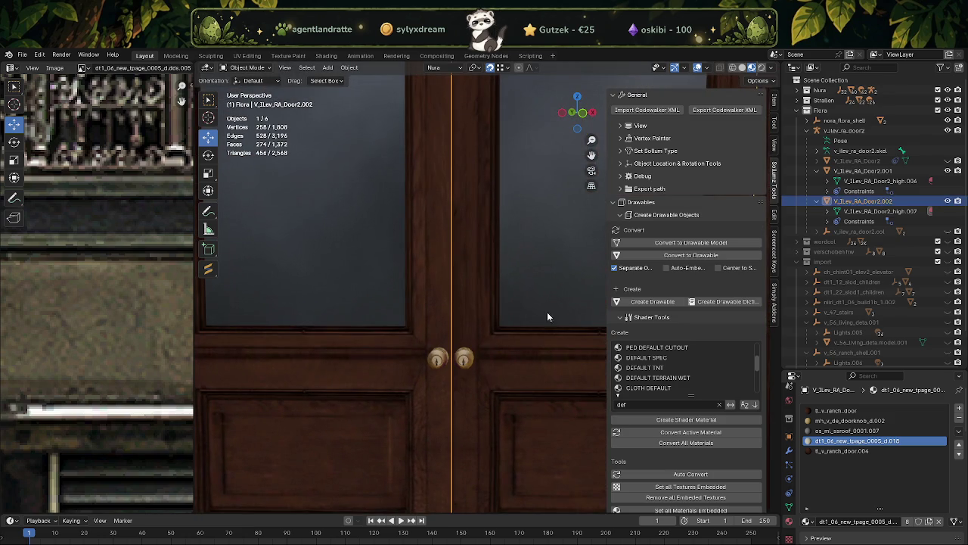
# Delete the right-hand door with its hierarchy and the extra build1b building model.
pyautogui.rightClick(840, 204)
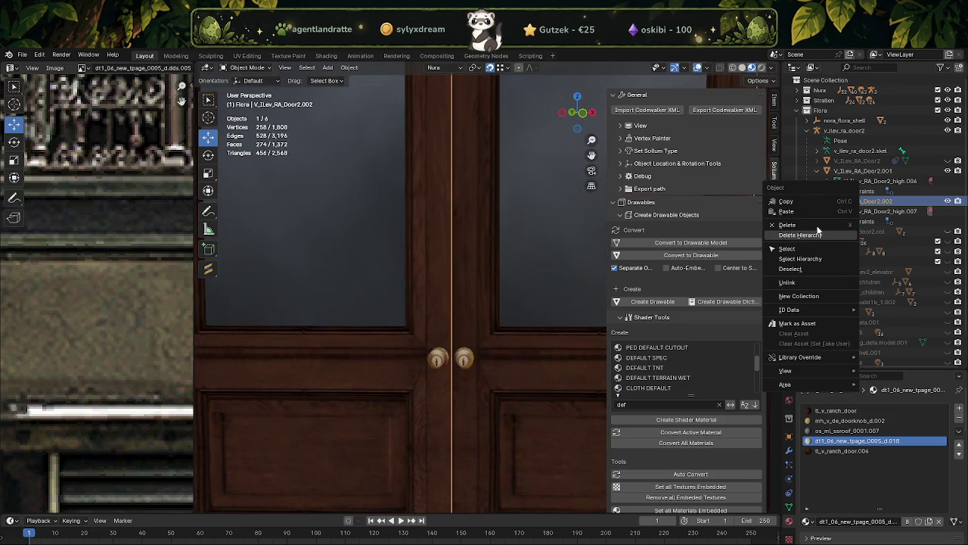
pyautogui.click(816, 235)
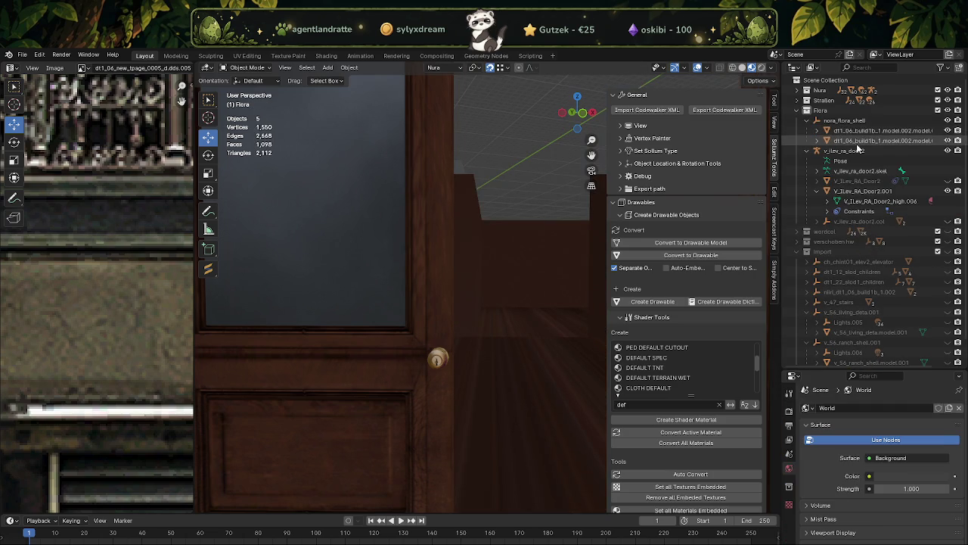
pyautogui.click(858, 140)
pyautogui.rightClick(826, 144)
pyautogui.click(824, 154)
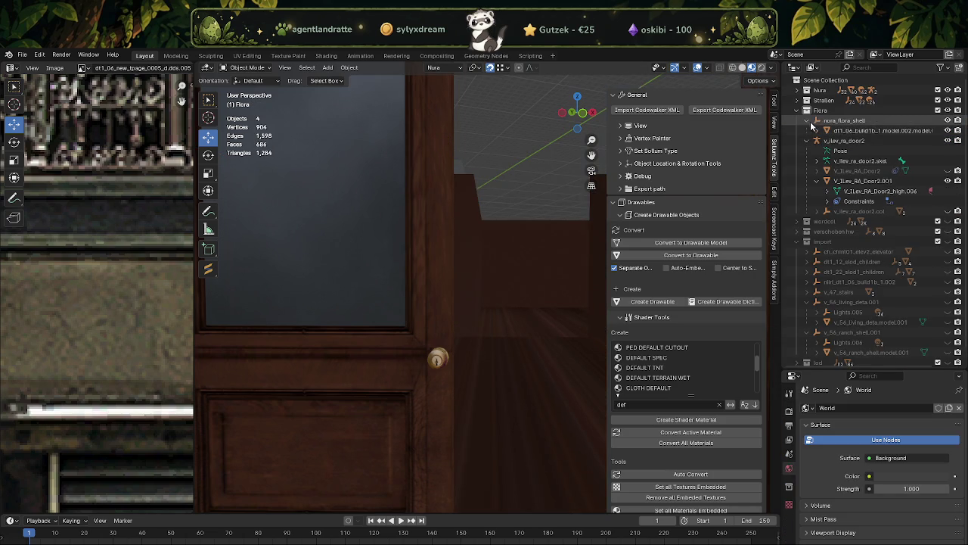
pyautogui.click(808, 121)
pyautogui.scroll(-2, 499, 349)
# Enter Edit Mode on the remaining left door and select a face on its doorknob.
pyautogui.click(436, 333)
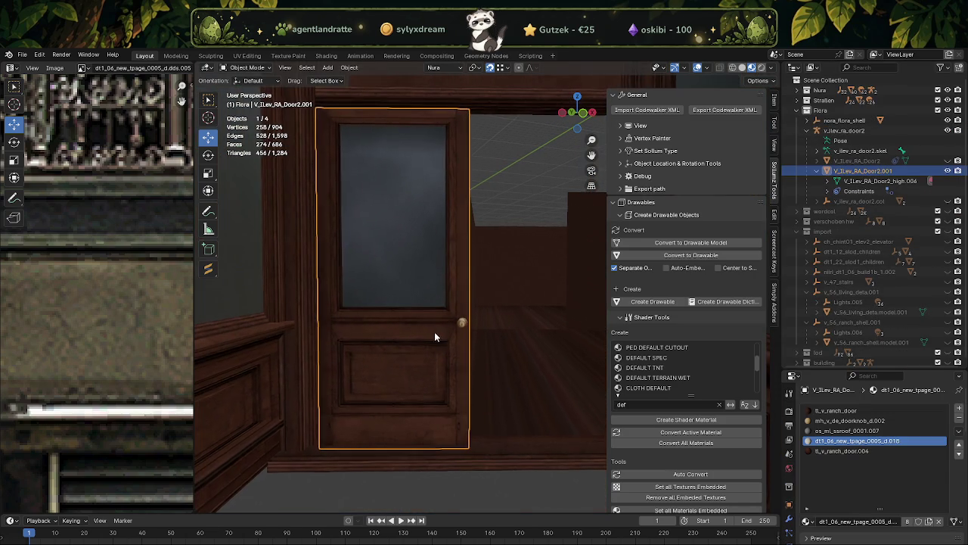
pyautogui.press('Tab')
pyautogui.scroll(-2, 96, 318)
pyautogui.scroll(-2, 94, 314)
pyautogui.scroll(-1, 90, 310)
pyautogui.scroll(1, 87, 305)
pyautogui.scroll(2, 502, 335)
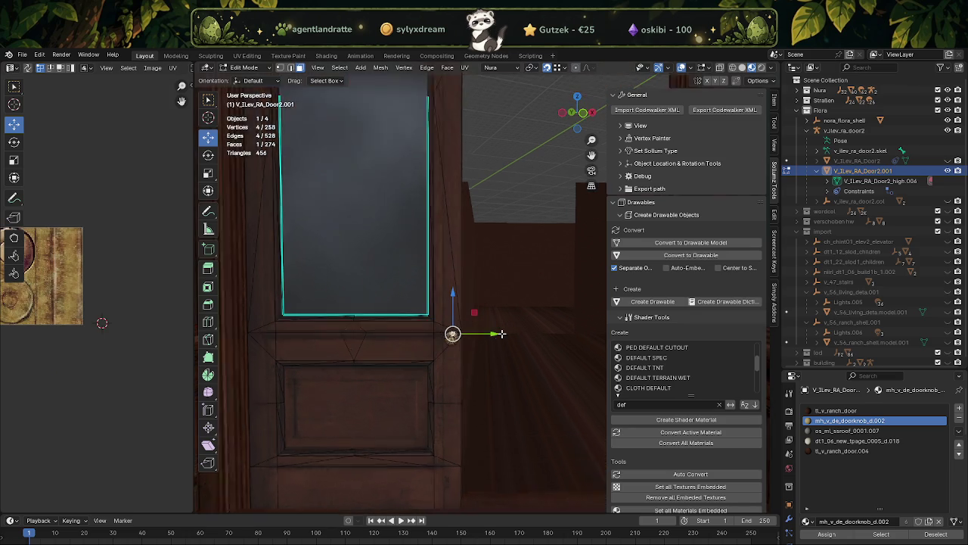
pyautogui.scroll(2, 502, 335)
pyautogui.scroll(3, 502, 336)
pyautogui.scroll(2, 501, 335)
pyautogui.click(449, 329)
pyautogui.scroll(-3, 449, 330)
pyautogui.moveTo(449, 330)
pyautogui.mouseDown(button='middle')
pyautogui.moveTo(425, 350)
pyautogui.moveTo(444, 380)
pyautogui.moveTo(481, 286)
pyautogui.mouseUp(button='middle')
# Duplicate the selected knob face and raise the copy above the knob.
pyautogui.hotkey('shift', 'd')
pyautogui.click(481, 283)
pyautogui.moveTo(481, 284); pyautogui.dragTo(477, 220)
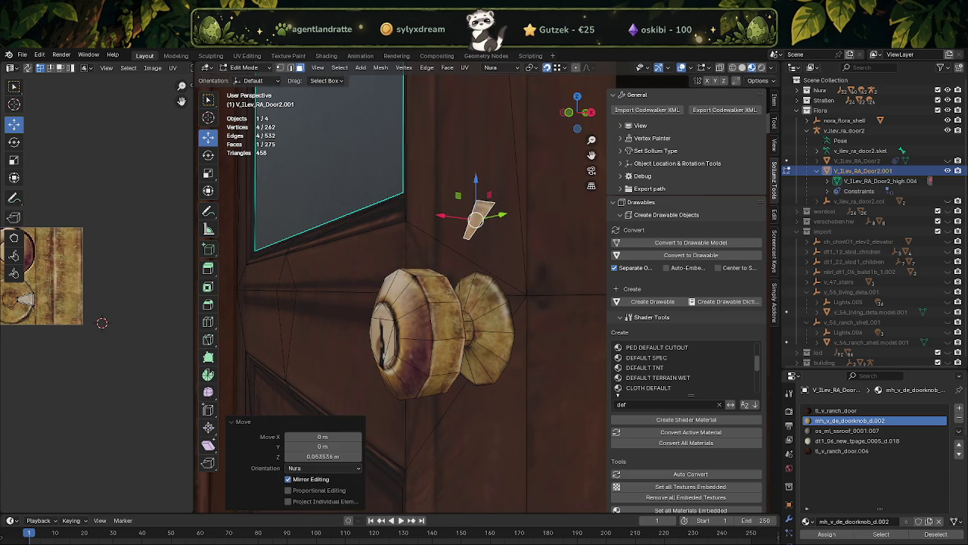
pyautogui.click(768, 68)
pyautogui.moveTo(511, 233)
pyautogui.mouseDown(button='middle')
pyautogui.moveTo(495, 244)
pyautogui.moveTo(446, 212)
pyautogui.mouseUp(button='middle')
# Reposition the new face's corner vertices along Y and Z.
pyautogui.click(420, 209)
pyautogui.press('g')
pyautogui.press('y')
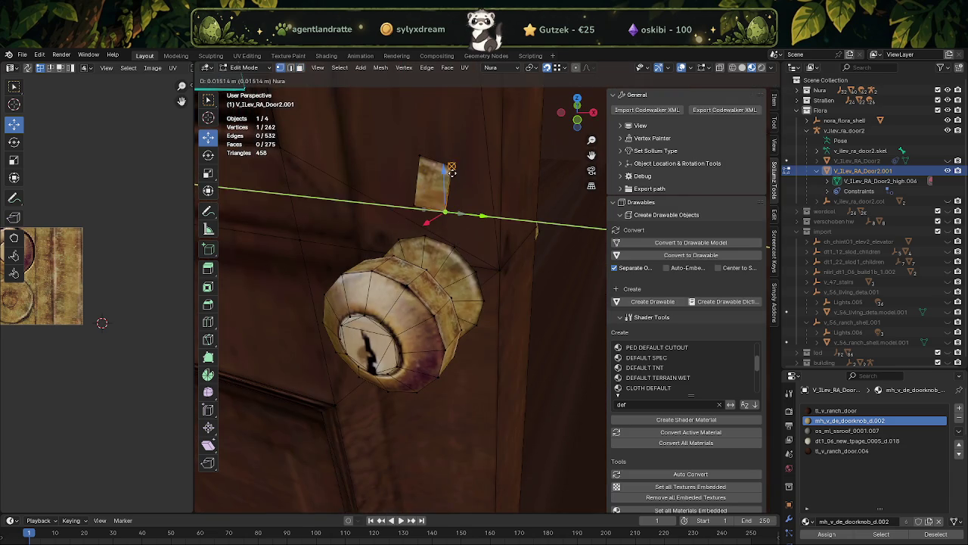
pyautogui.click(429, 192)
pyautogui.click(420, 205)
pyautogui.moveTo(421, 205)
pyautogui.mouseDown(button='middle')
pyautogui.moveTo(458, 201)
pyautogui.moveTo(434, 217)
pyautogui.mouseUp(button='middle')
pyautogui.press('g')
pyautogui.press('z')
pyautogui.click(433, 218)
pyautogui.press('g')
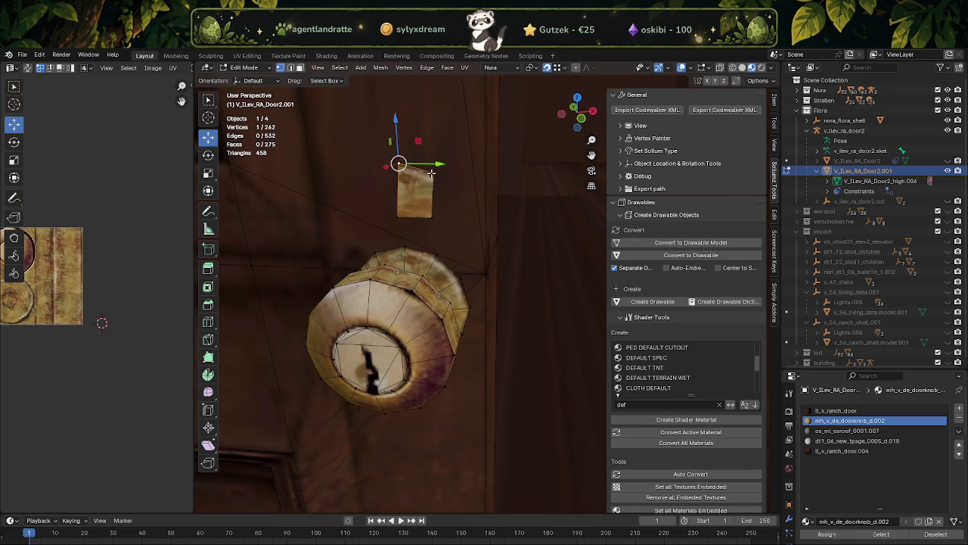
pyautogui.press('z')
pyautogui.click(433, 166)
# Flatten the new face to zero thickness by scaling it to 0 on X.
pyautogui.press('3')
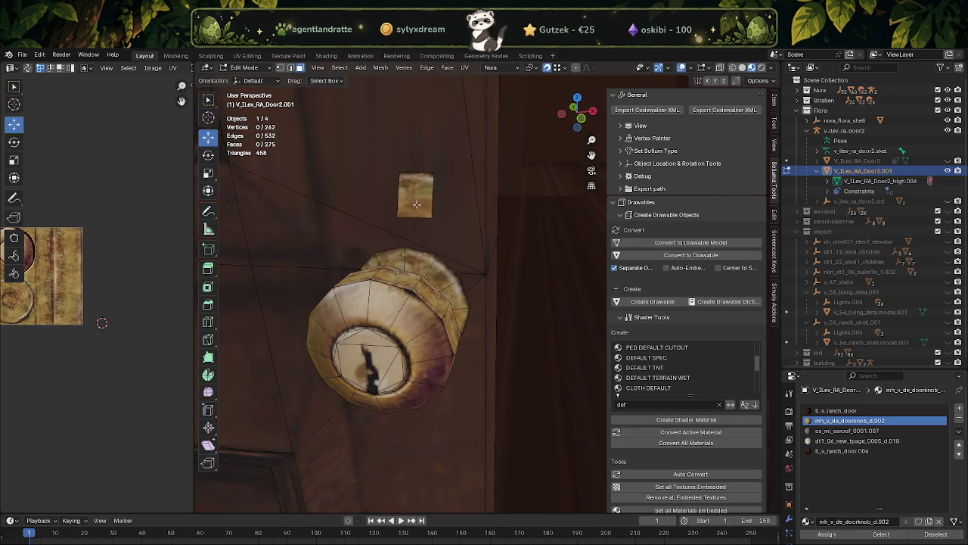
pyautogui.click(416, 198)
pyautogui.press('s')
pyautogui.press('x')
pyautogui.press('x')
pyautogui.press('x')
pyautogui.press('x')
pyautogui.press('x')
pyautogui.write('0')
pyautogui.press('Return')
# Straighten the plate's two vertical edges by scaling each to 0 on Y.
pyautogui.moveTo(415, 198)
pyautogui.mouseDown(button='middle')
pyautogui.moveTo(443, 210)
pyautogui.moveTo(461, 189)
pyautogui.moveTo(423, 195)
pyautogui.mouseUp(button='middle')
pyautogui.press('2')
pyautogui.click(418, 199)
pyautogui.press('s')
pyautogui.press('y')
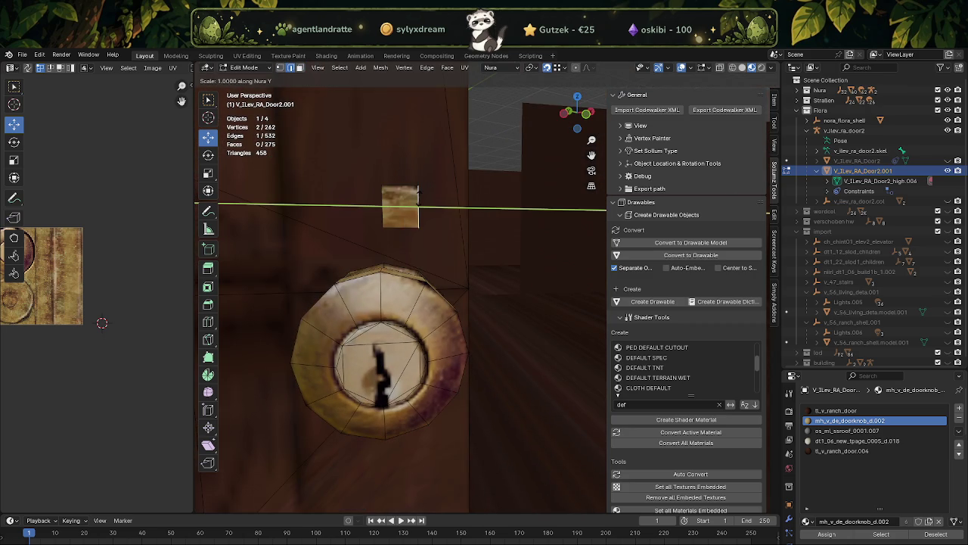
pyautogui.press('Return')
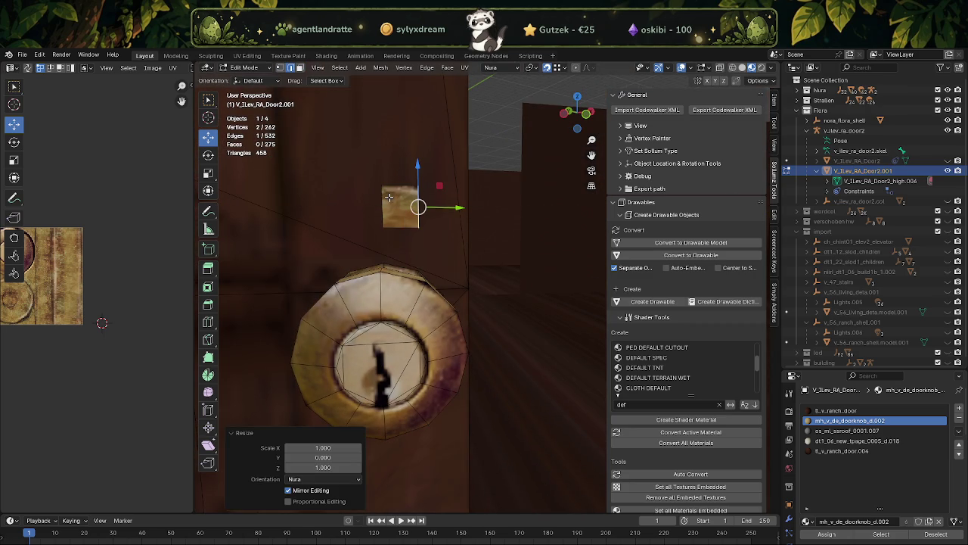
pyautogui.click(389, 198)
pyautogui.press('s')
pyautogui.press('y')
pyautogui.press('0')
pyautogui.press('Return')
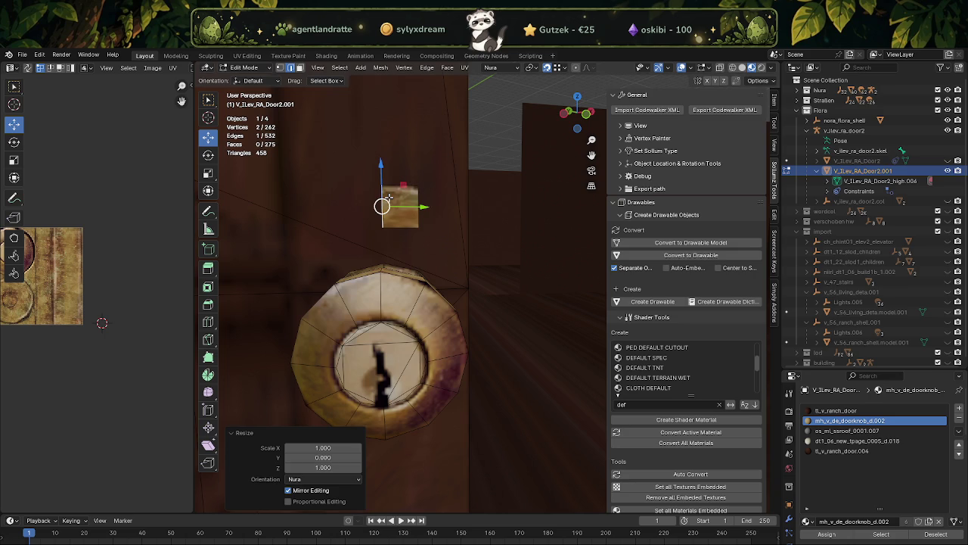
# Level the plate's top and bottom edges by scaling each to 0 on Z.
pyautogui.click(397, 184)
pyautogui.press('s')
pyautogui.press('z')
pyautogui.press('0')
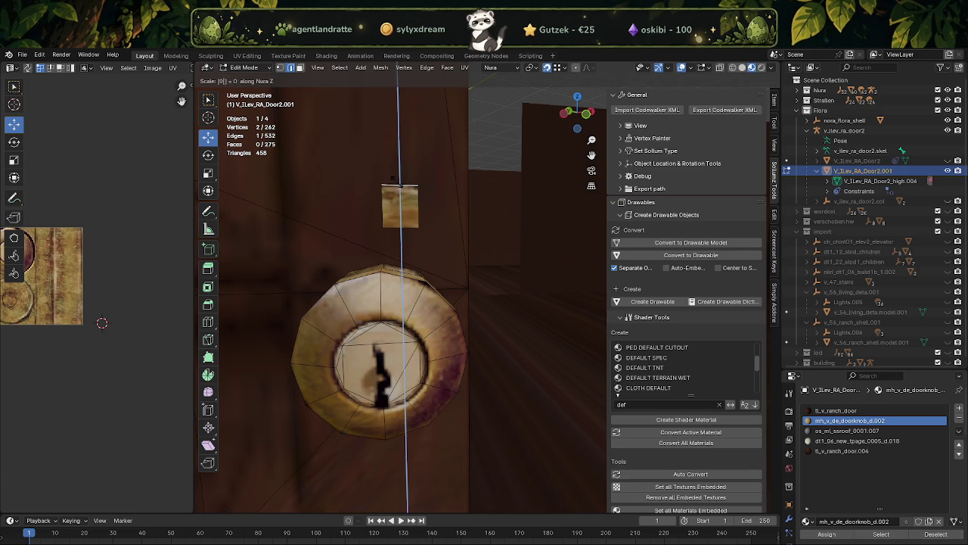
pyautogui.press('Return')
pyautogui.click(403, 225)
pyautogui.press('s')
pyautogui.press('z')
pyautogui.press('0')
pyautogui.press('Return')
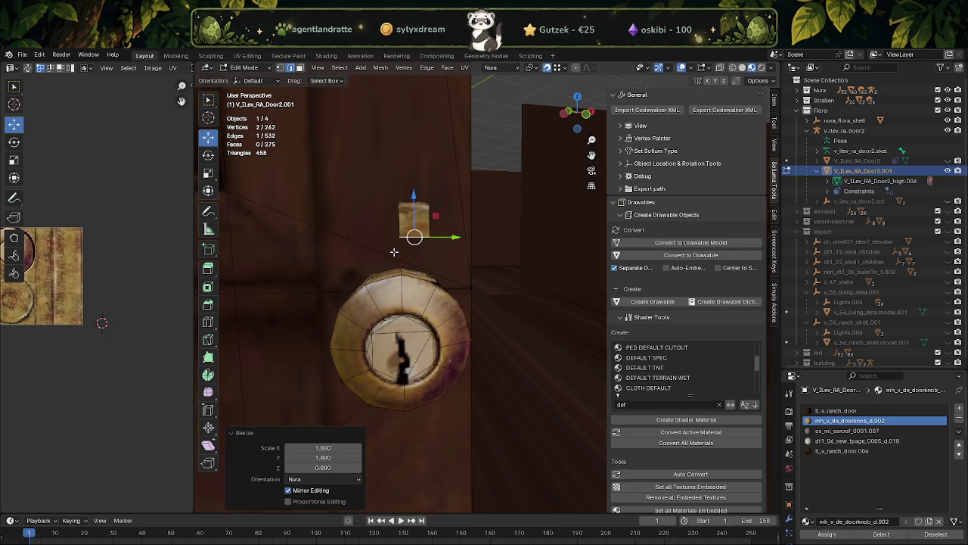
pyautogui.click(393, 210)
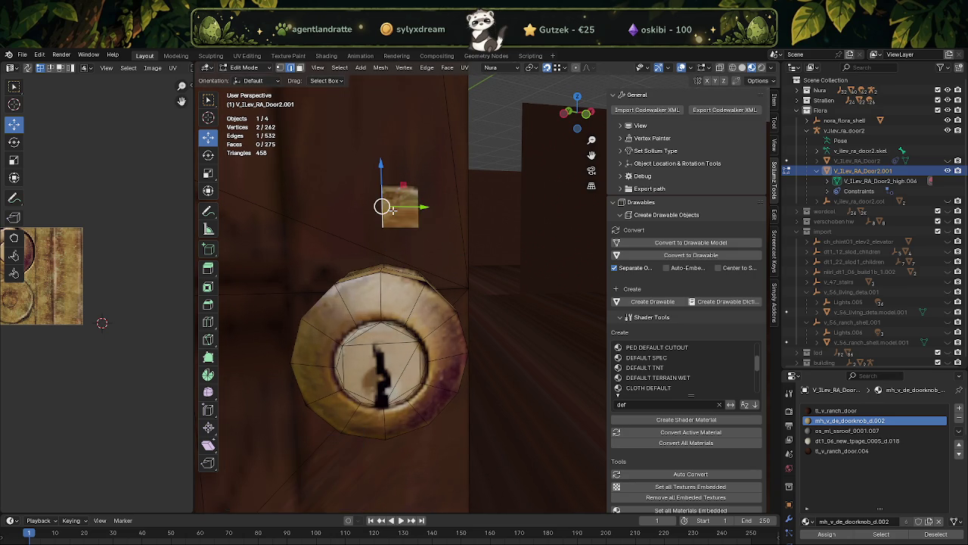
# Drag one plate edge down below the knob, then shift it along Y.
pyautogui.moveTo(436, 237)
pyautogui.mouseDown(button='middle')
pyautogui.moveTo(383, 235)
pyautogui.moveTo(431, 249)
pyautogui.mouseUp(button='middle')
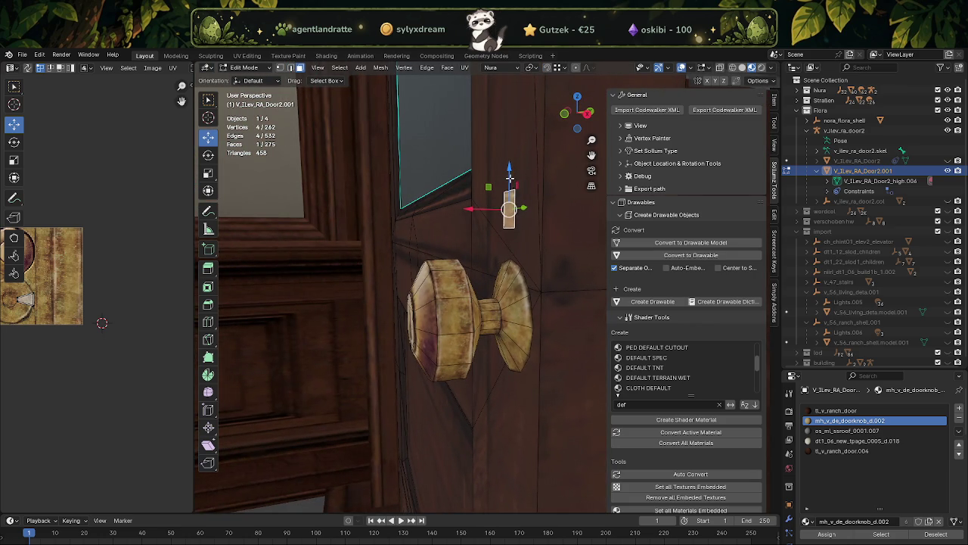
pyautogui.moveTo(512, 180)
pyautogui.mouseDown(button='middle')
pyautogui.moveTo(515, 219)
pyautogui.moveTo(499, 206)
pyautogui.moveTo(495, 222)
pyautogui.moveTo(448, 224)
pyautogui.mouseUp(button='middle')
pyautogui.moveTo(447, 227); pyautogui.dragTo(446, 495)
pyautogui.moveTo(446, 495)
pyautogui.mouseDown(button='middle')
pyautogui.moveTo(435, 432)
pyautogui.moveTo(469, 388)
pyautogui.mouseUp(button='middle')
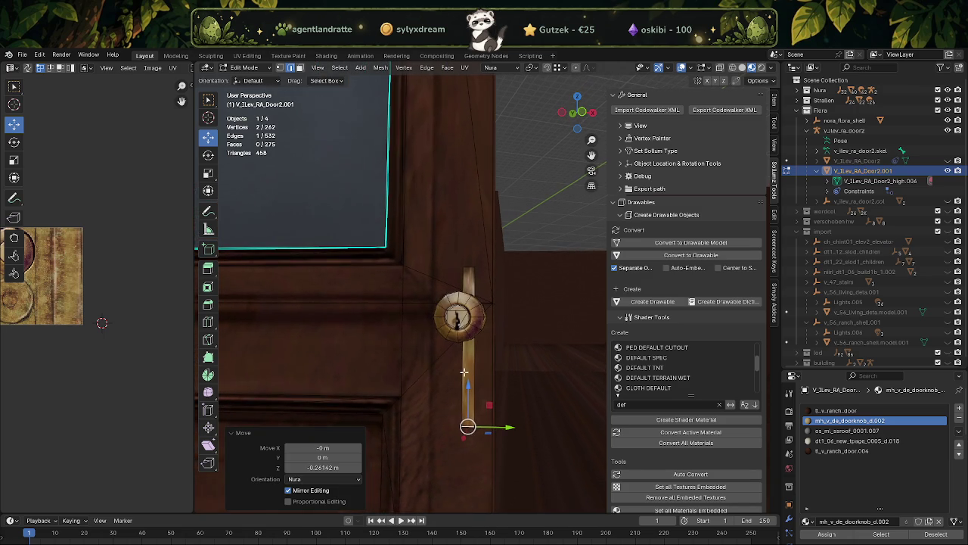
pyautogui.moveTo(472, 401)
pyautogui.mouseDown()
pyautogui.moveTo(463, 318)
pyautogui.moveTo(479, 244)
pyautogui.moveTo(483, 251)
pyautogui.mouseUp()
pyautogui.press('g')
pyautogui.press('y')
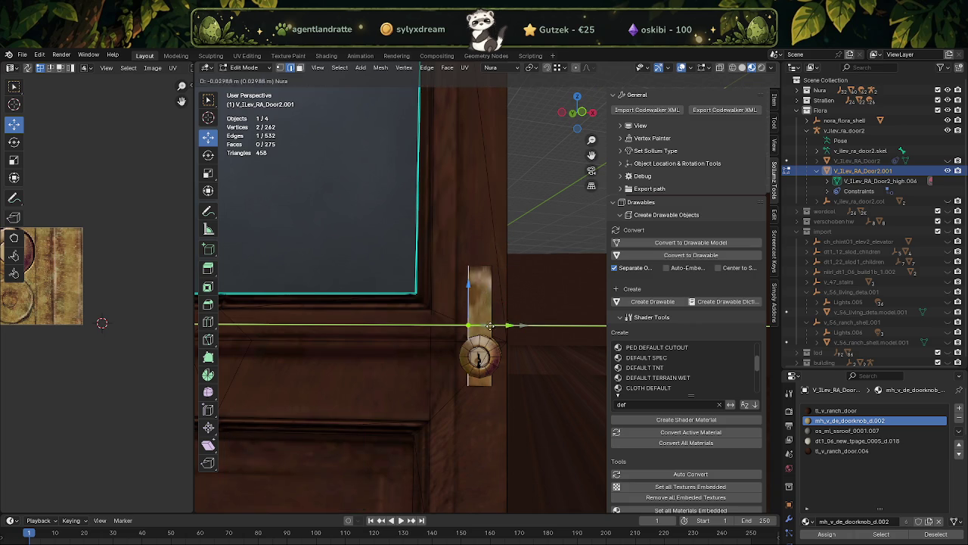
pyautogui.click(474, 326)
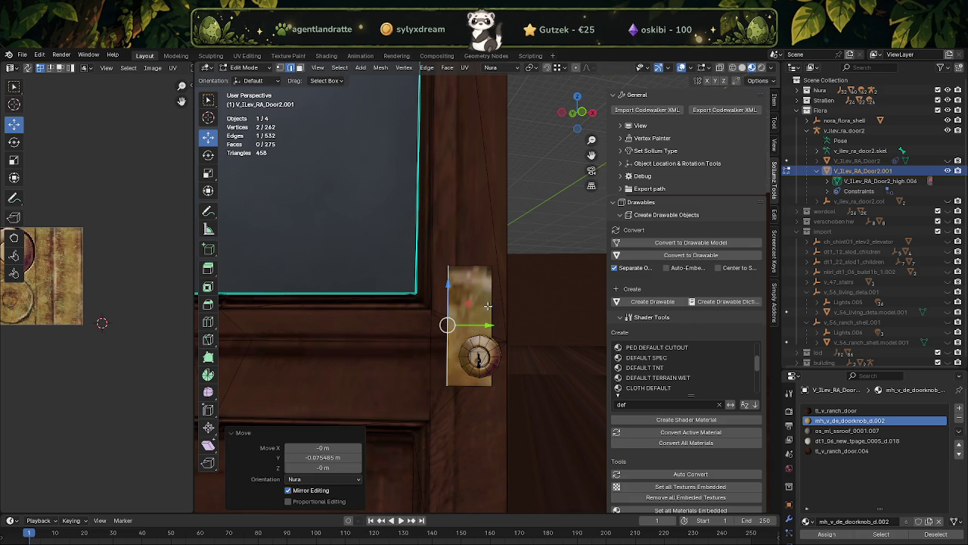
# Move the plate's side edges outward to widen the backplate.
pyautogui.click(491, 325)
pyautogui.moveTo(523, 324); pyautogui.dragTo(530, 322)
pyautogui.click(445, 325)
pyautogui.moveTo(445, 324); pyautogui.dragTo(476, 313, button='middle')
pyautogui.moveTo(499, 315); pyautogui.dragTo(491, 319)
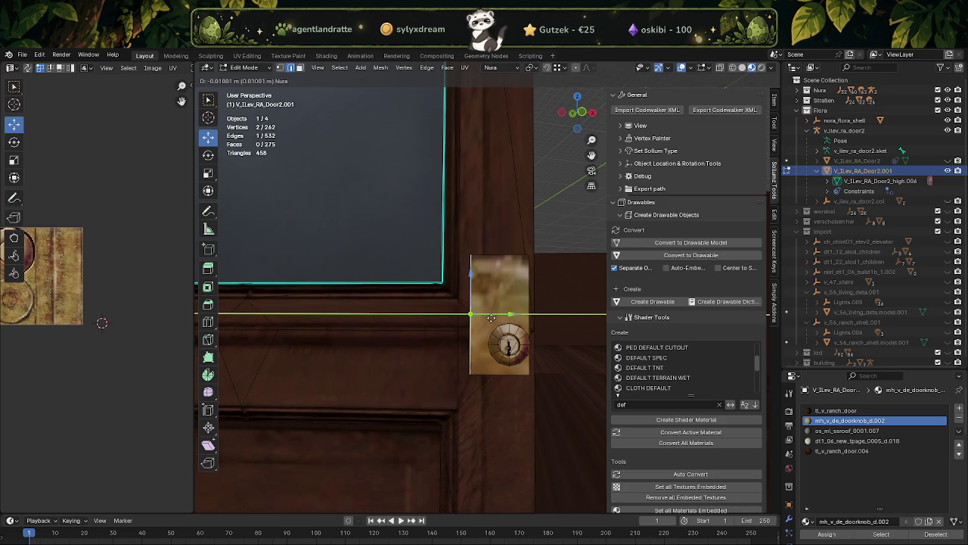
pyautogui.click(488, 373)
pyautogui.moveTo(491, 373); pyautogui.dragTo(478, 335, button='middle')
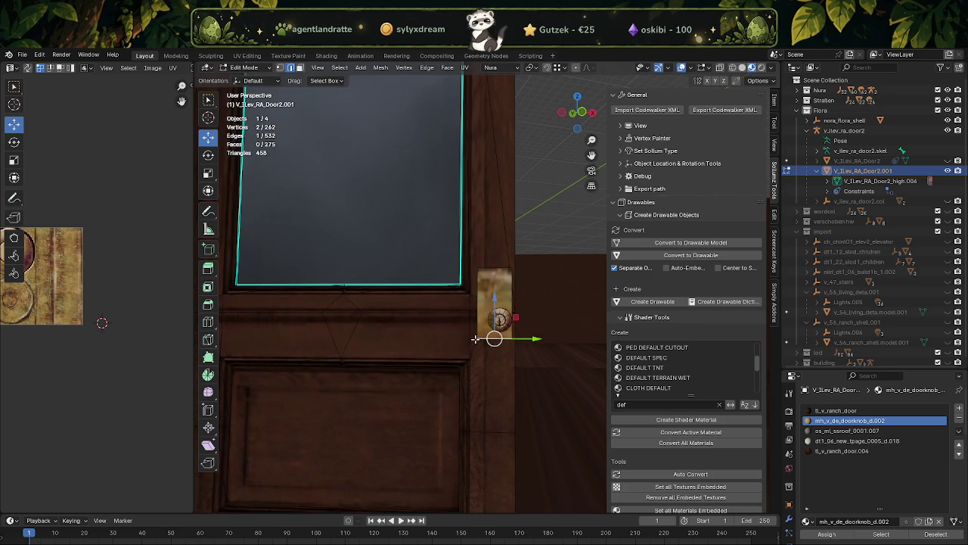
# Raise the plate's top edge and adjust the bottom edge height.
pyautogui.click(501, 287)
pyautogui.moveTo(494, 235); pyautogui.dragTo(495, 213)
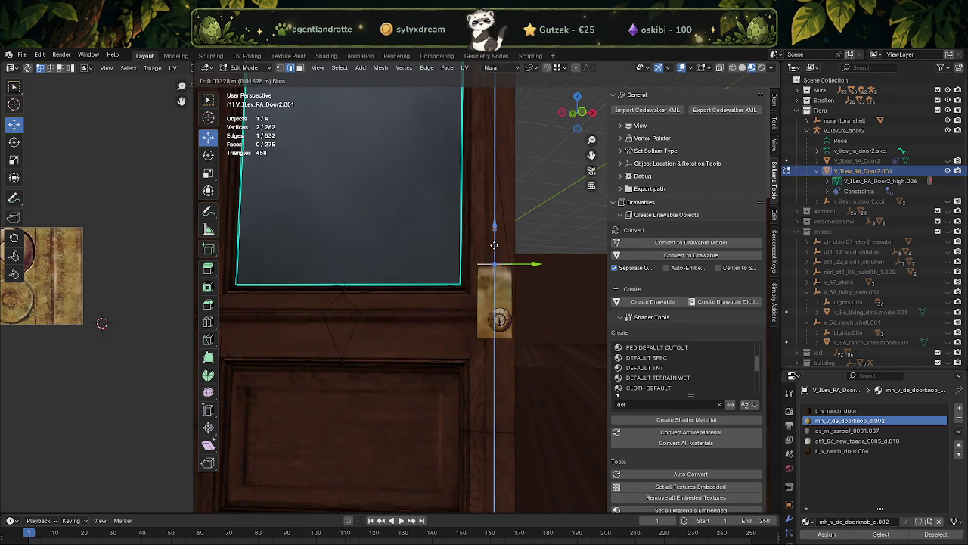
pyautogui.click(499, 341)
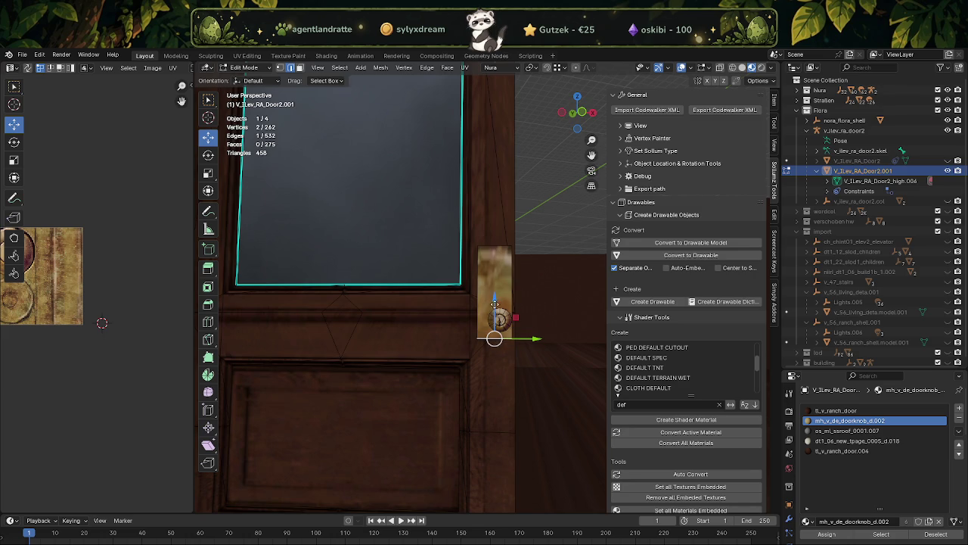
pyautogui.moveTo(495, 303); pyautogui.dragTo(490, 278)
pyautogui.moveTo(490, 278); pyautogui.dragTo(489, 257, button='middle')
pyautogui.moveTo(487, 252); pyautogui.dragTo(486, 246)
# Select the backplate face in face mode and UV-unwrap it.
pyautogui.press('3')
pyautogui.click(488, 293)
pyautogui.press('u')
pyautogui.click(488, 292)
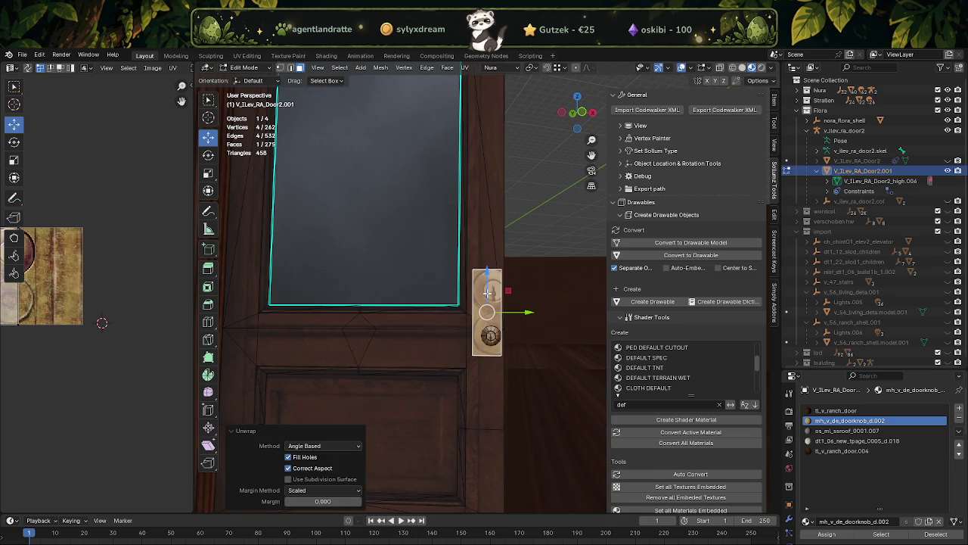
pyautogui.scroll(-2, 39, 260)
pyautogui.scroll(1, 71, 302)
# Move the backplate's UV island onto the plain brass area of the texture.
pyautogui.click(70, 302)
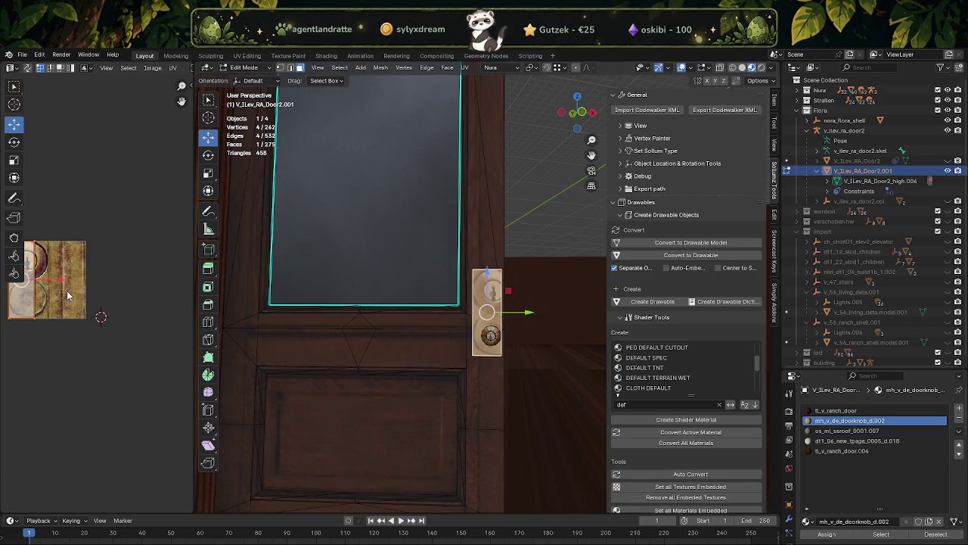
pyautogui.moveTo(64, 280); pyautogui.dragTo(109, 283)
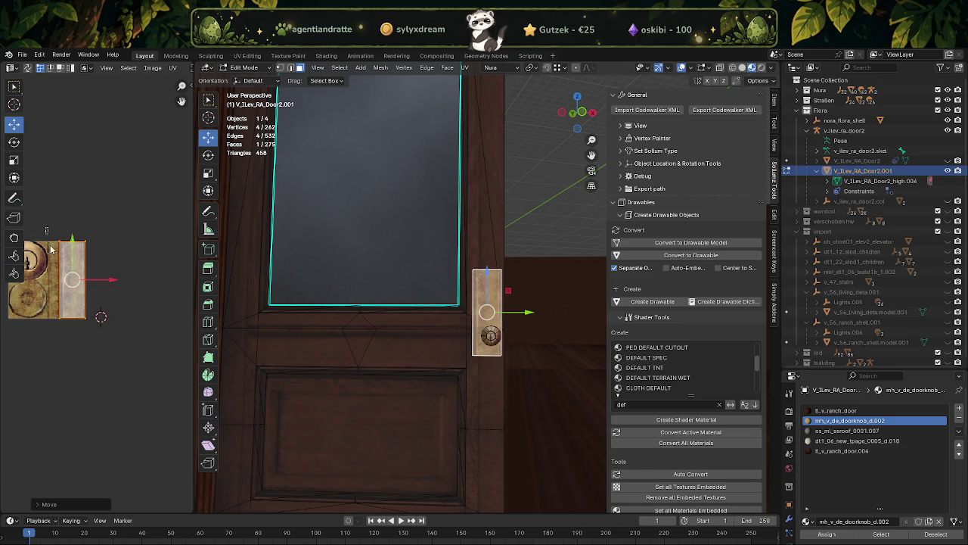
pyautogui.press('g')
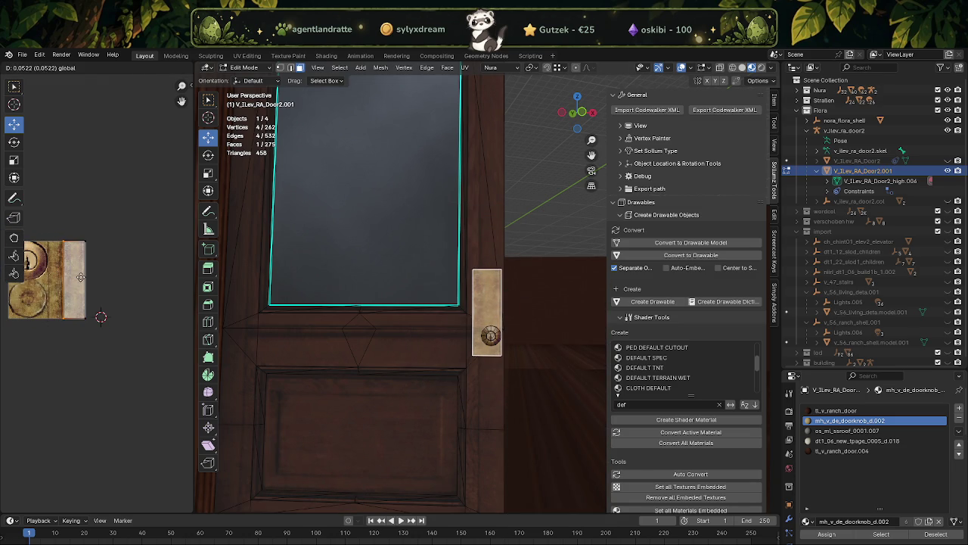
pyautogui.click(81, 278)
pyautogui.scroll(1, 438, 345)
pyautogui.scroll(1, 446, 348)
pyautogui.scroll(1, 437, 348)
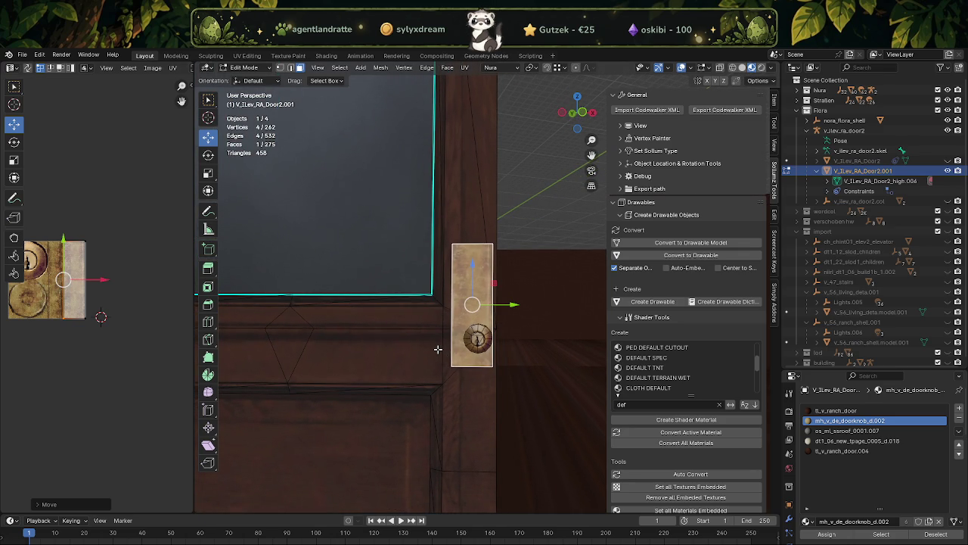
pyautogui.scroll(-2, 438, 348)
pyautogui.scroll(-2, 440, 346)
pyautogui.scroll(2, 449, 334)
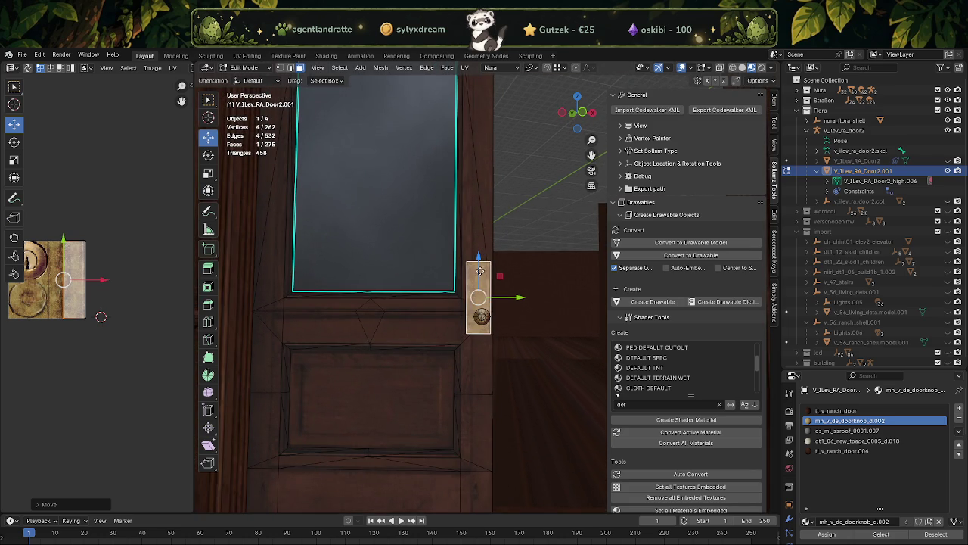
# Lower the backplate face 0.056 m and extrude it slightly outward for thickness.
pyautogui.moveTo(479, 269); pyautogui.dragTo(480, 280)
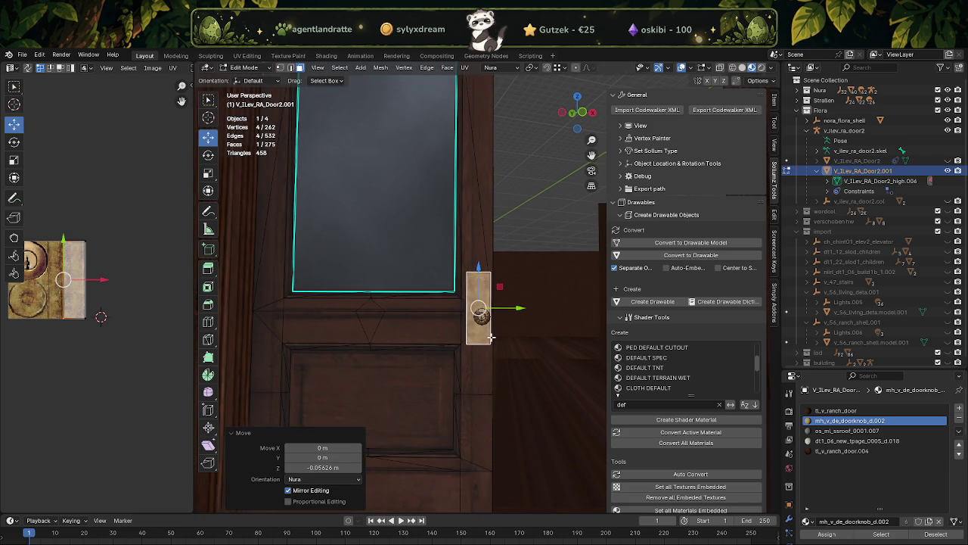
pyautogui.scroll(3, 482, 310)
pyautogui.moveTo(471, 290); pyautogui.dragTo(427, 298, button='middle')
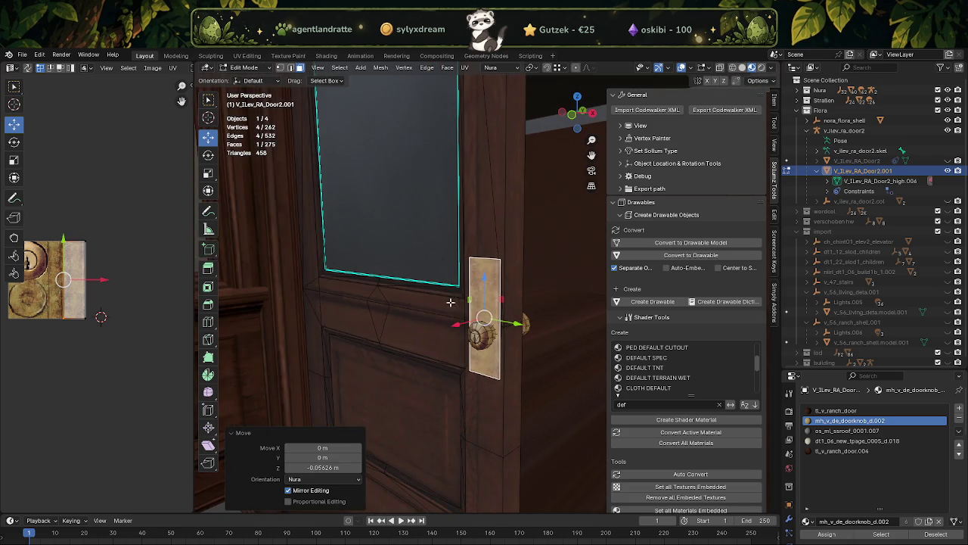
pyautogui.press('e')
pyautogui.rightClick(490, 303)
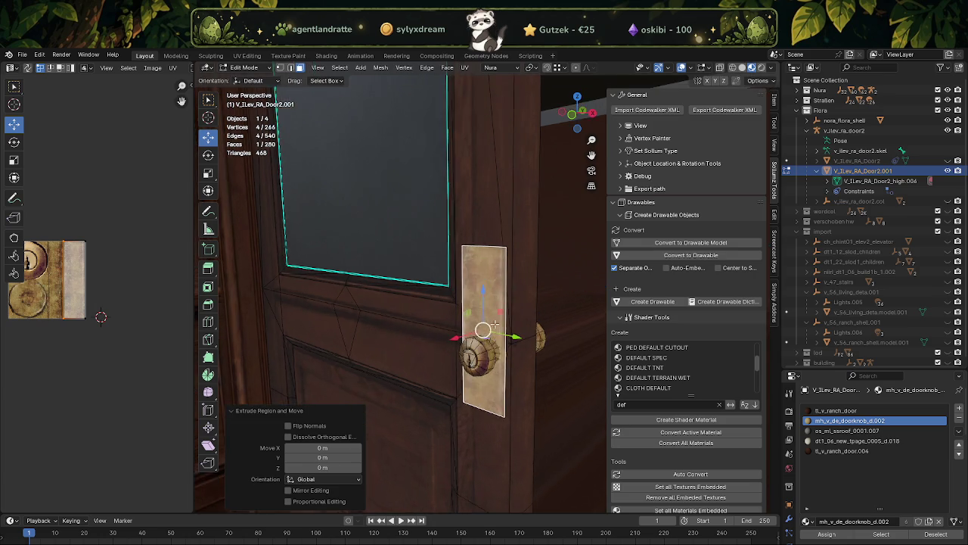
pyautogui.moveTo(490, 303); pyautogui.dragTo(478, 339, button='middle')
pyautogui.moveTo(465, 330); pyautogui.dragTo(469, 329)
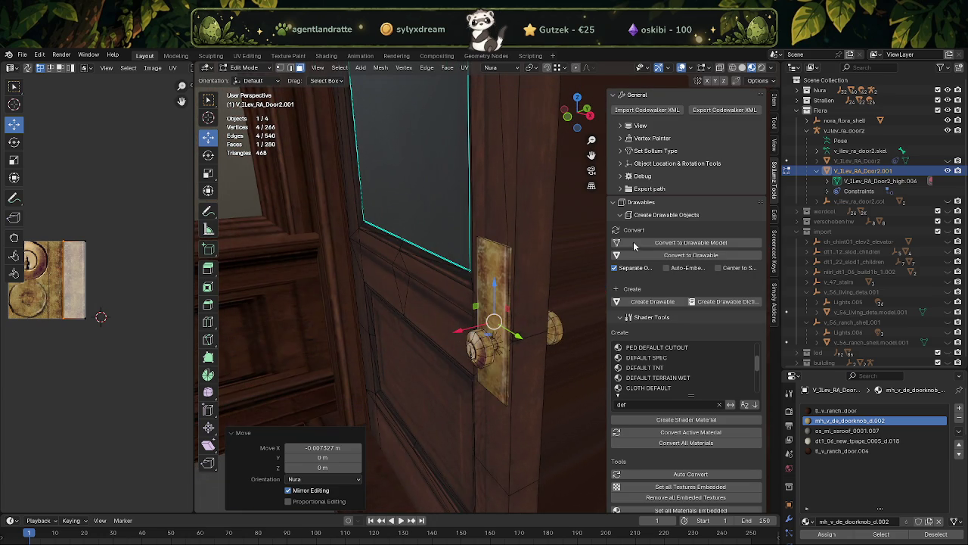
pyautogui.click(691, 68)
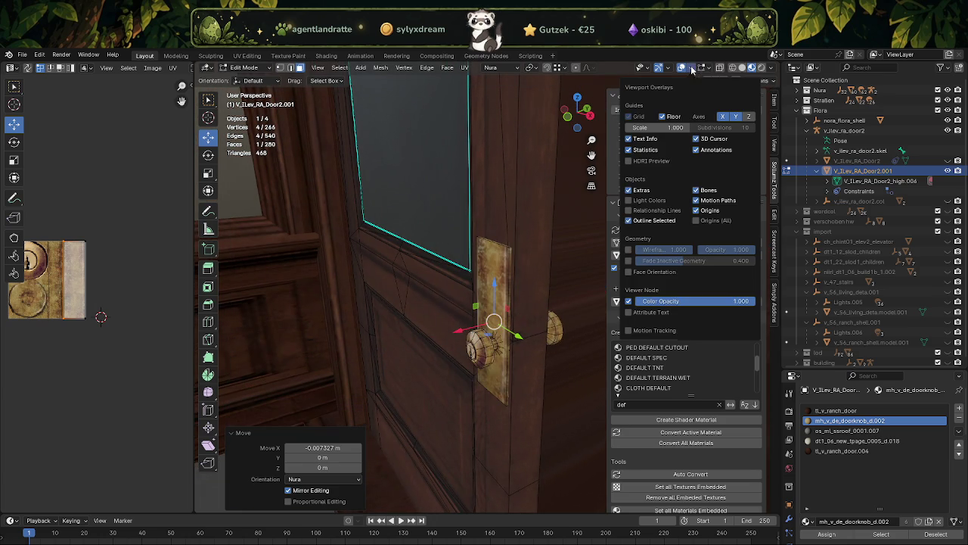
# With Face Orientation shown, select the red inward-facing plate faces and flip their normals.
pyautogui.click(628, 272)
pyautogui.moveTo(499, 301); pyautogui.dragTo(526, 229, button='middle')
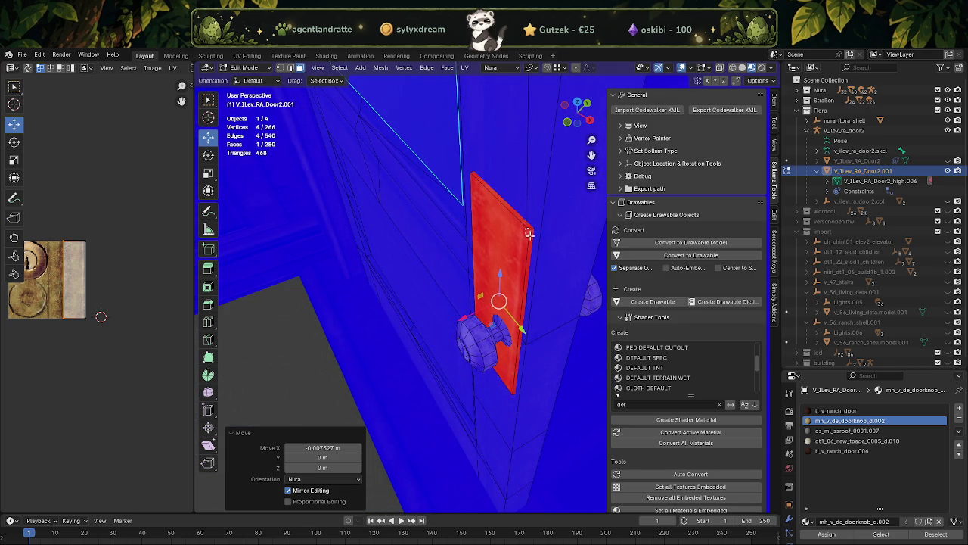
pyautogui.keyDown('shift'); pyautogui.click(530, 233); pyautogui.keyUp('shift')
pyautogui.moveTo(460, 260)
pyautogui.mouseDown(button='middle')
pyautogui.moveTo(448, 311)
pyautogui.moveTo(377, 336)
pyautogui.mouseUp(button='middle')
pyautogui.keyDown('shift'); pyautogui.click(391, 308); pyautogui.keyUp('shift')
pyautogui.keyDown('shift'); pyautogui.click(364, 400); pyautogui.keyUp('shift')
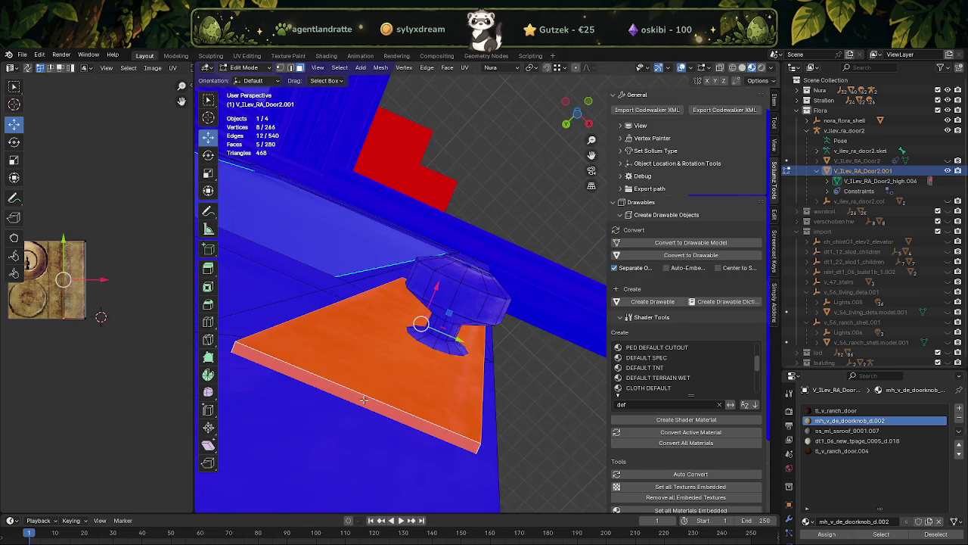
pyautogui.rightClick(364, 400)
pyautogui.click(314, 274)
# Turn the Face Orientation overlay off and check the plate from the front.
pyautogui.moveTo(437, 302)
pyautogui.mouseDown(button='middle')
pyautogui.moveTo(314, 328)
pyautogui.moveTo(373, 396)
pyautogui.mouseUp(button='middle')
pyautogui.scroll(3, 374, 396)
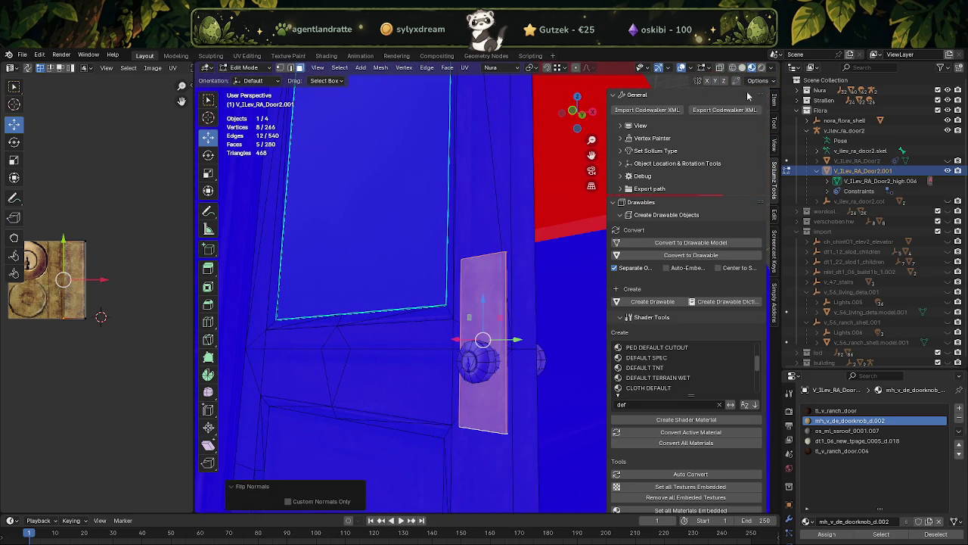
pyautogui.click(692, 68)
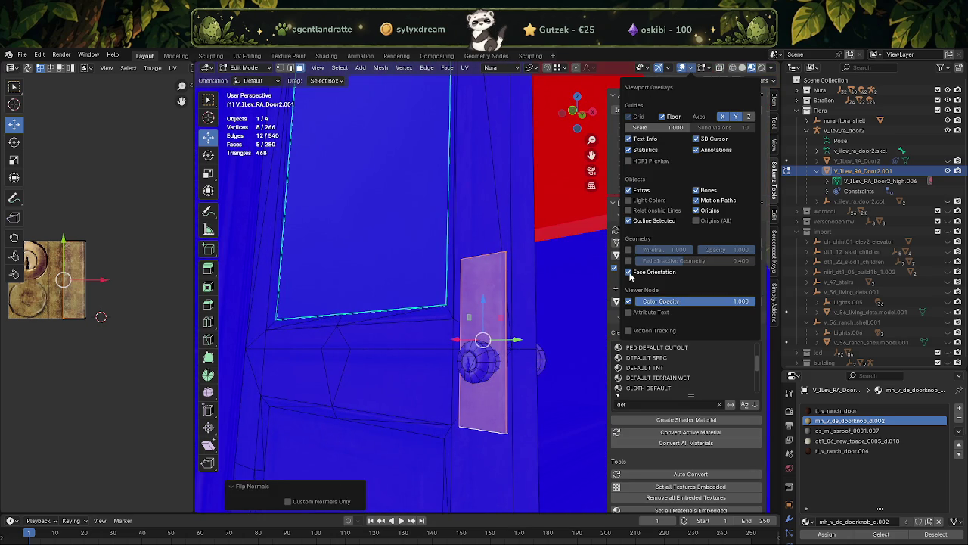
pyautogui.click(629, 272)
pyautogui.moveTo(454, 325)
pyautogui.mouseDown(button='middle')
pyautogui.moveTo(417, 339)
pyautogui.moveTo(478, 320)
pyautogui.mouseUp(button='middle')
pyautogui.scroll(2, 417, 338)
pyautogui.scroll(2, 473, 345)
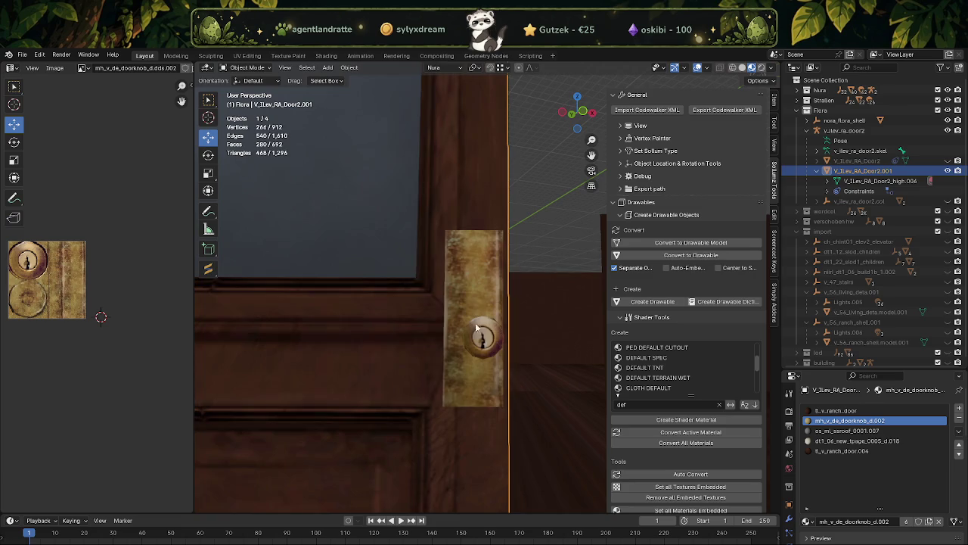
pyautogui.click(482, 330)
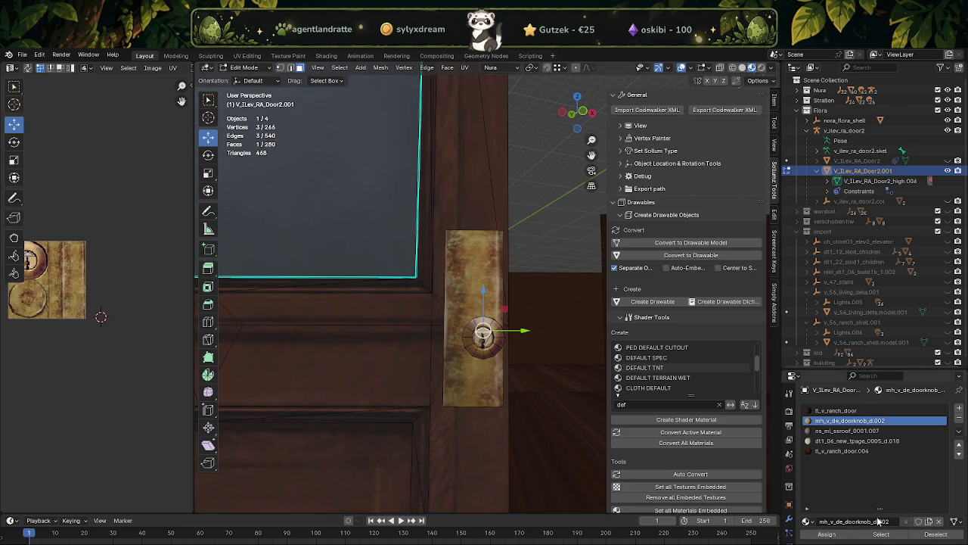
# Select only the knob by selecting linked geometry and box-deselecting the backplate in X-ray.
pyautogui.hotkey('ctrl', 'l')
pyautogui.hotkey('alt', 'z')
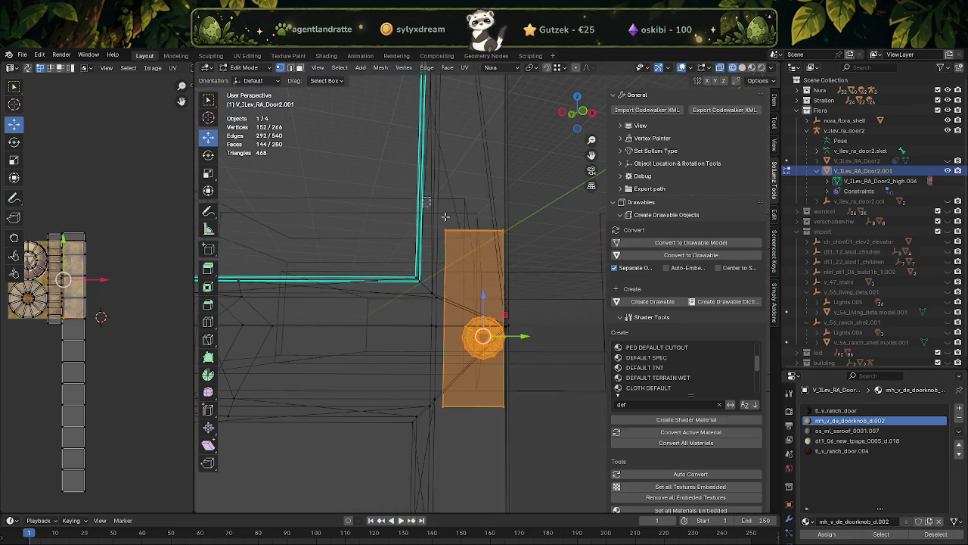
pyautogui.keyDown('ctrl'); pyautogui.moveTo(515, 196); pyautogui.dragTo(422, 250); pyautogui.keyUp('ctrl')
pyautogui.keyDown('ctrl'); pyautogui.moveTo(536, 400); pyautogui.dragTo(396, 455); pyautogui.keyUp('ctrl')
pyautogui.hotkey('alt', 'z')
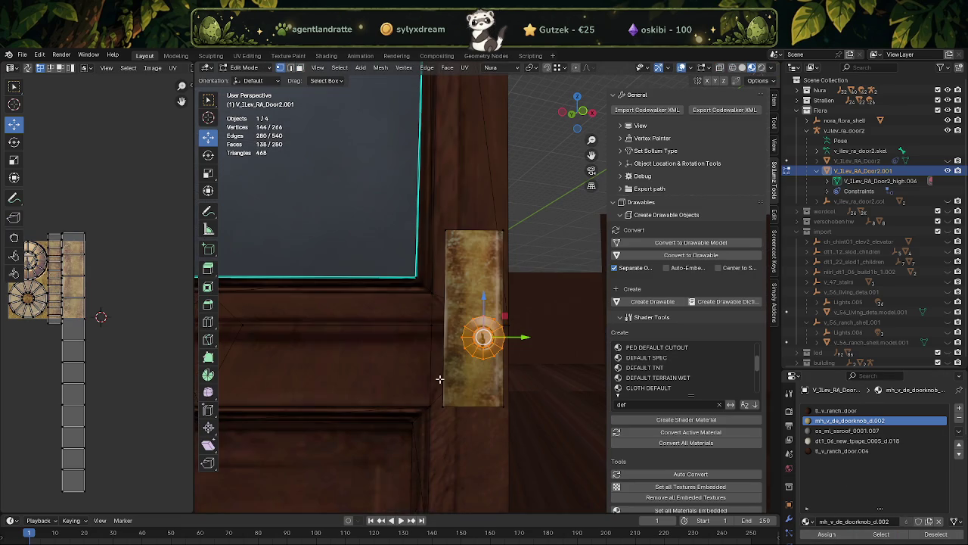
# Drag the knob left and upward on the backplate.
pyautogui.moveTo(524, 340); pyautogui.dragTo(515, 346)
pyautogui.moveTo(475, 297); pyautogui.dragTo(477, 292)
pyautogui.scroll(-3, 513, 309)
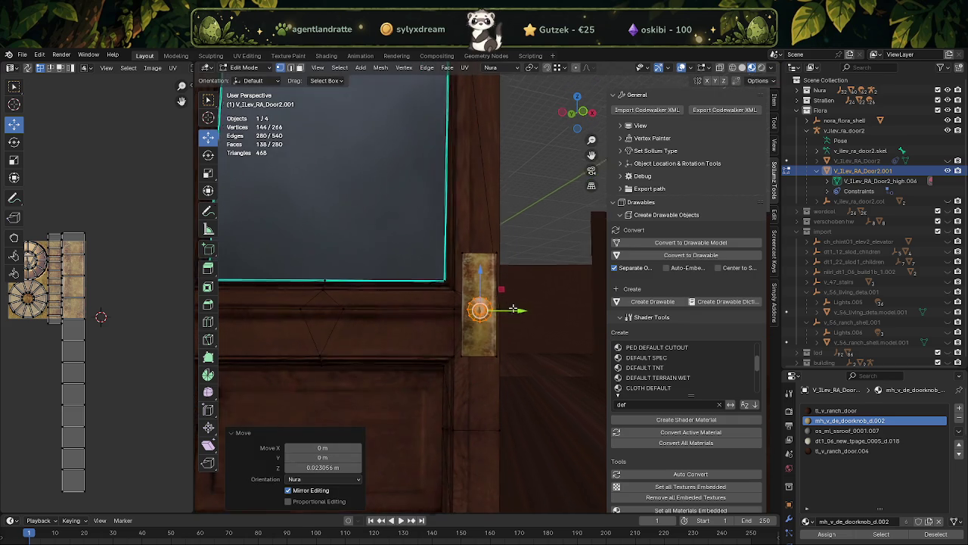
pyautogui.scroll(1, 513, 308)
pyautogui.scroll(1, 499, 306)
pyautogui.scroll(1, 484, 305)
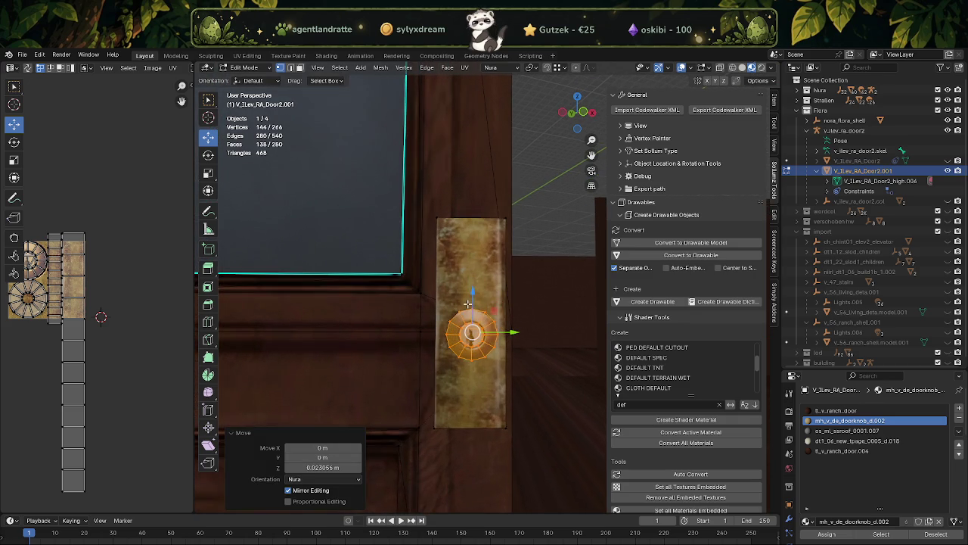
pyautogui.scroll(1, 467, 304)
pyautogui.moveTo(468, 304)
pyautogui.mouseDown(button='middle')
pyautogui.moveTo(400, 270)
pyautogui.moveTo(398, 303)
pyautogui.moveTo(416, 342)
pyautogui.moveTo(467, 352)
pyautogui.moveTo(471, 338)
pyautogui.moveTo(454, 340)
pyautogui.moveTo(513, 334)
pyautogui.moveTo(454, 329)
pyautogui.mouseUp(button='middle')
# Shift the knob along X, lower it on Z, then nudge it sideways on X.
pyautogui.press('g')
pyautogui.press('x')
pyautogui.click(462, 341)
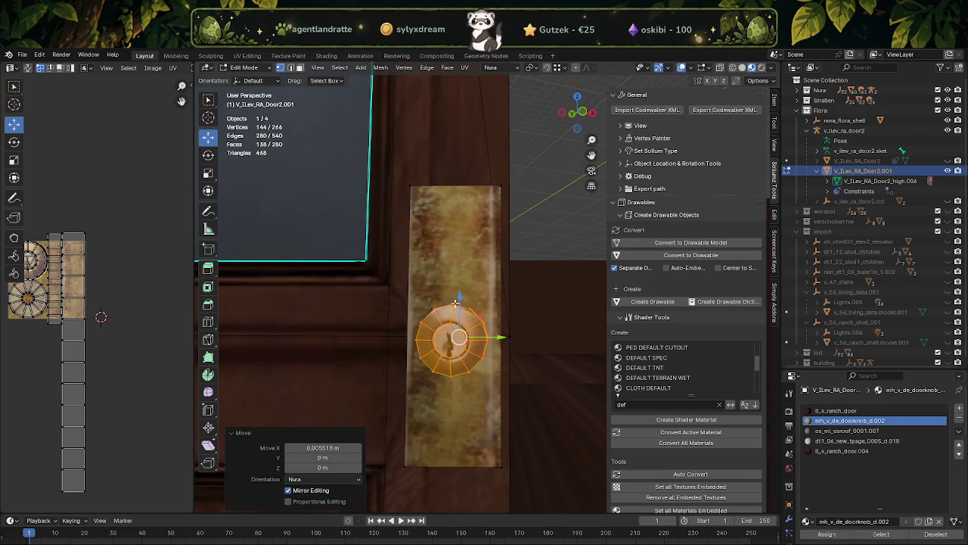
pyautogui.press('g')
pyautogui.press('z')
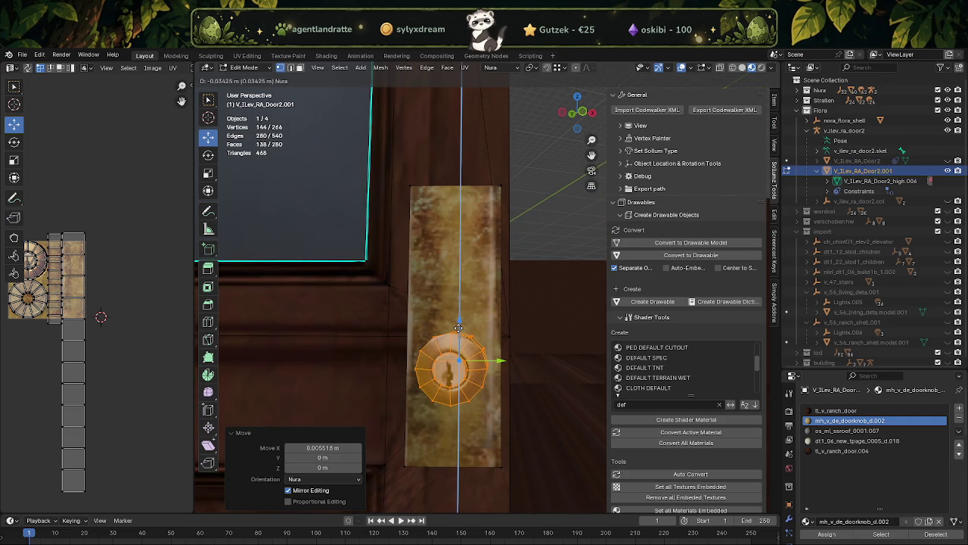
pyautogui.click(459, 336)
pyautogui.moveTo(458, 337)
pyautogui.mouseDown(button='middle')
pyautogui.moveTo(407, 285)
pyautogui.moveTo(411, 275)
pyautogui.moveTo(402, 369)
pyautogui.moveTo(444, 450)
pyautogui.mouseUp(button='middle')
pyautogui.press('g')
pyautogui.press('x')
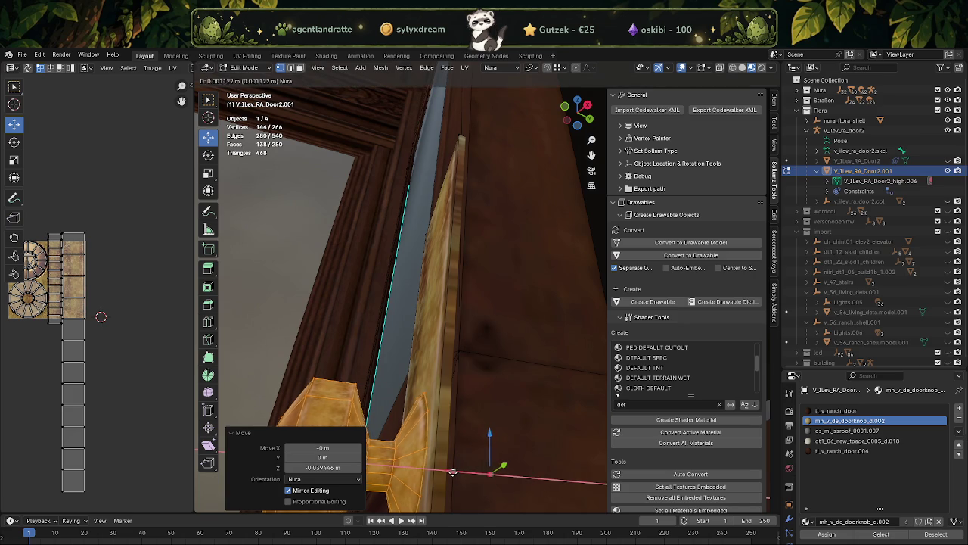
pyautogui.click(415, 455)
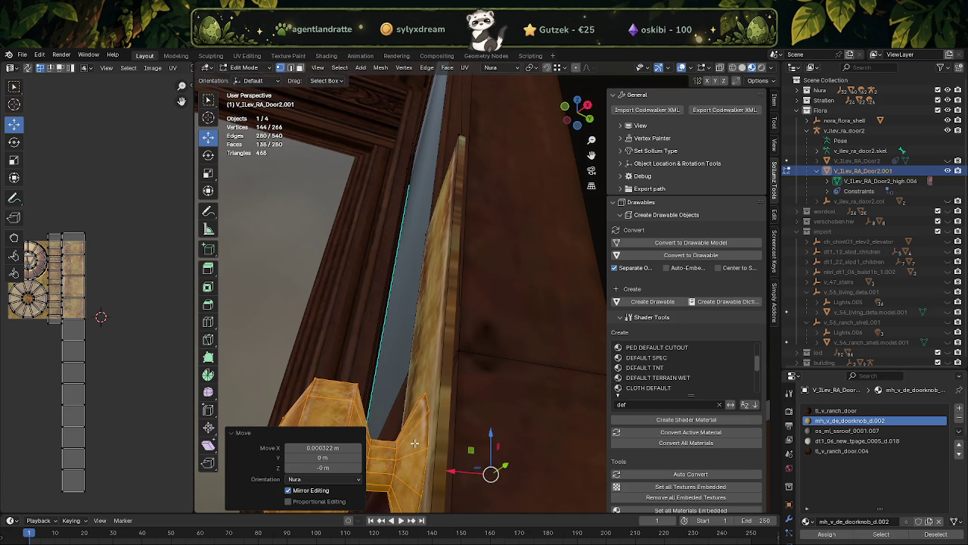
# In X-ray, keep only the front knob's 12-face base ring selected and duplicate it.
pyautogui.hotkey('shift', 'z')
pyautogui.moveTo(414, 443); pyautogui.dragTo(418, 347, button='middle')
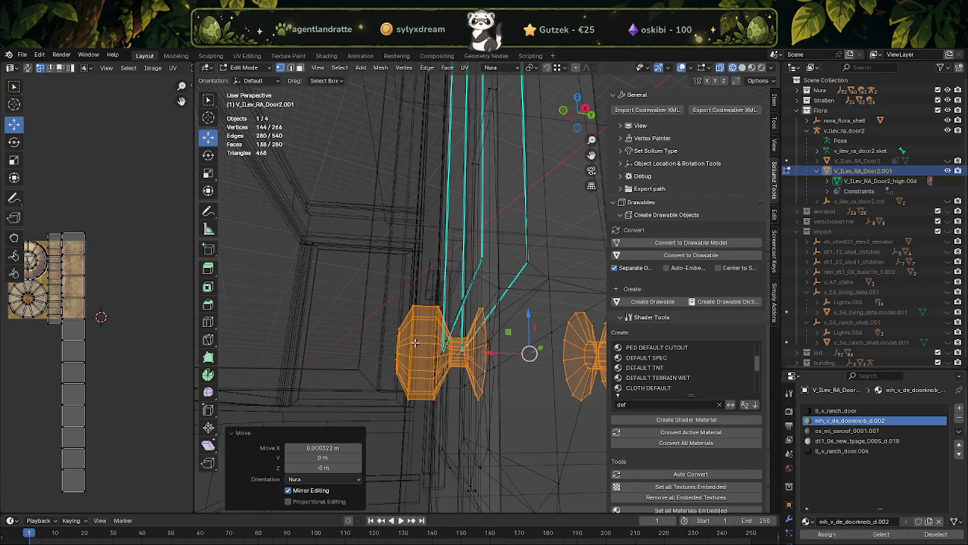
pyautogui.moveTo(378, 295); pyautogui.dragTo(459, 416)
pyautogui.moveTo(459, 416); pyautogui.dragTo(456, 394, button='middle')
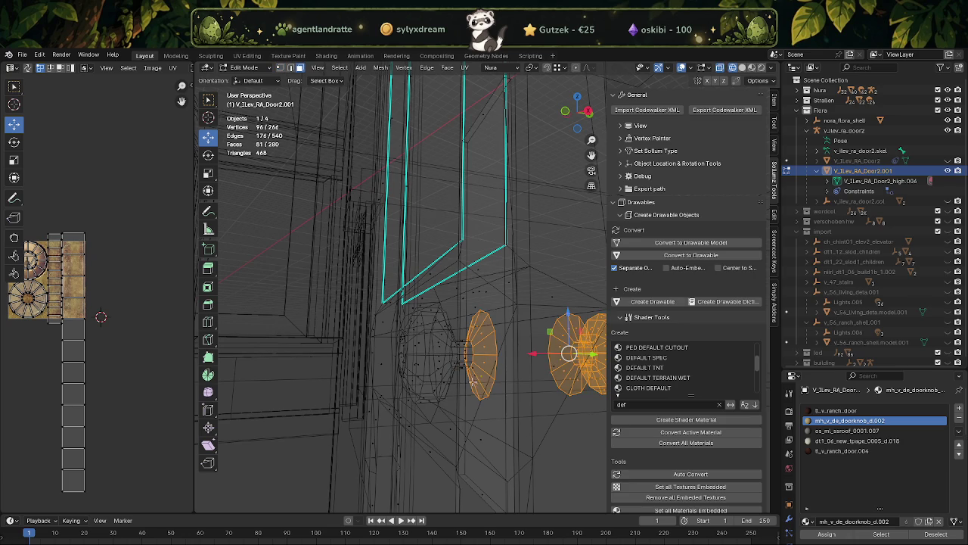
pyautogui.moveTo(462, 398); pyautogui.dragTo(453, 263, button='middle')
pyautogui.moveTo(452, 264); pyautogui.dragTo(552, 420)
pyautogui.moveTo(552, 420); pyautogui.dragTo(478, 384, button='middle')
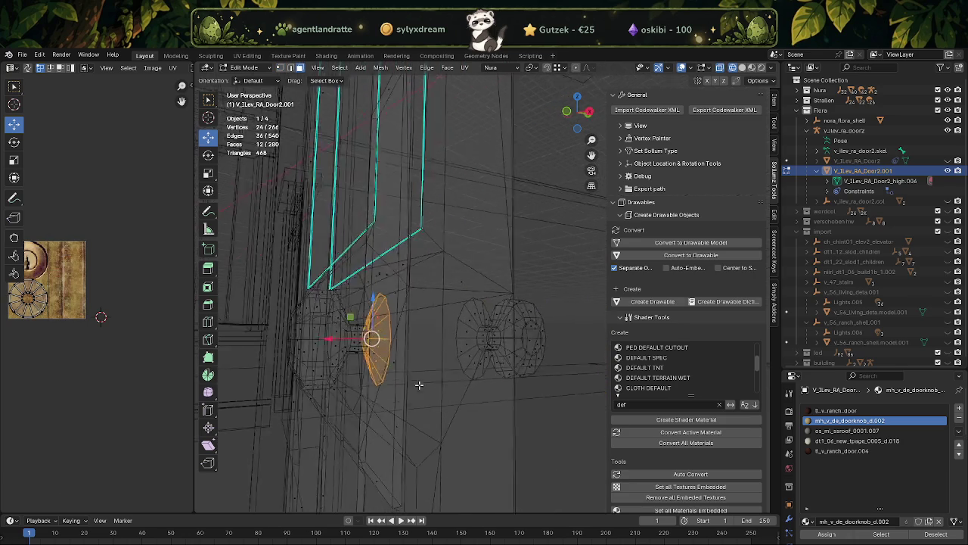
pyautogui.hotkey('shift', 'z')
pyautogui.scroll(1, 469, 371)
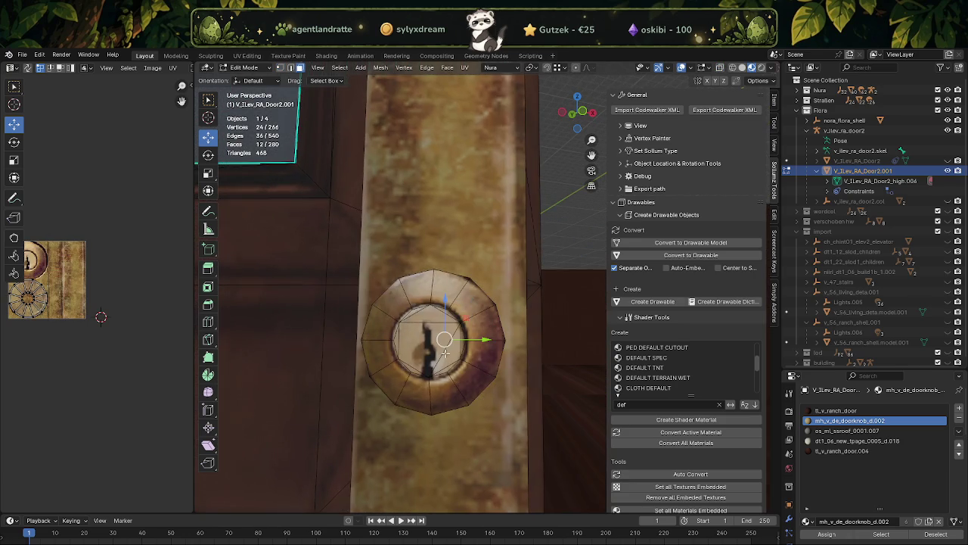
pyautogui.scroll(3, 473, 356)
pyautogui.scroll(-3, 473, 348)
pyautogui.scroll(-1, 477, 346)
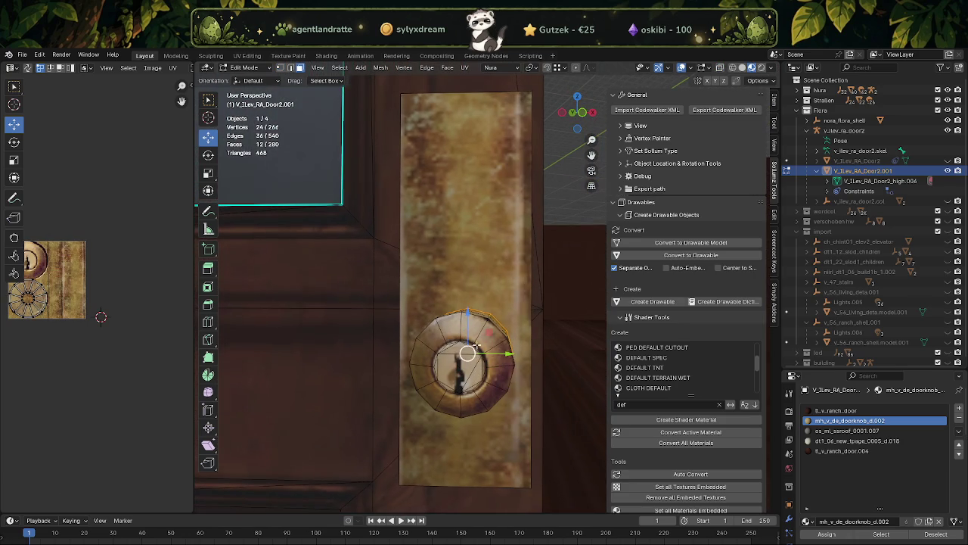
pyautogui.hotkey('shift', 'd')
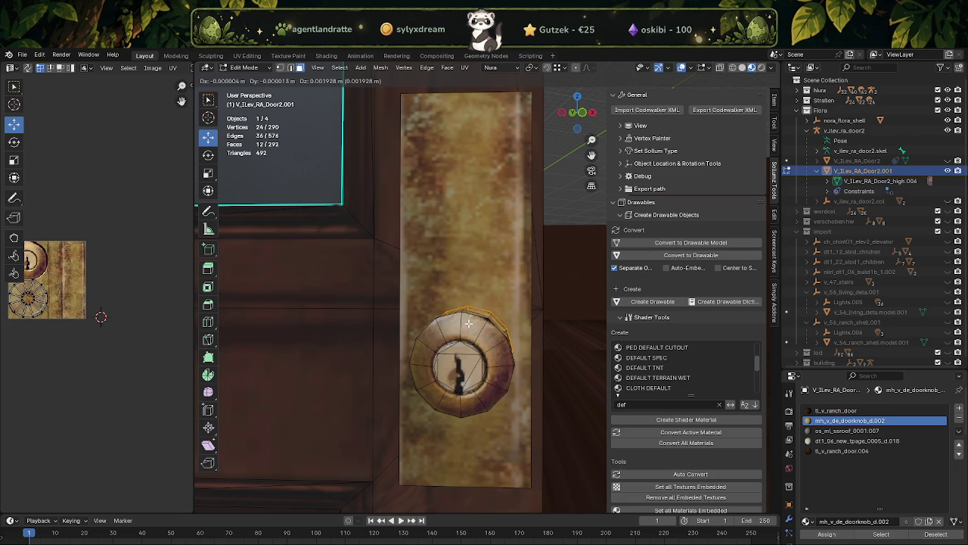
# Move the duplicated base ring up along Z above the knob.
pyautogui.press('z')
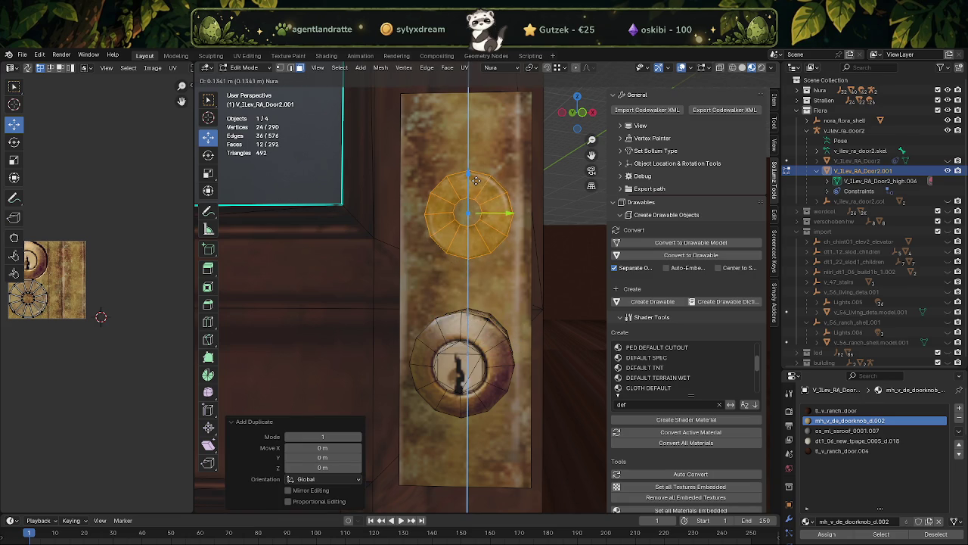
pyautogui.click(476, 187)
pyautogui.scroll(1, 477, 219)
pyautogui.scroll(1, 478, 230)
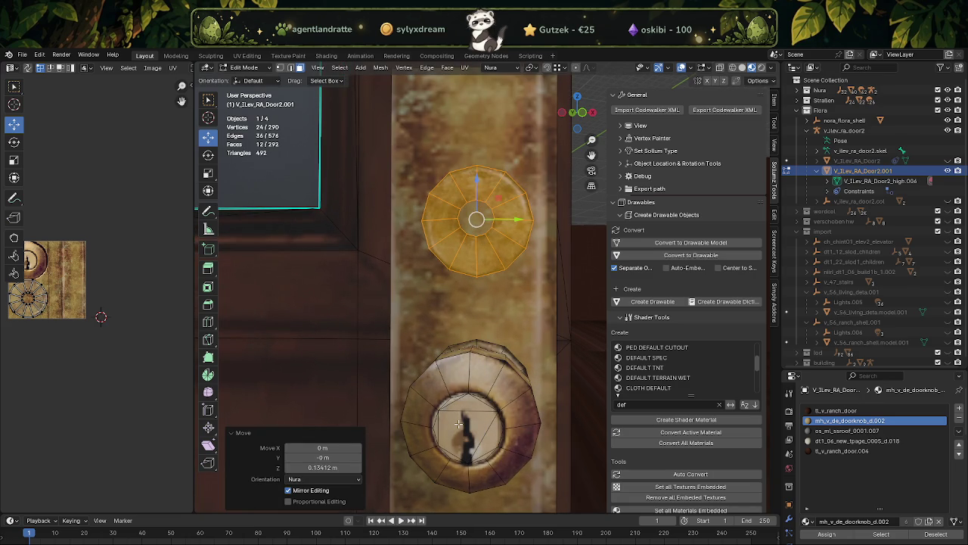
# Select the upper knob's faces, excluding the door face, and delete them.
pyautogui.click(459, 424)
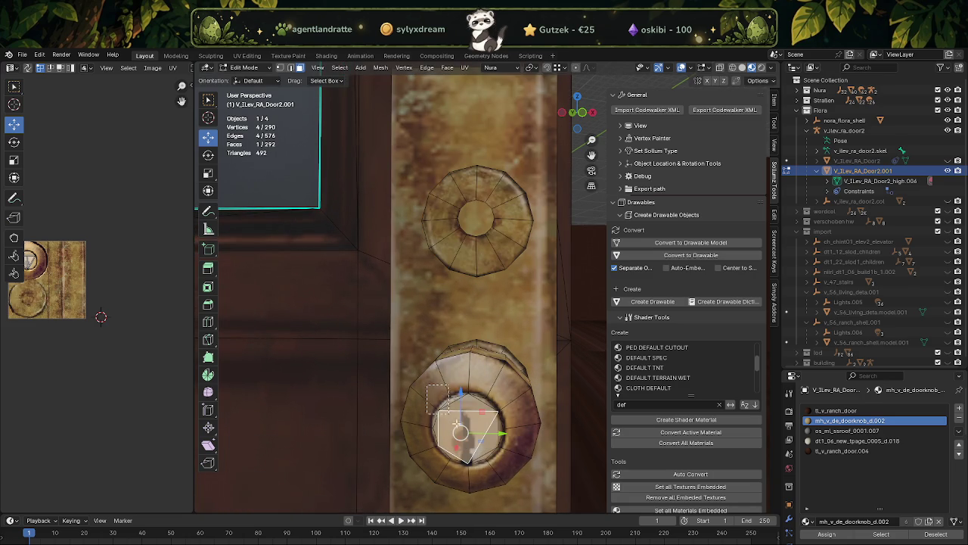
pyautogui.press('ctrl+KP_Add')
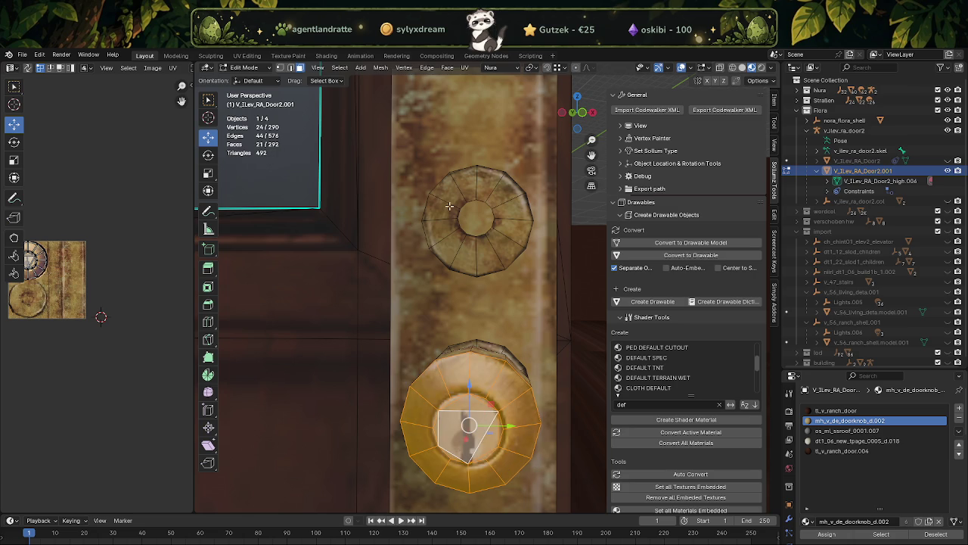
pyautogui.moveTo(425, 159); pyautogui.dragTo(522, 274)
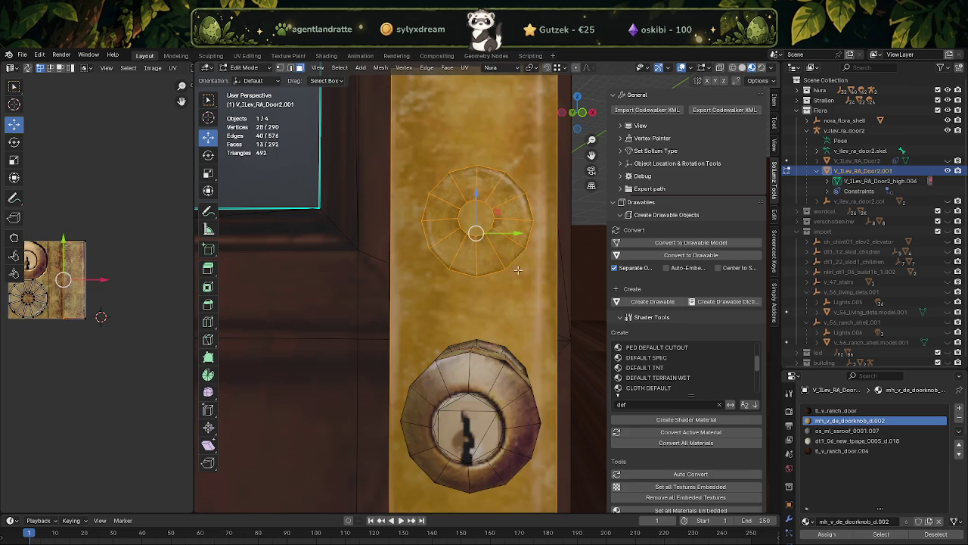
pyautogui.keyDown('shift'); pyautogui.click(483, 141); pyautogui.keyUp('shift')
pyautogui.press('Delete')
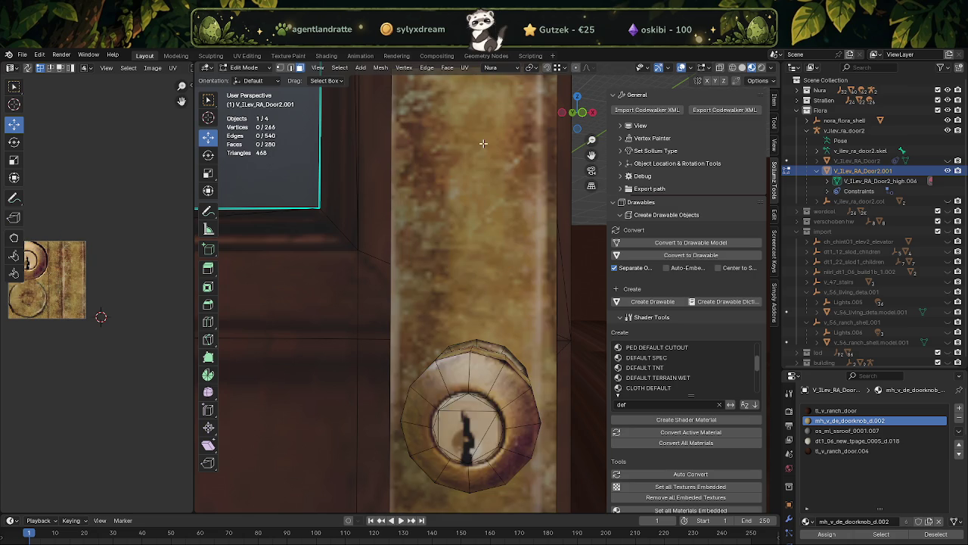
# Select the entire lower keyhole knob through X-ray.
pyautogui.moveTo(443, 379); pyautogui.dragTo(513, 475)
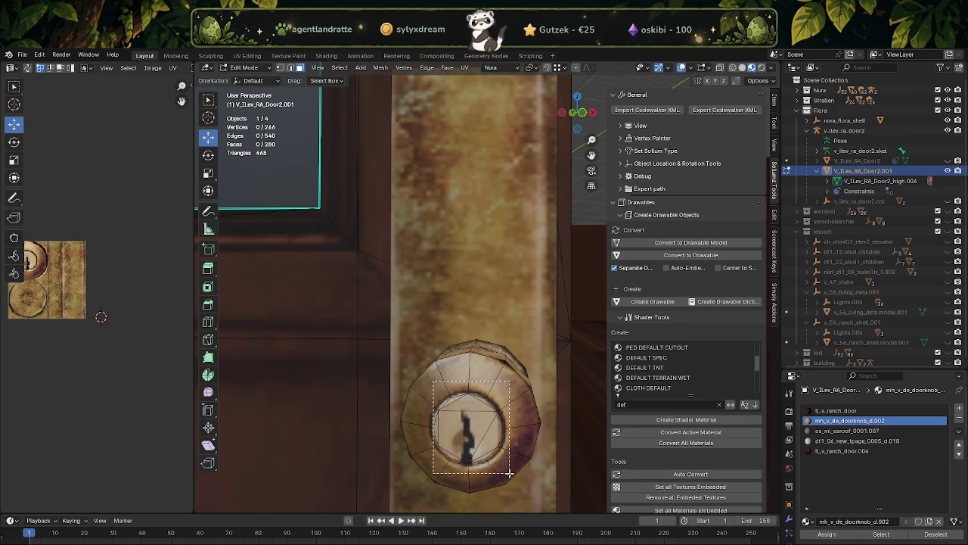
pyautogui.moveTo(539, 373); pyautogui.dragTo(456, 364, button='middle')
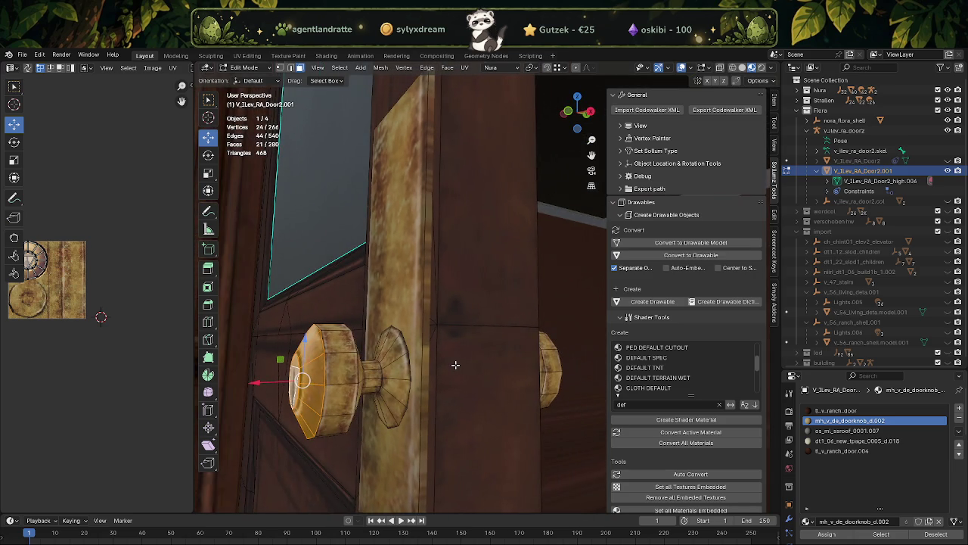
pyautogui.moveTo(327, 354); pyautogui.dragTo(306, 363, button='middle')
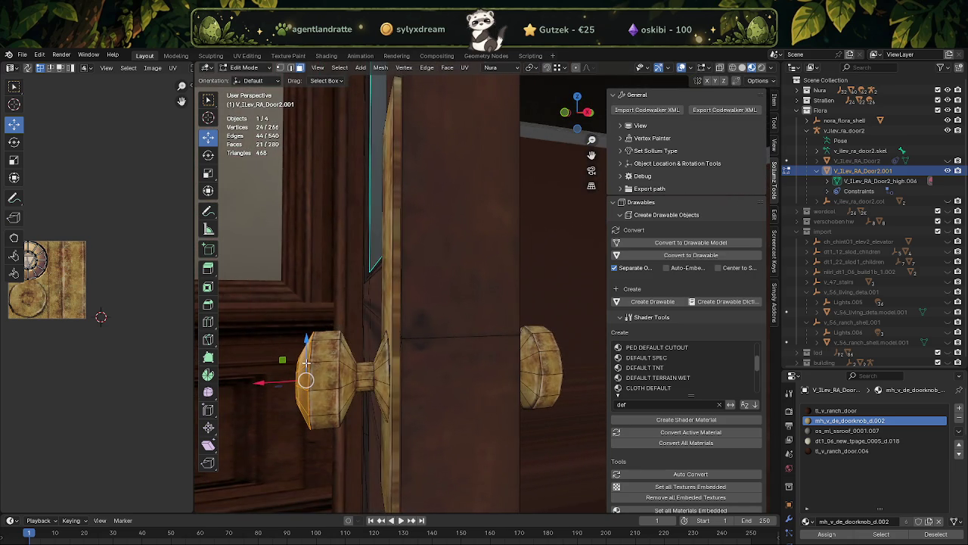
pyautogui.hotkey('alt', 'z')
pyautogui.moveTo(270, 307); pyautogui.dragTo(335, 447)
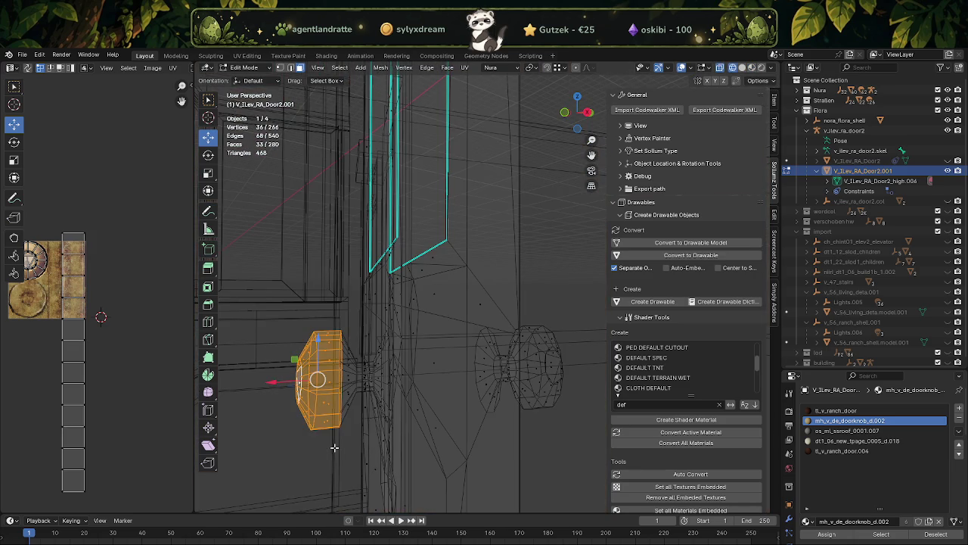
pyautogui.hotkey('alt', 'z')
pyautogui.moveTo(334, 447); pyautogui.dragTo(415, 371, button='middle')
pyautogui.scroll(2, 415, 371)
# Duplicate the lower knob and move the copy up on Z and along X onto the plate.
pyautogui.hotkey('shift', 'd')
pyautogui.rightClick(406, 368)
pyautogui.press('g')
pyautogui.press('z')
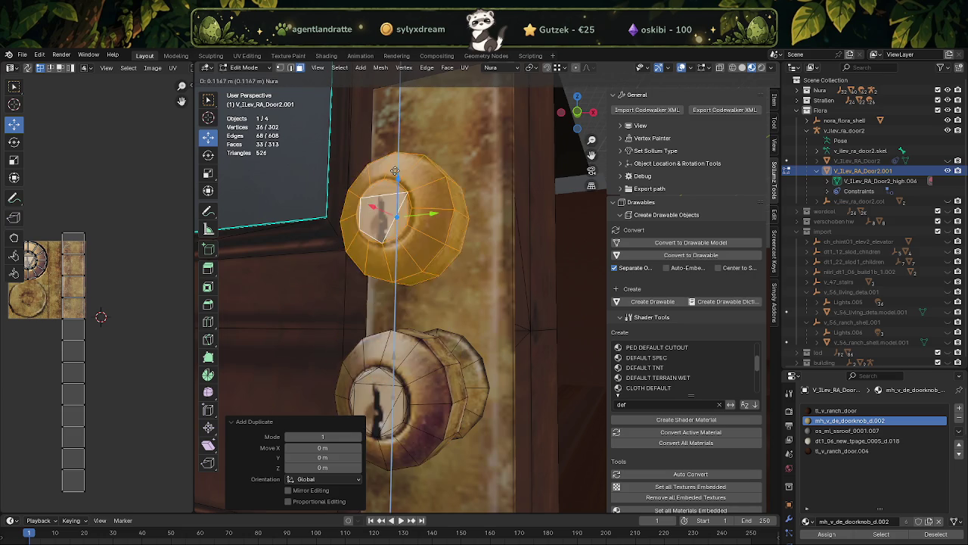
pyautogui.click(409, 219)
pyautogui.moveTo(408, 219); pyautogui.dragTo(431, 277, button='middle')
pyautogui.moveTo(287, 270); pyautogui.dragTo(347, 251)
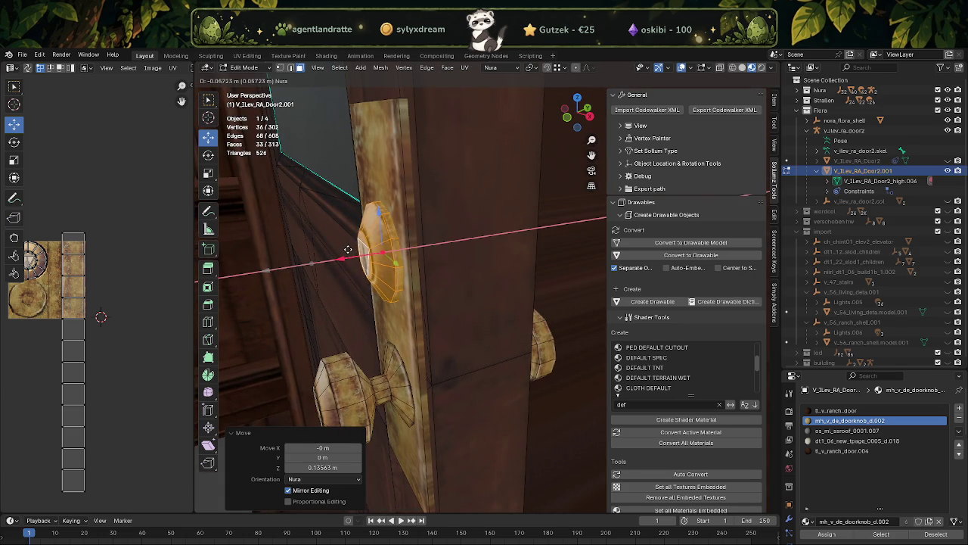
pyautogui.moveTo(347, 251); pyautogui.dragTo(353, 253)
pyautogui.moveTo(353, 253)
pyautogui.mouseDown(button='middle')
pyautogui.moveTo(448, 285)
pyautogui.moveTo(424, 311)
pyautogui.mouseUp(button='middle')
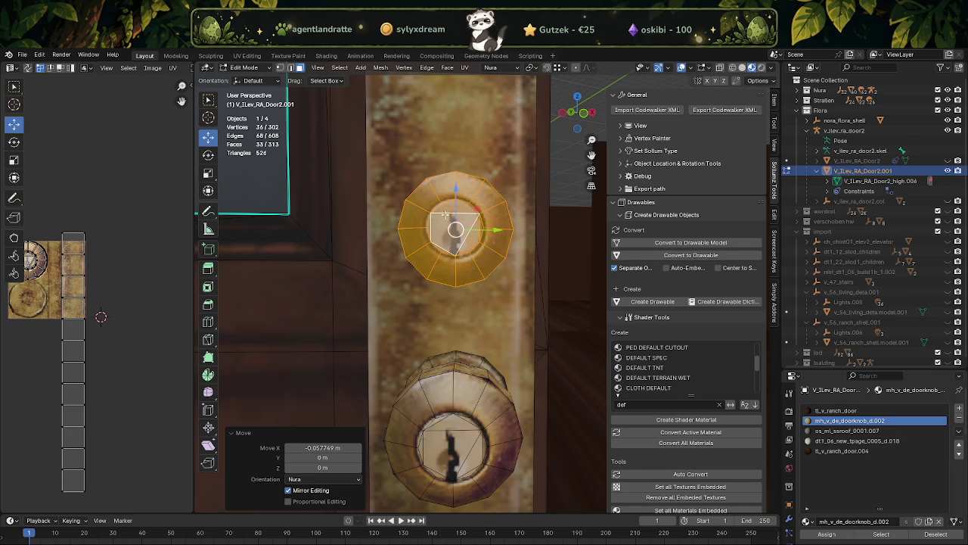
# Fine-tune the knob copy's height with small vertical nudges.
pyautogui.moveTo(455, 188); pyautogui.dragTo(454, 198)
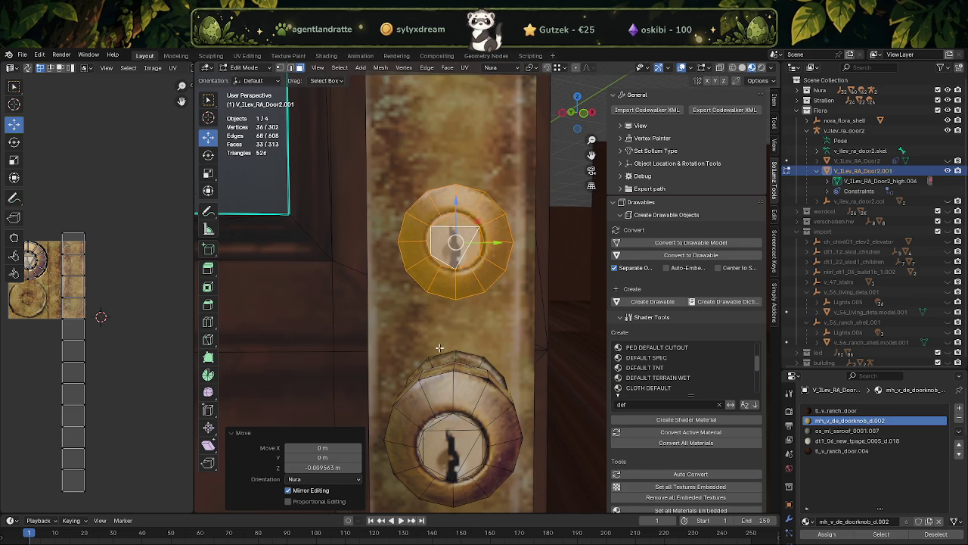
pyautogui.scroll(2, 452, 338)
pyautogui.scroll(-2, 452, 339)
pyautogui.scroll(-2, 453, 338)
pyautogui.scroll(1, 467, 272)
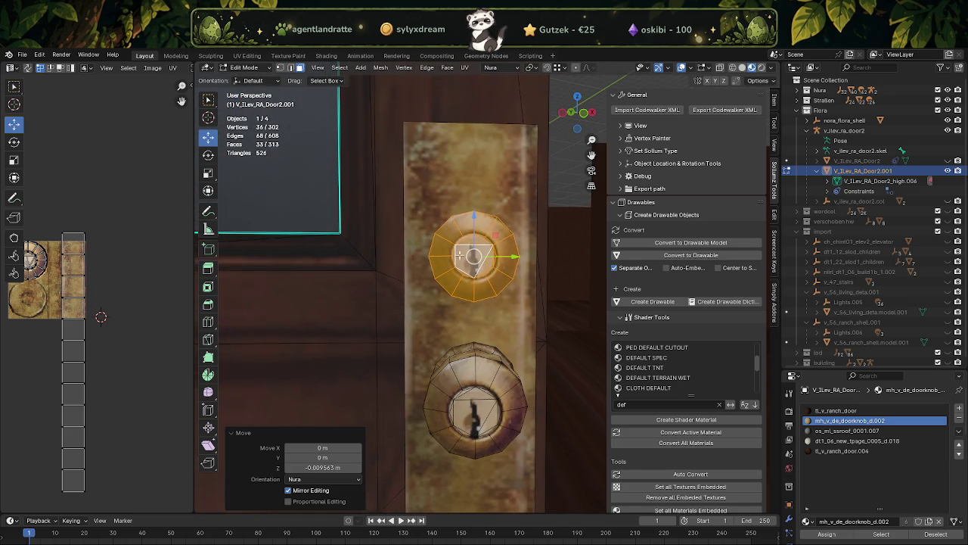
pyautogui.moveTo(472, 218); pyautogui.dragTo(472, 207)
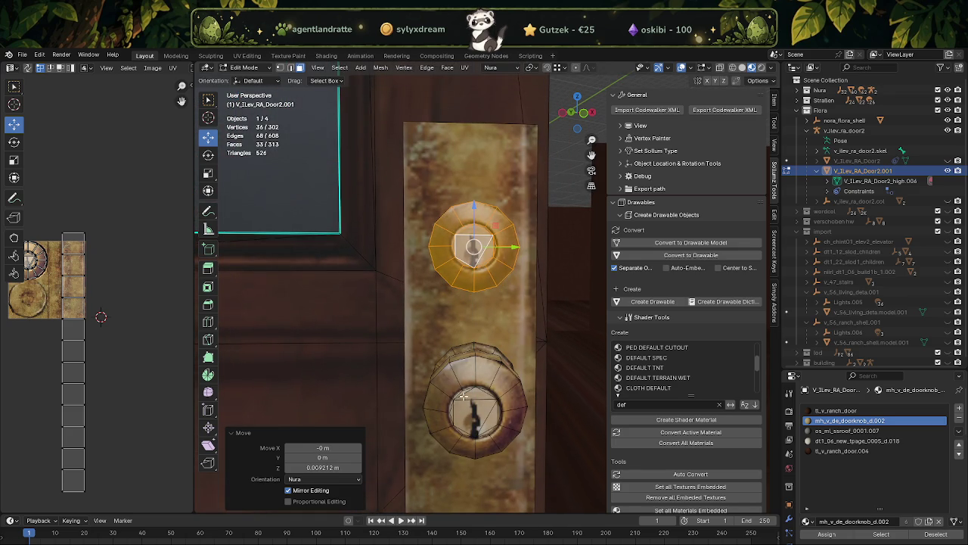
pyautogui.click(463, 393)
pyautogui.scroll(1, 463, 392)
pyautogui.scroll(2, 446, 378)
pyautogui.scroll(1, 428, 355)
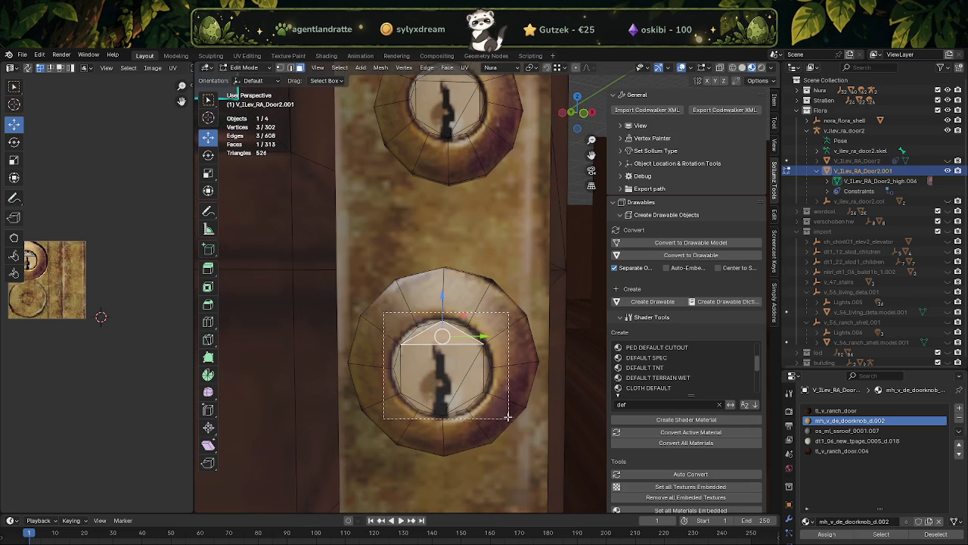
pyautogui.moveTo(399, 327); pyautogui.dragTo(502, 417)
pyautogui.scroll(-1, 89, 333)
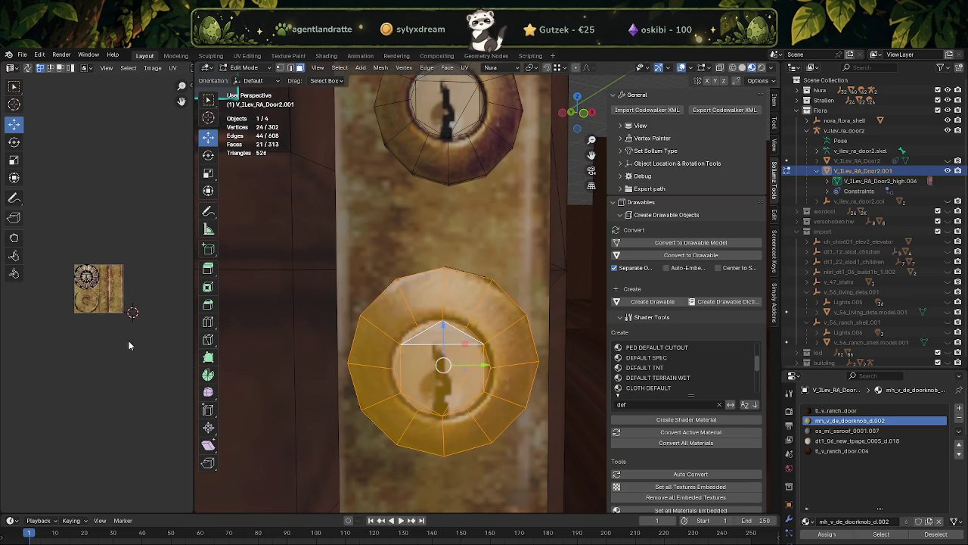
pyautogui.scroll(1, 76, 303)
pyautogui.scroll(1, 69, 287)
pyautogui.scroll(1, 60, 274)
pyautogui.moveTo(48, 225); pyautogui.dragTo(139, 326)
pyautogui.moveTo(86, 240); pyautogui.dragTo(86, 302)
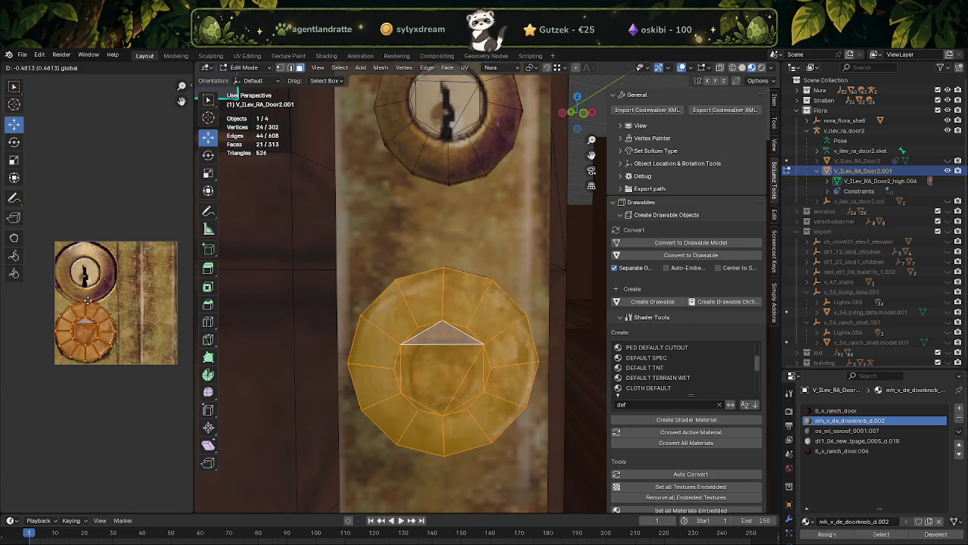
pyautogui.click(86, 303)
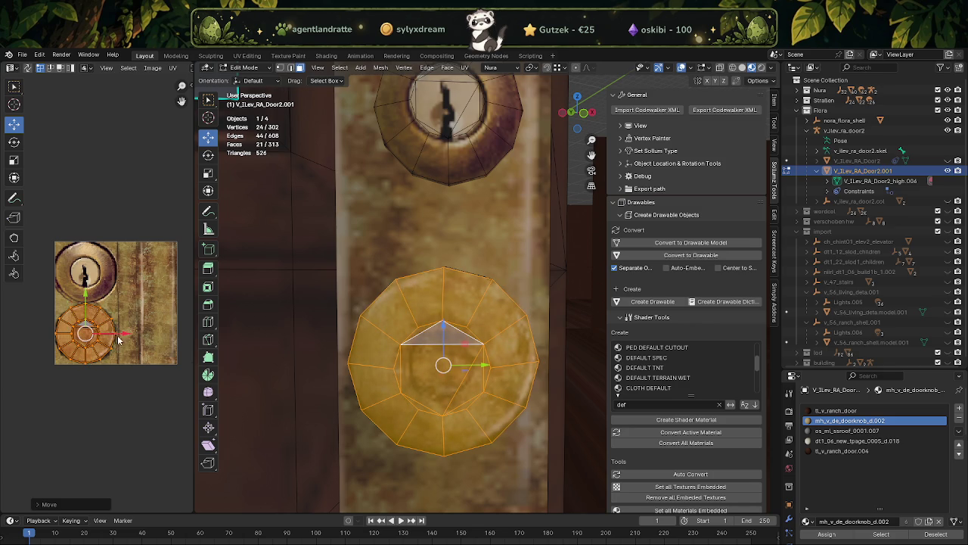
pyautogui.press('Tab')
pyautogui.scroll(-3, 456, 247)
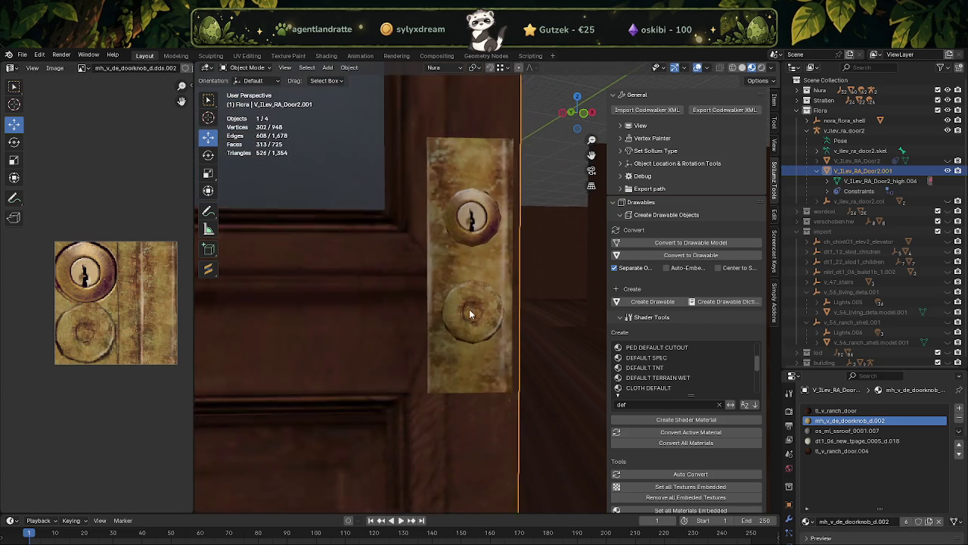
pyautogui.moveTo(456, 248); pyautogui.dragTo(484, 331, button='middle')
pyautogui.scroll(3, 492, 333)
pyautogui.press('Tab')
pyautogui.scroll(3, 448, 316)
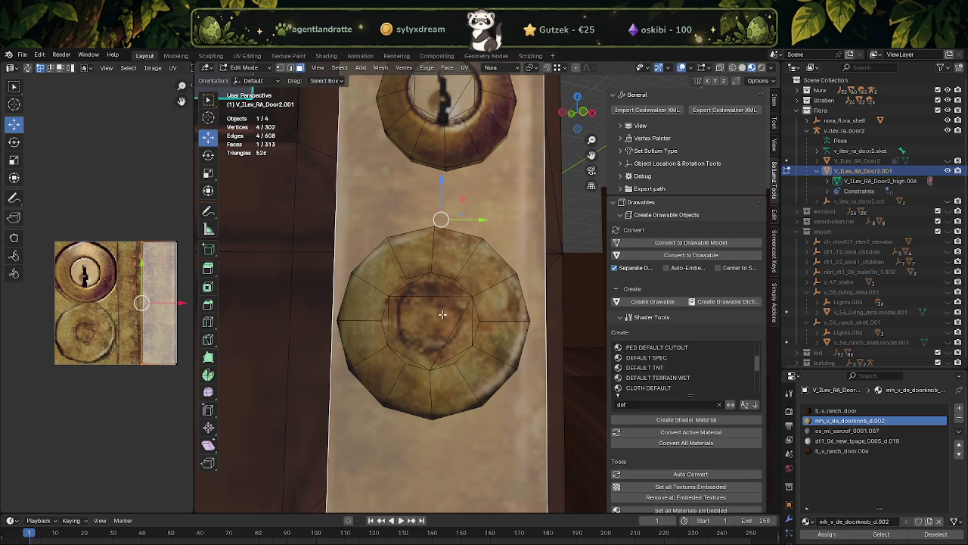
pyautogui.hotkey('ctrl', 'z')
pyautogui.hotkey('ctrl', 'z')
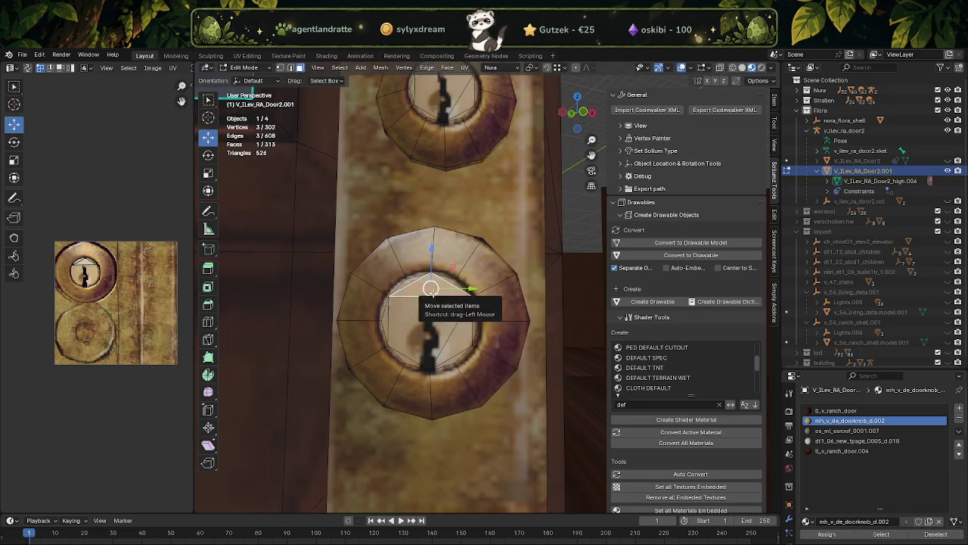
pyautogui.hotkey('ctrl', 'z')
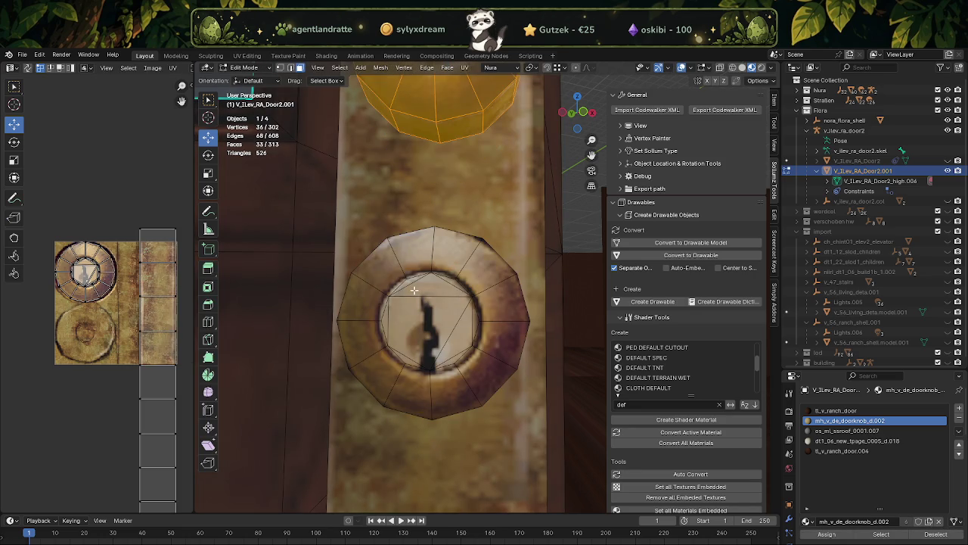
# Shift the upper knob twice along the X axis on the brass plate.
pyautogui.scroll(-5, 468, 308)
pyautogui.moveTo(469, 308); pyautogui.dragTo(406, 327, button='middle')
pyautogui.press('g')
pyautogui.press('x')
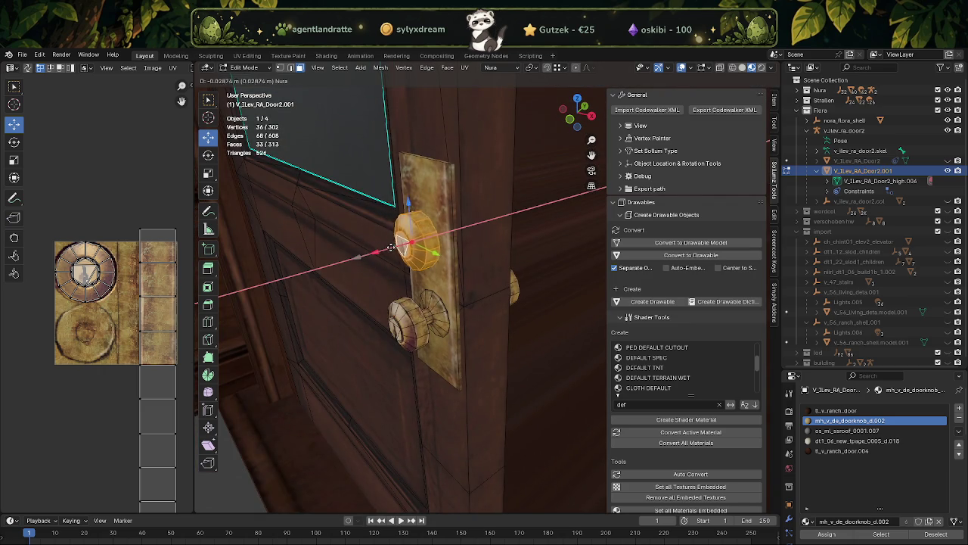
pyautogui.click(412, 261)
pyautogui.moveTo(412, 261)
pyautogui.mouseDown(button='middle')
pyautogui.moveTo(482, 271)
pyautogui.moveTo(500, 233)
pyautogui.moveTo(428, 289)
pyautogui.mouseUp(button='middle')
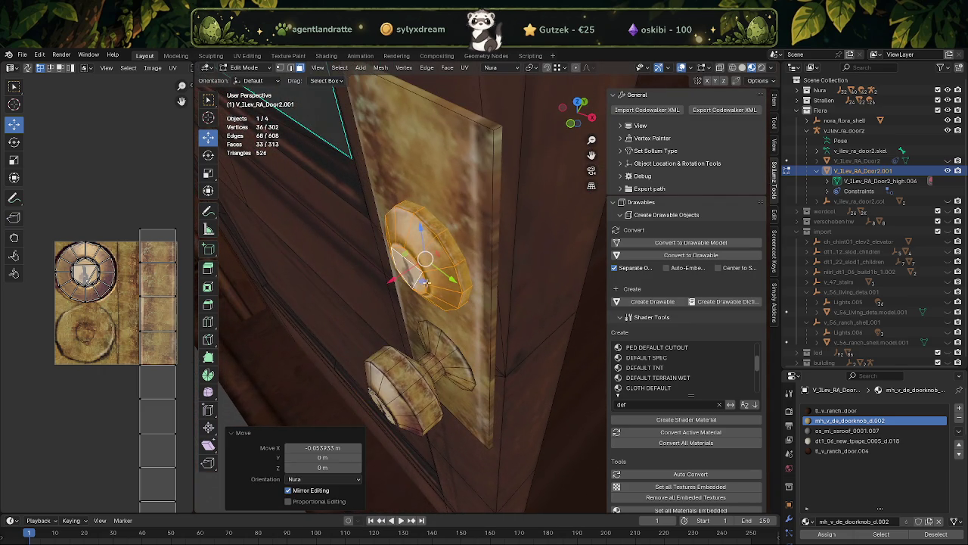
pyautogui.press('g')
pyautogui.press('x')
pyautogui.click(400, 292)
# Nudge the upper knob slightly up along Z and in depth along Y.
pyautogui.moveTo(401, 291)
pyautogui.mouseDown(button='middle')
pyautogui.moveTo(400, 305)
pyautogui.moveTo(484, 218)
pyautogui.mouseUp(button='middle')
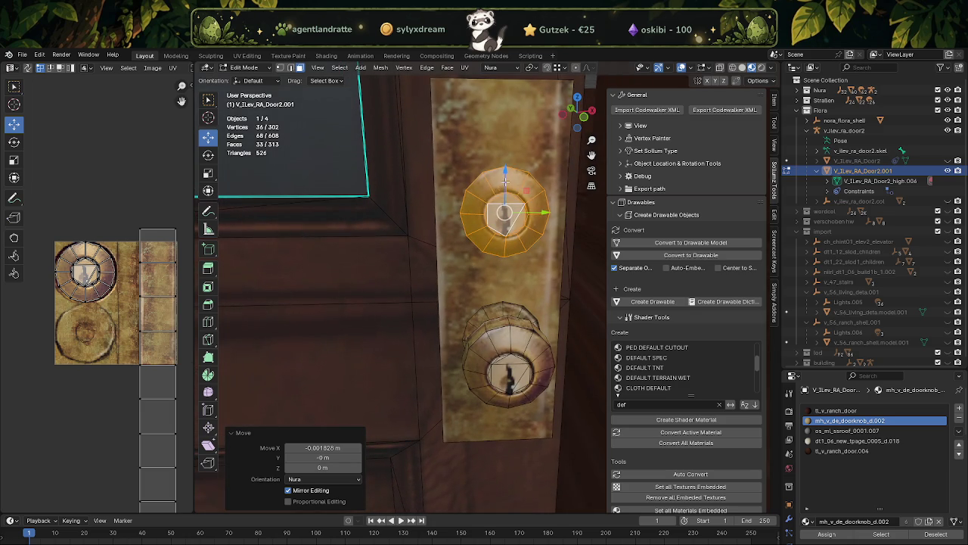
pyautogui.press('g')
pyautogui.press('z')
pyautogui.click(506, 189)
pyautogui.scroll(-4, 500, 205)
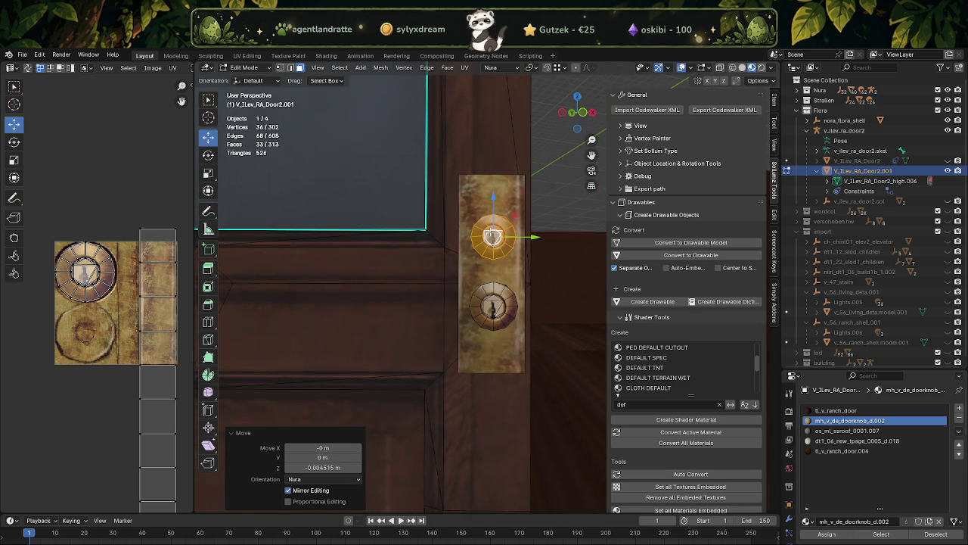
pyautogui.press('g')
pyautogui.press('y')
pyautogui.click(519, 247)
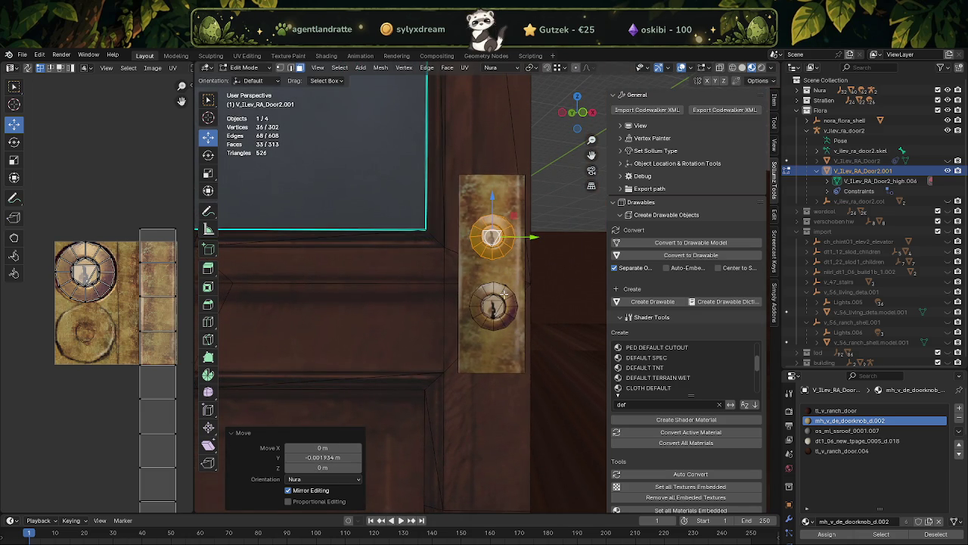
# Select the lower keyhole knob and briefly check the door in Object Mode.
pyautogui.scroll(2, 486, 342)
pyautogui.scroll(2, 484, 341)
pyautogui.scroll(2, 479, 341)
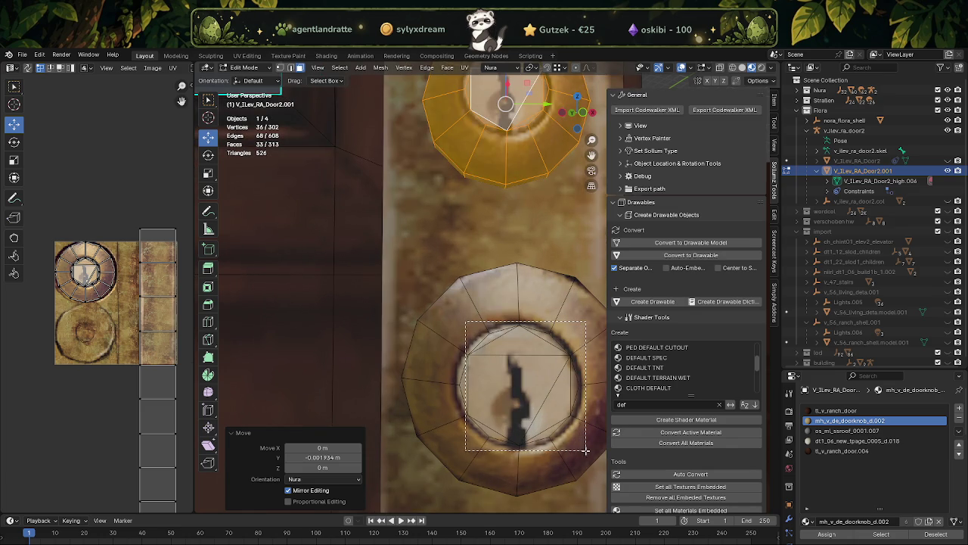
pyautogui.moveTo(466, 321); pyautogui.dragTo(581, 450)
pyautogui.scroll(-3, 530, 428)
pyautogui.scroll(-3, 499, 393)
pyautogui.scroll(-3, 454, 359)
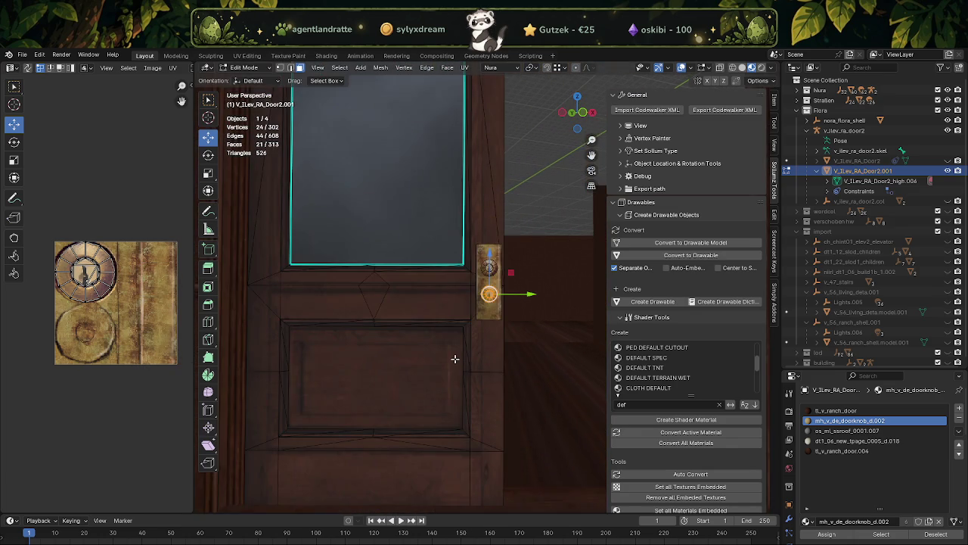
pyautogui.scroll(-3, 455, 358)
pyautogui.scroll(-2, 470, 414)
pyautogui.press('Tab')
pyautogui.scroll(3, 474, 411)
pyautogui.scroll(3, 487, 397)
pyautogui.scroll(4, 487, 397)
pyautogui.press('Tab')
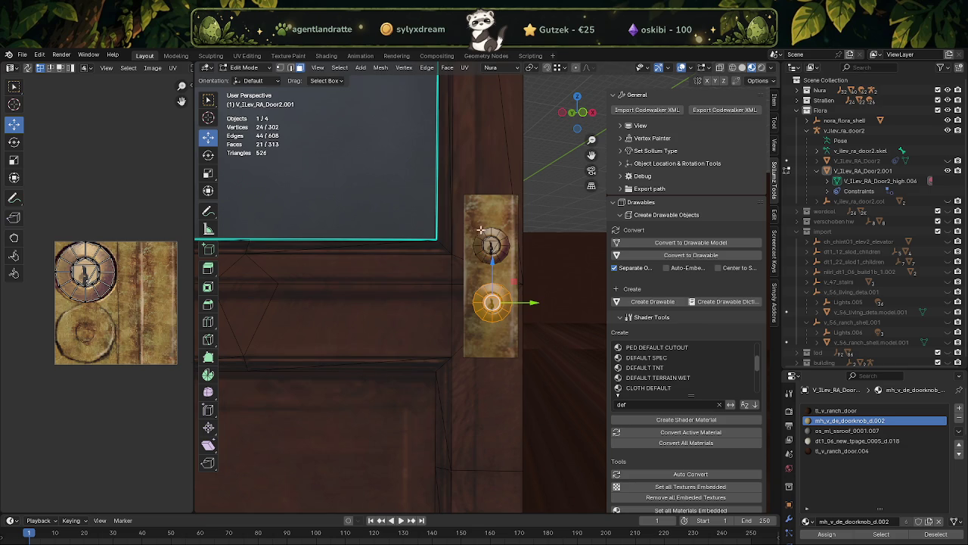
pyautogui.scroll(3, 474, 253)
# Box-select the whole upper knob in X-ray and delete its vertices, leaving 266 vertices.
pyautogui.hotkey('shift', 'z')
pyautogui.moveTo(451, 168); pyautogui.dragTo(529, 254)
pyautogui.hotkey('shift', 'z')
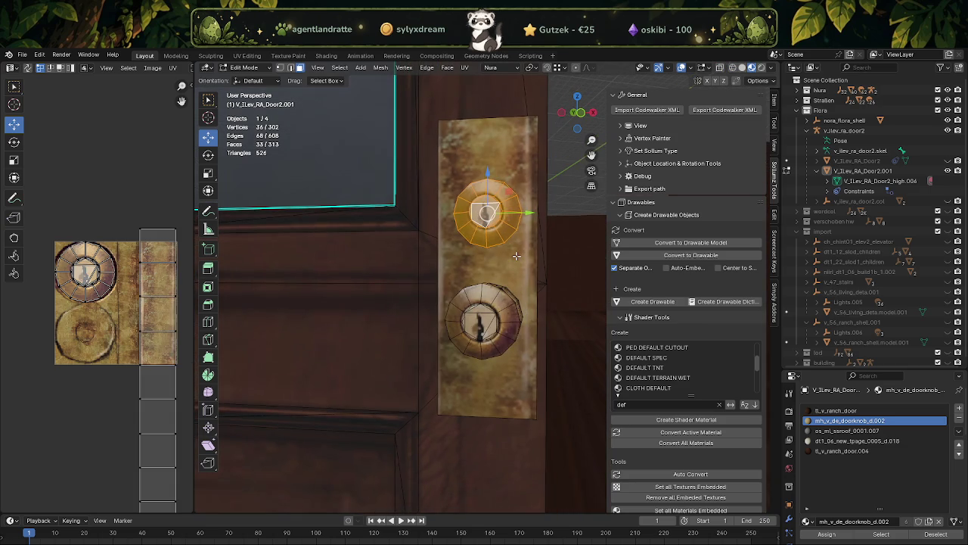
pyautogui.press('x')
pyautogui.click(516, 255)
pyautogui.scroll(-1, 503, 262)
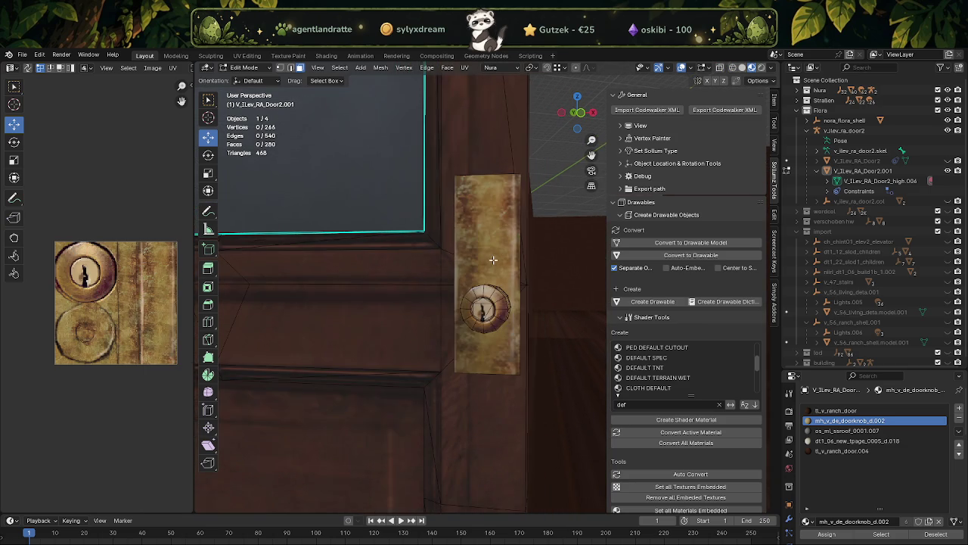
# Select only the knob by box-selecting it with its plate, then deselecting the plate faces.
pyautogui.scroll(-1, 494, 259)
pyautogui.scroll(-1, 501, 271)
pyautogui.hotkey('shift', 'z')
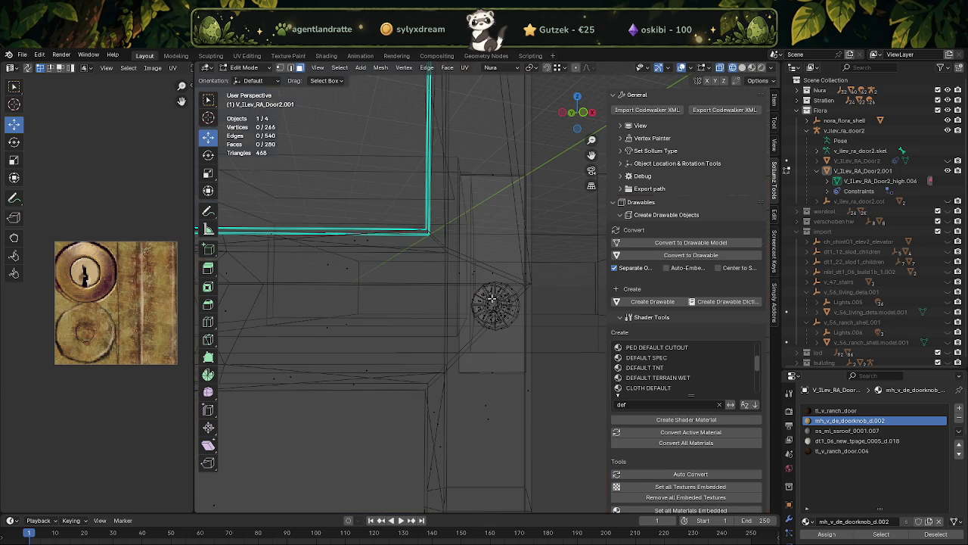
pyautogui.moveTo(465, 277); pyautogui.dragTo(530, 345)
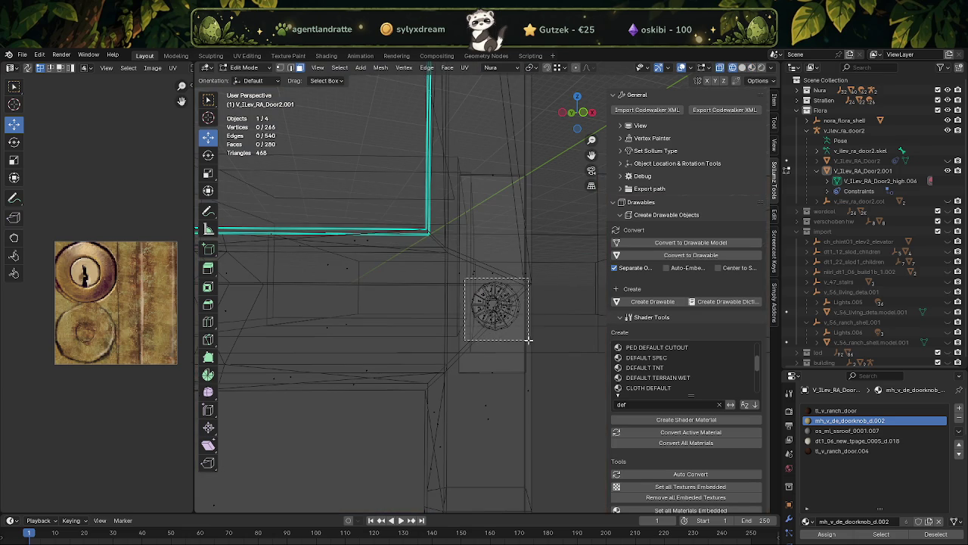
pyautogui.hotkey('shift', 'z')
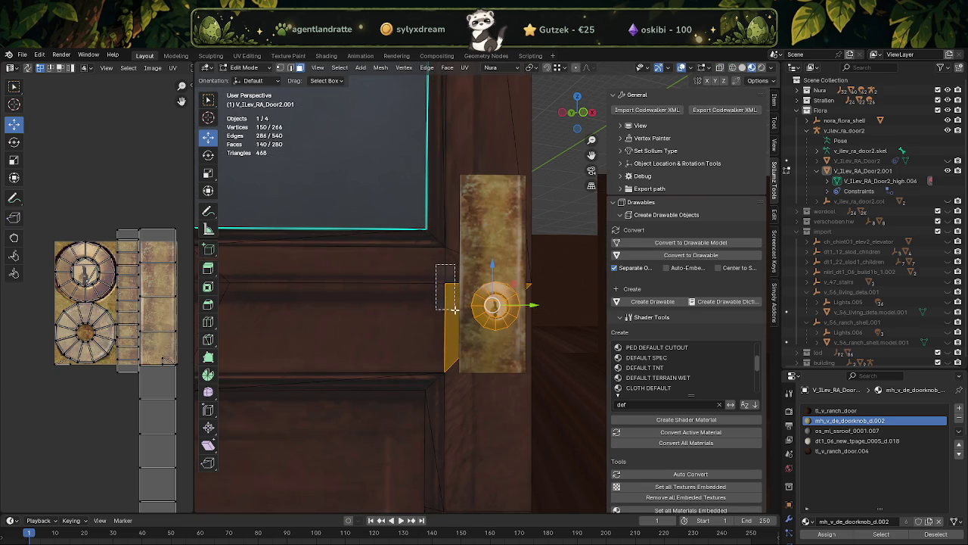
pyautogui.keyDown('shift'); pyautogui.click(452, 325); pyautogui.keyUp('shift')
pyautogui.moveTo(451, 325); pyautogui.dragTo(266, 352, button='middle')
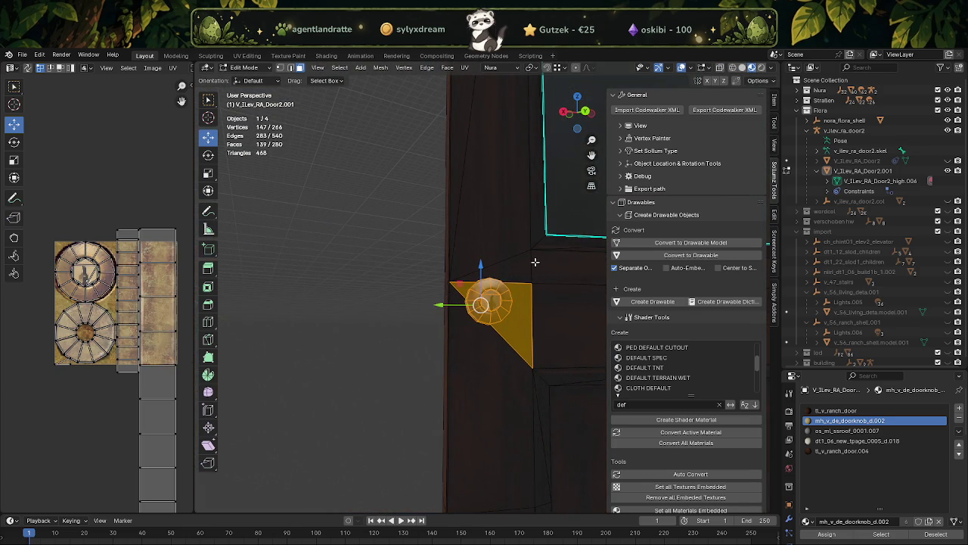
pyautogui.keyDown('shift'); pyautogui.click(532, 291); pyautogui.keyUp('shift')
# Move the knob higher on the backplate and return to Object Mode.
pyautogui.moveTo(546, 318); pyautogui.dragTo(540, 349, button='middle')
pyautogui.hotkey('shift', 'z')
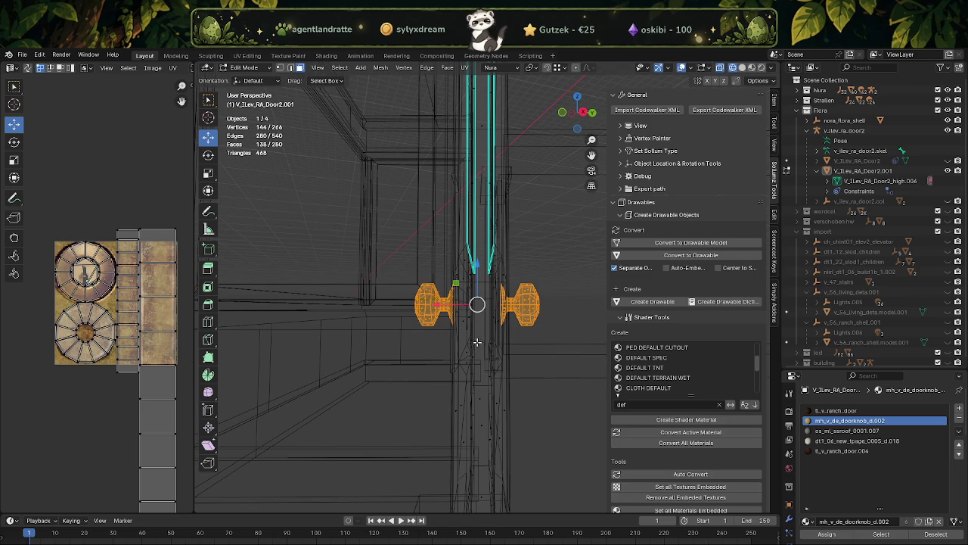
pyautogui.hotkey('shift', 'z')
pyautogui.moveTo(471, 345); pyautogui.dragTo(575, 347, button='middle')
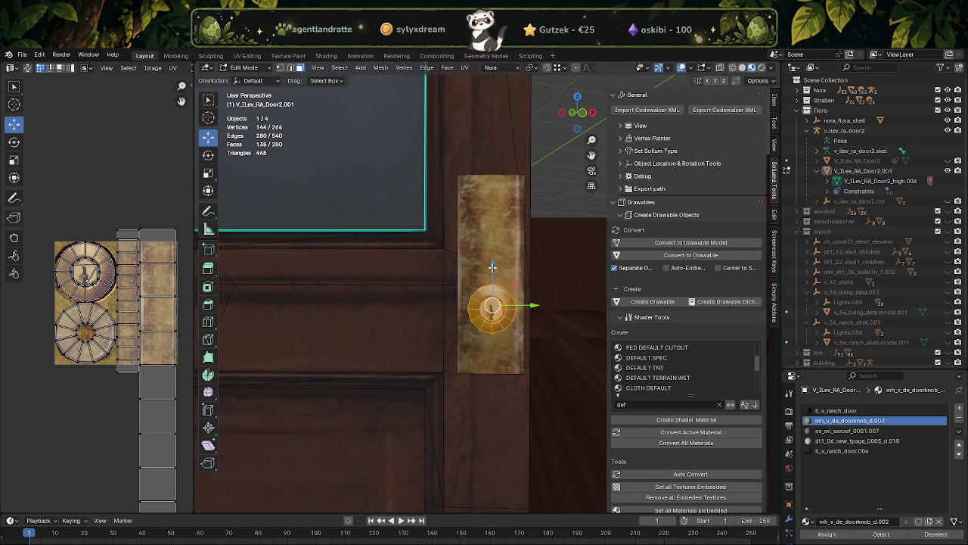
pyautogui.press('g')
pyautogui.click(491, 230)
pyautogui.press('Tab')
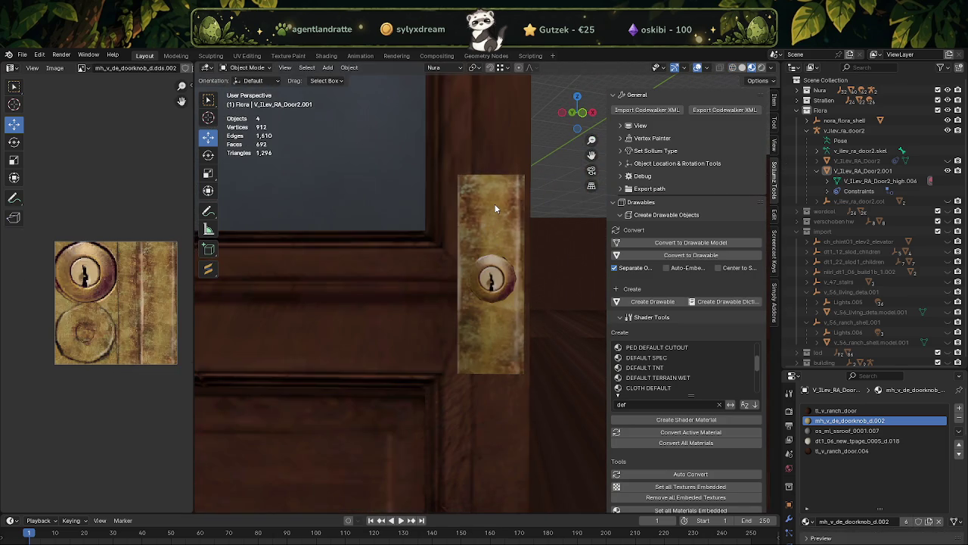
# In Edit Mode, select just the backplate's faces, including its thin side, excluding the knob.
pyautogui.press('Tab')
pyautogui.click(492, 209)
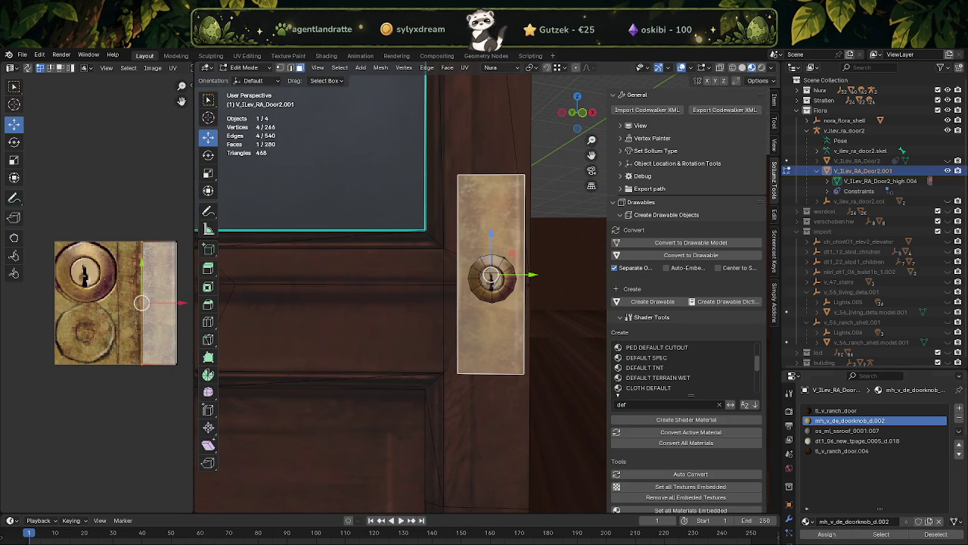
pyautogui.hotkey('ctrl', 'l')
pyautogui.hotkey('shift', 'z')
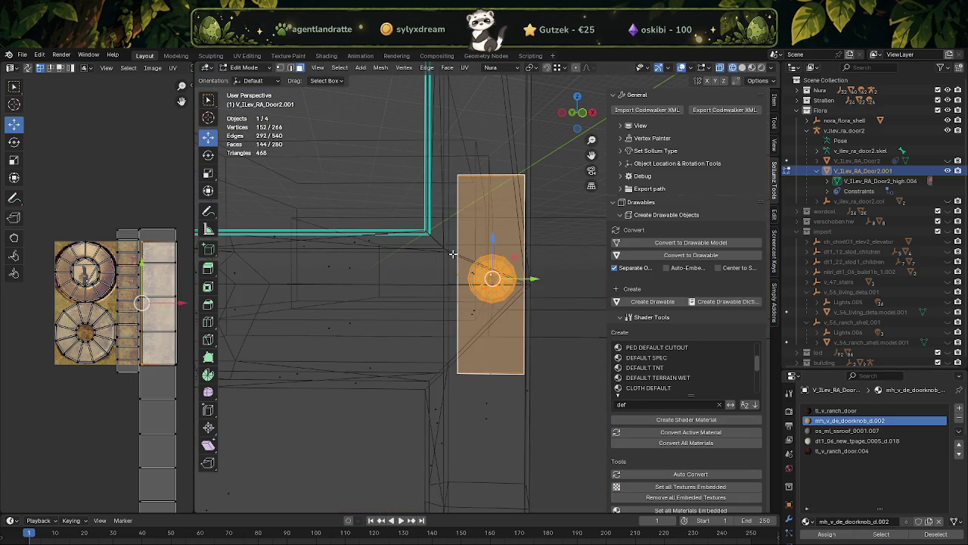
pyautogui.click(532, 309)
pyautogui.scroll(1, 532, 310)
pyautogui.keyDown('shift'); pyautogui.click(465, 292); pyautogui.keyUp('shift')
pyautogui.keyDown('shift'); pyautogui.click(526, 253); pyautogui.keyUp('shift')
pyautogui.moveTo(526, 253)
pyautogui.mouseDown(button='middle')
pyautogui.moveTo(539, 308)
pyautogui.moveTo(504, 324)
pyautogui.moveTo(503, 270)
pyautogui.mouseUp(button='middle')
pyautogui.hotkey('shift', 'z')
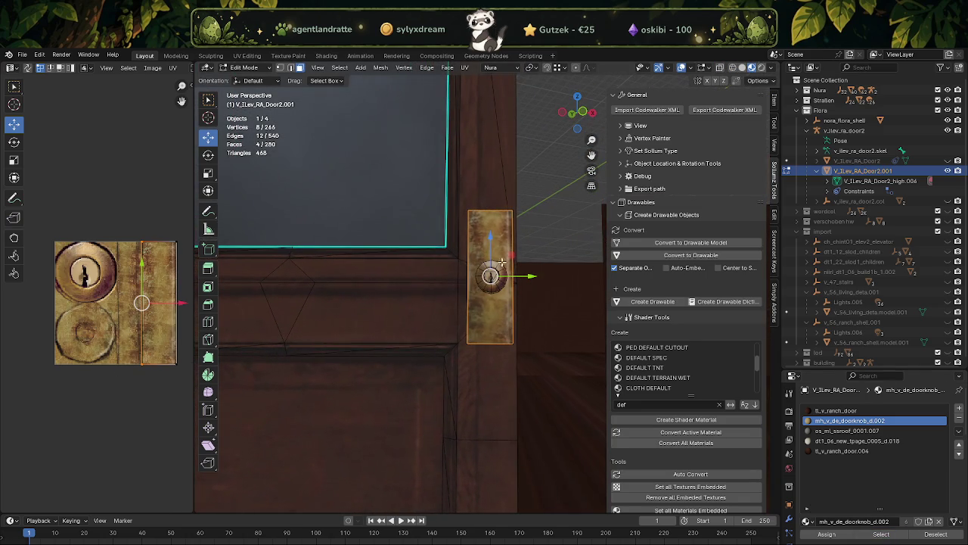
# Slide the backplate about 0.069 m down the door and recheck both knobs.
pyautogui.moveTo(490, 242); pyautogui.dragTo(490, 270)
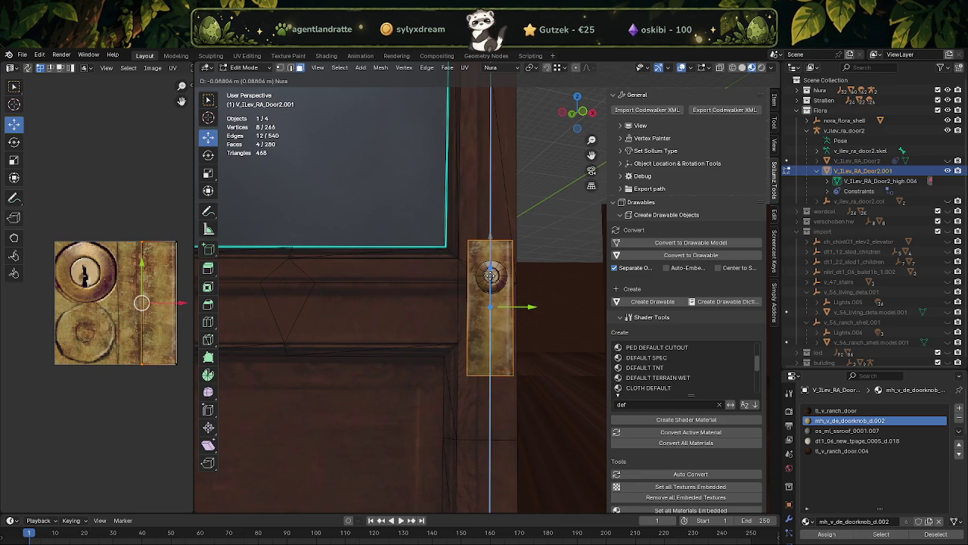
pyautogui.scroll(-3, 492, 355)
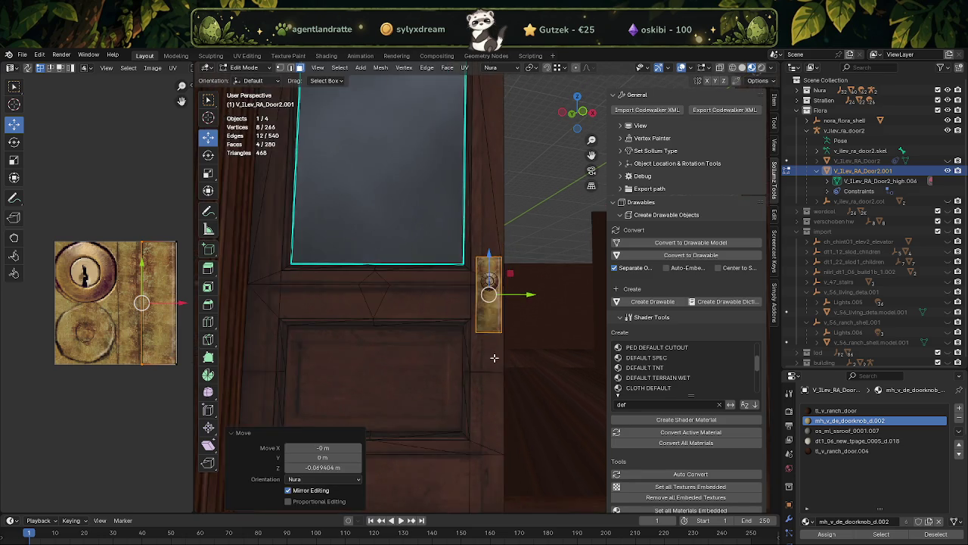
pyautogui.press('Tab')
pyautogui.scroll(1, 492, 356)
pyautogui.scroll(1, 494, 357)
pyautogui.scroll(2, 493, 362)
pyautogui.scroll(1, 497, 334)
pyautogui.press('Tab')
pyautogui.moveTo(489, 333)
pyautogui.mouseDown(button='middle')
pyautogui.moveTo(400, 331)
pyautogui.moveTo(522, 279)
pyautogui.mouseUp(button='middle')
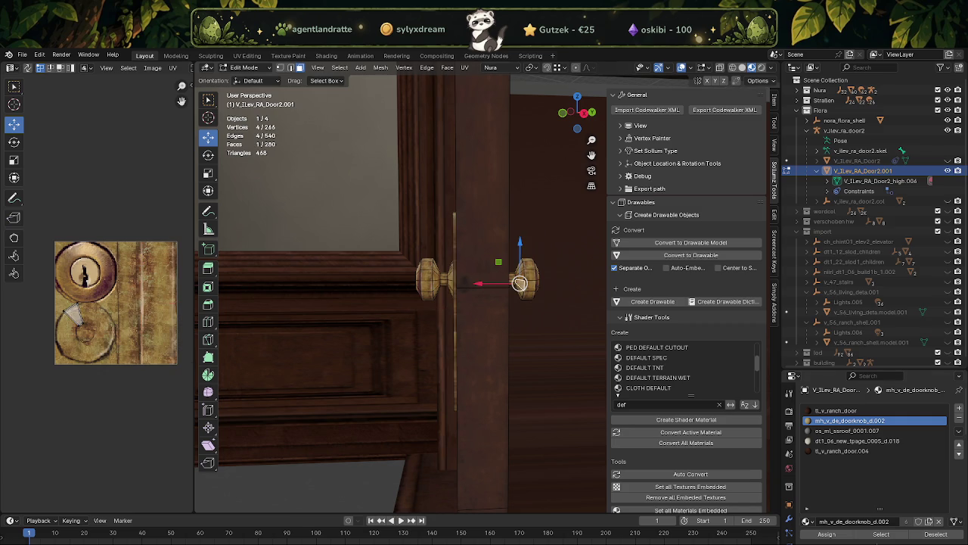
# Select both knob-and-plate copies, deselect one in X-ray, and delete the other's faces.
pyautogui.hotkey('ctrl', 'l')
pyautogui.hotkey('alt', 'z')
pyautogui.keyDown('ctrl'); pyautogui.moveTo(389, 191); pyautogui.dragTo(496, 454); pyautogui.keyUp('ctrl')
pyautogui.press('x')
pyautogui.click(477, 448)
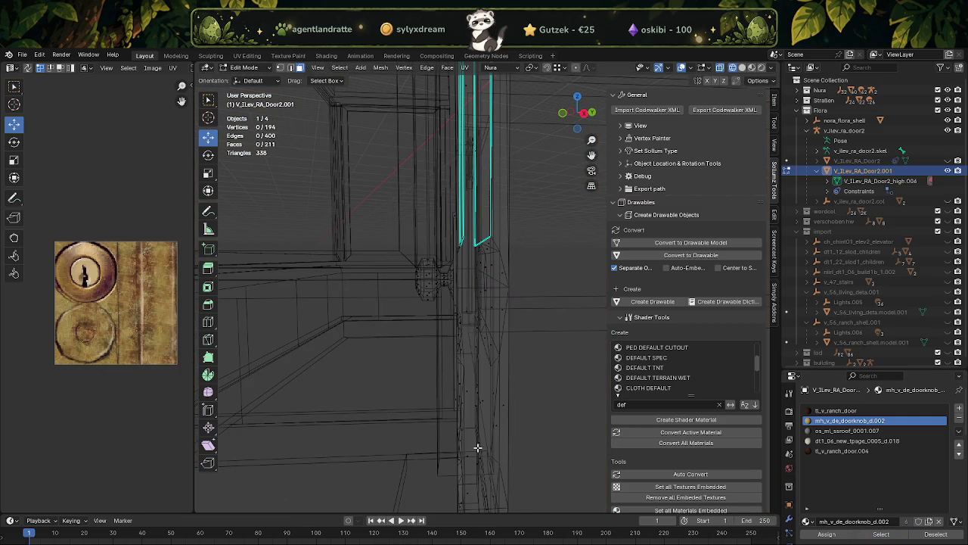
pyautogui.hotkey('alt', 'z')
# Return to Object Mode and view the whole storefront with the door deselected.
pyautogui.moveTo(406, 368); pyautogui.dragTo(512, 363, button='middle')
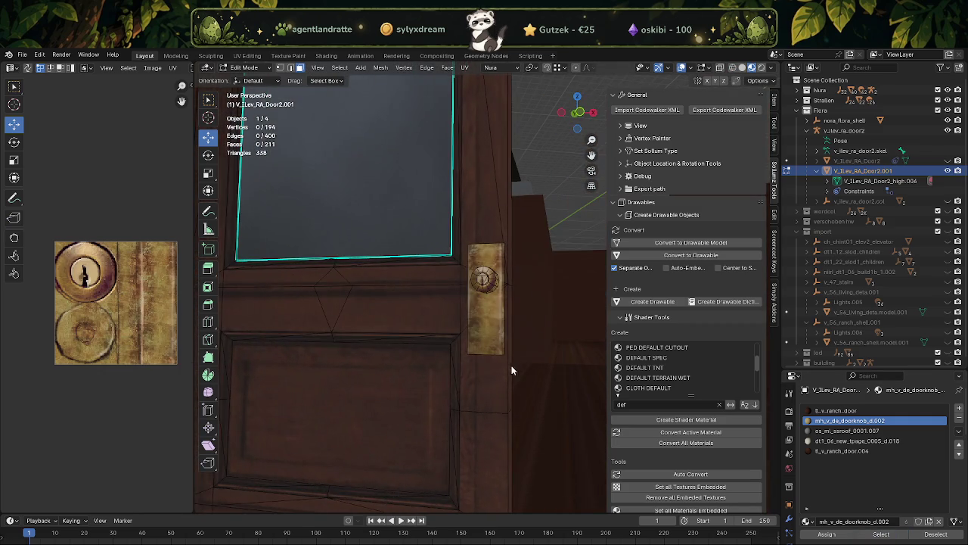
pyautogui.press('Tab')
pyautogui.scroll(-3, 513, 365)
pyautogui.scroll(-2, 471, 414)
pyautogui.scroll(-2, 460, 443)
pyautogui.click(476, 439)
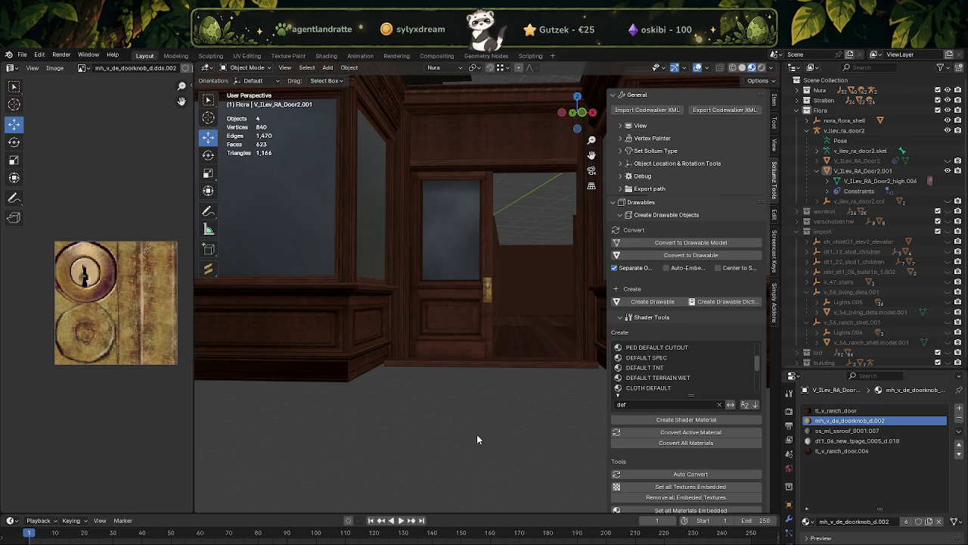
# Select the door's brass plate and knob in Edit Mode and duplicate them in place.
pyautogui.scroll(5, 461, 450)
pyautogui.scroll(5, 469, 344)
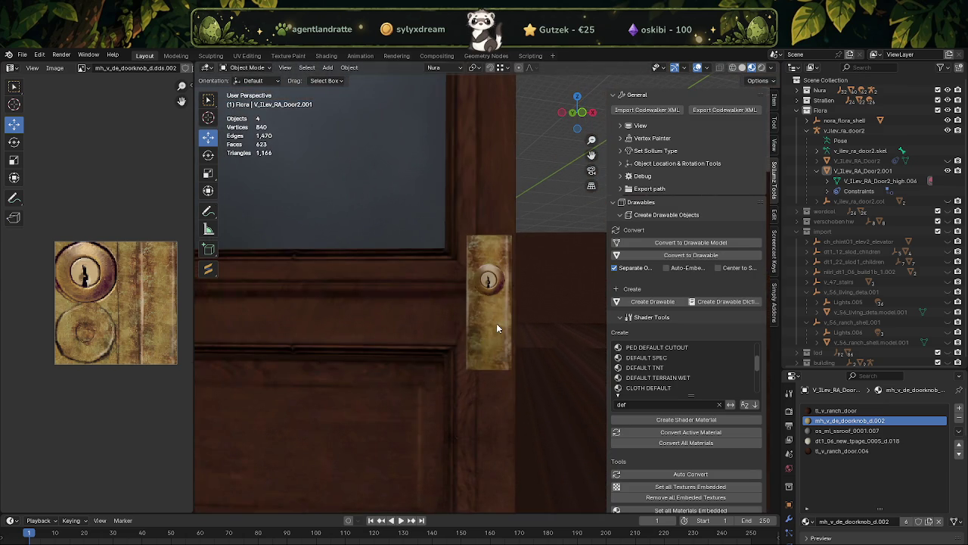
pyautogui.click(496, 327)
pyautogui.press('Tab')
pyautogui.press('l')
pyautogui.moveTo(539, 371)
pyautogui.mouseDown(button='middle')
pyautogui.moveTo(376, 352)
pyautogui.moveTo(424, 348)
pyautogui.moveTo(460, 371)
pyautogui.mouseUp(button='middle')
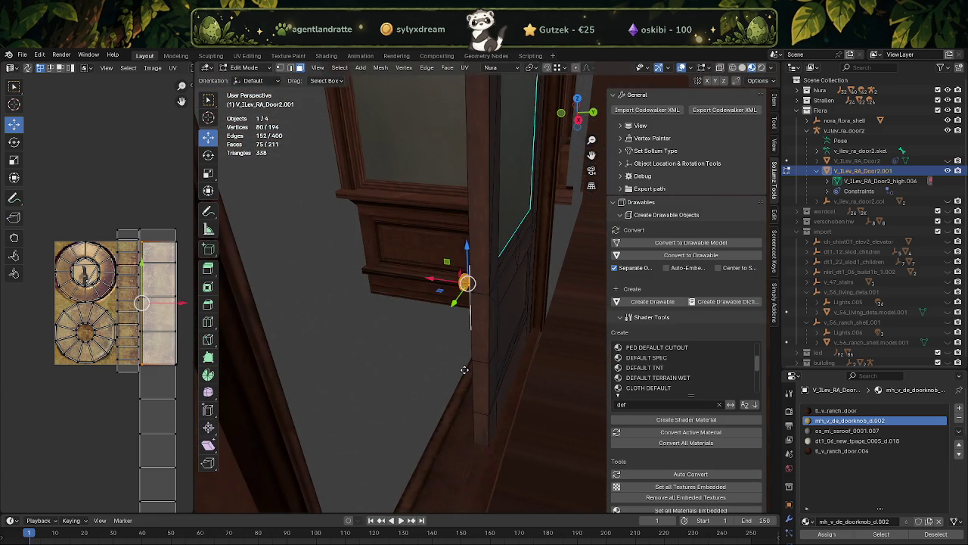
pyautogui.hotkey('shift', 'd')
pyautogui.rightClick(452, 350)
# Move the copy across the door along X (about -0.14264) and rotate it 180°.
pyautogui.press('g')
pyautogui.press('x')
pyautogui.click(485, 302)
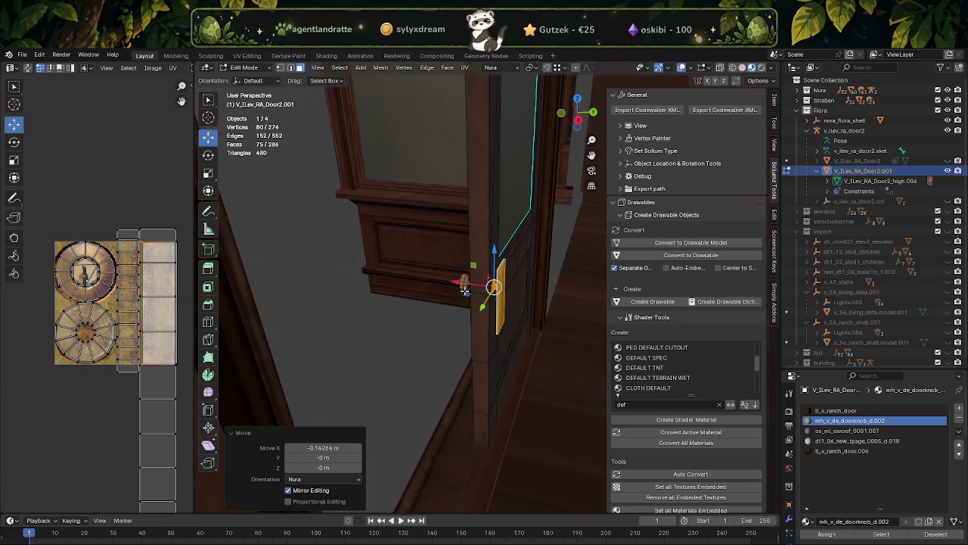
pyautogui.hotkey('shift', 'space')
pyautogui.press('r')
pyautogui.moveTo(494, 308); pyautogui.dragTo(499, 297)
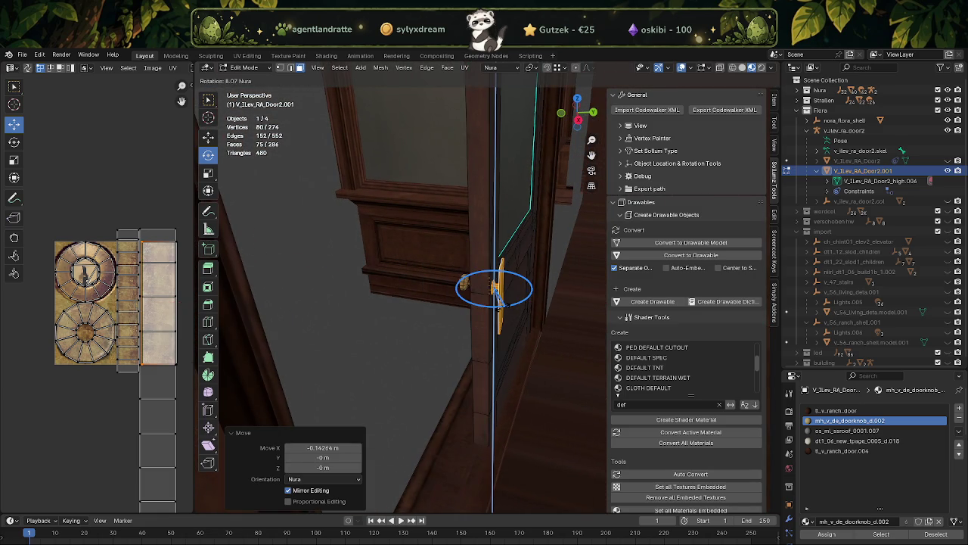
pyautogui.write('180')
pyautogui.press('Return')
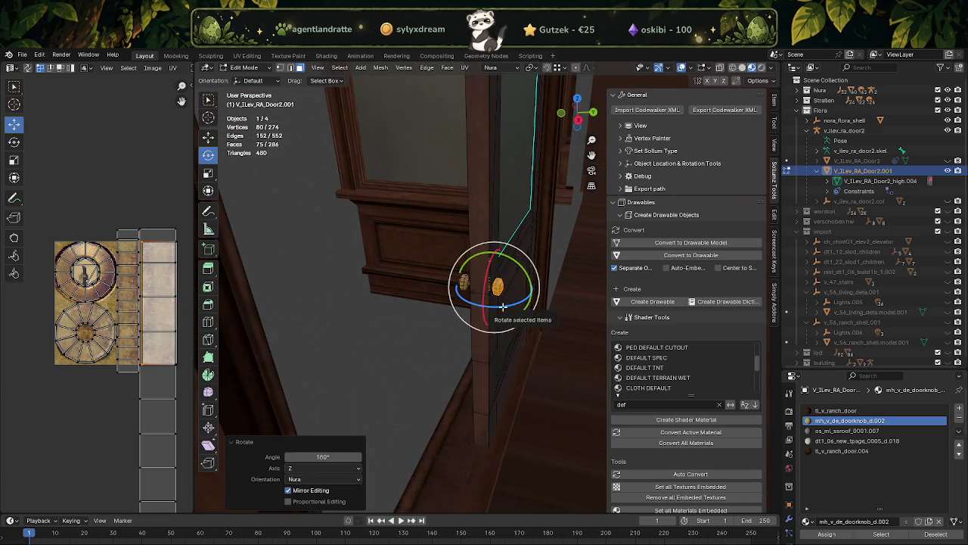
# With snapping on, nudge the copy flush against the door and align its height with the front plate.
pyautogui.hotkey('shift', 'space')
pyautogui.press('g')
pyautogui.moveTo(504, 306); pyautogui.dragTo(467, 287, button='middle')
pyautogui.moveTo(465, 286); pyautogui.dragTo(476, 289)
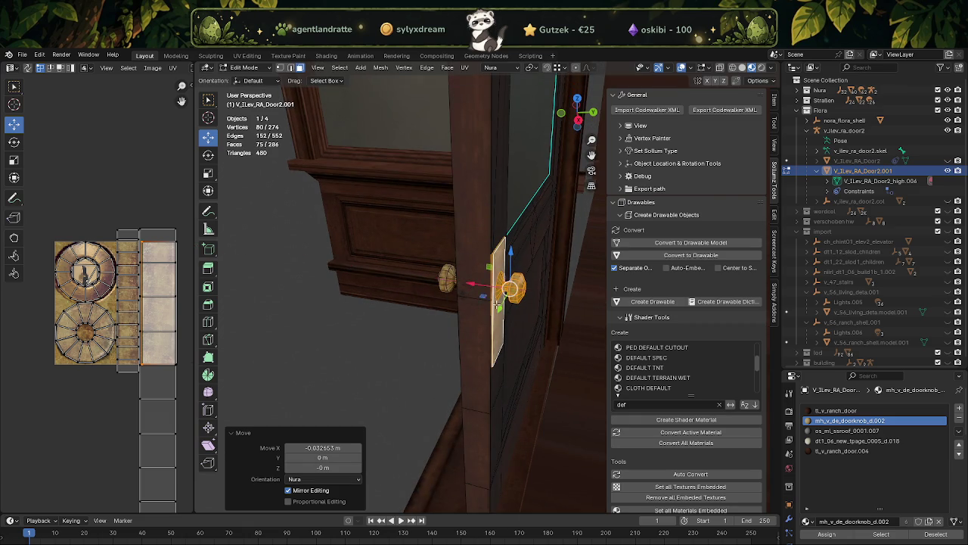
pyautogui.moveTo(476, 289); pyautogui.dragTo(400, 305, button='middle')
pyautogui.scroll(2, 443, 296)
pyautogui.hotkey('shift', 'z')
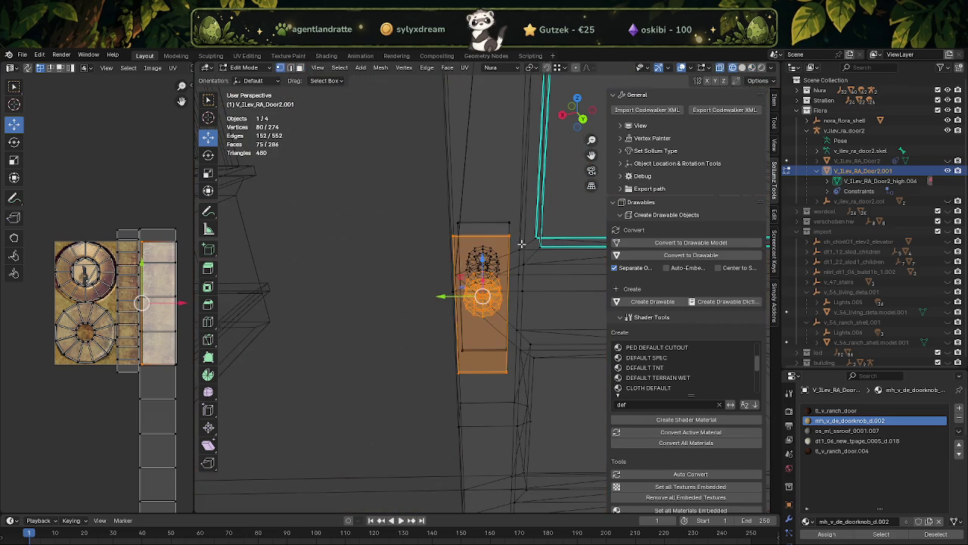
pyautogui.hotkey('shift', 'Tab')
pyautogui.moveTo(442, 297); pyautogui.dragTo(509, 222)
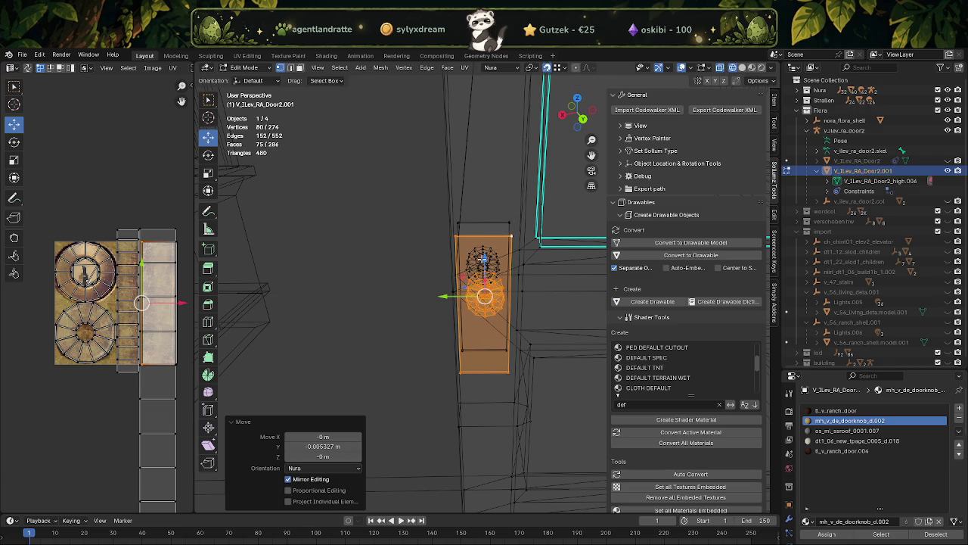
pyautogui.press('g')
pyautogui.press('z')
# Inspect the mirrored knob in material preview and return to Object Mode.
pyautogui.moveTo(484, 259)
pyautogui.mouseDown(button='middle')
pyautogui.moveTo(471, 338)
pyautogui.moveTo(440, 348)
pyautogui.moveTo(406, 434)
pyautogui.mouseUp(button='middle')
pyautogui.click(480, 282)
pyautogui.hotkey('shift', 'z')
pyautogui.press('Tab')
pyautogui.scroll(3, 462, 348)
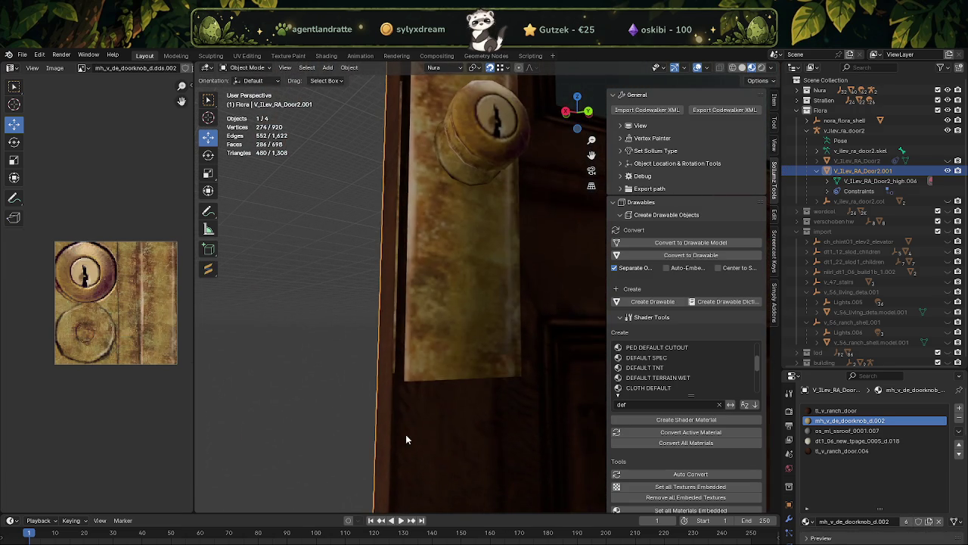
pyautogui.press('Tab')
pyautogui.moveTo(389, 289)
pyautogui.mouseDown(button='middle')
pyautogui.moveTo(466, 351)
pyautogui.moveTo(410, 330)
pyautogui.moveTo(508, 307)
pyautogui.moveTo(483, 351)
pyautogui.moveTo(509, 399)
pyautogui.mouseUp(button='middle')
pyautogui.press('Tab')
pyautogui.hotkey('alt', 'a')
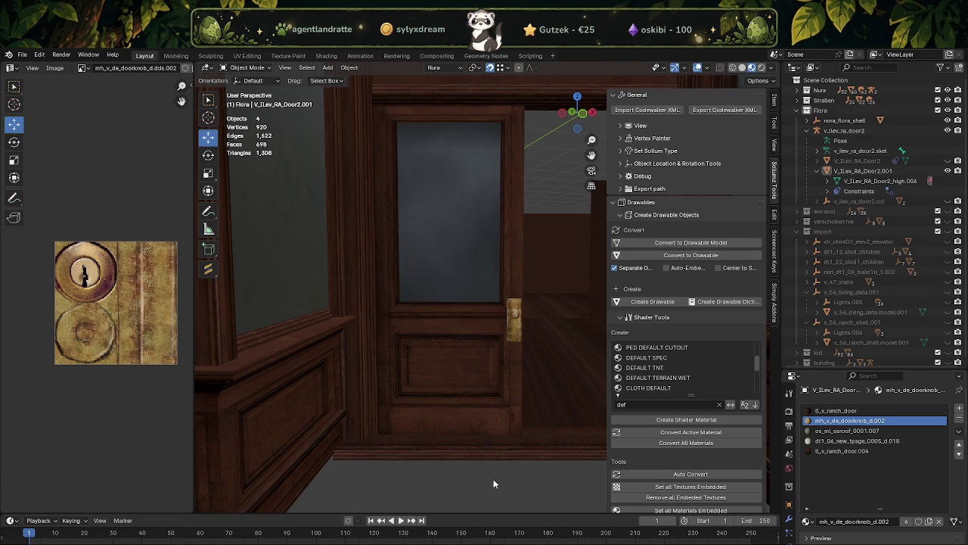
pyautogui.scroll(-3, 492, 477)
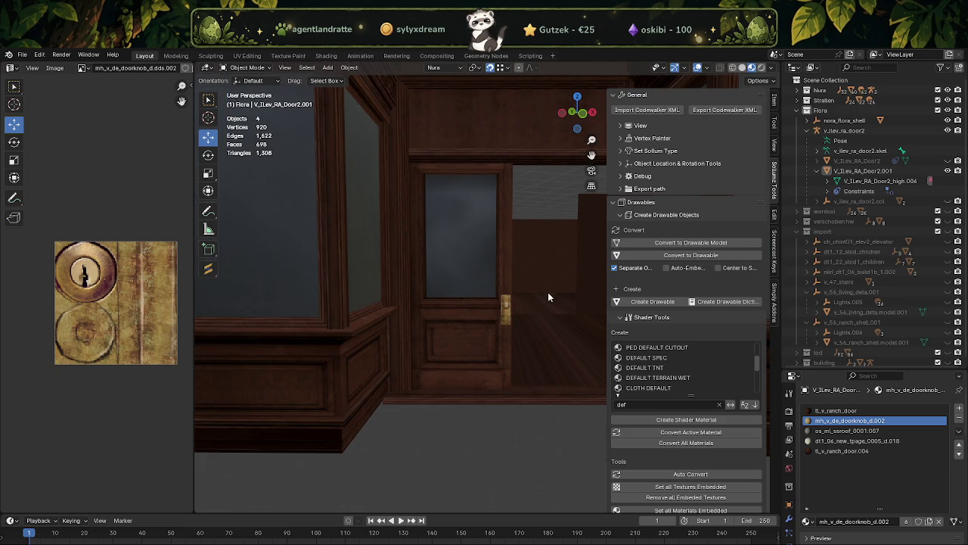
pyautogui.moveTo(472, 371); pyautogui.dragTo(478, 374, button='middle')
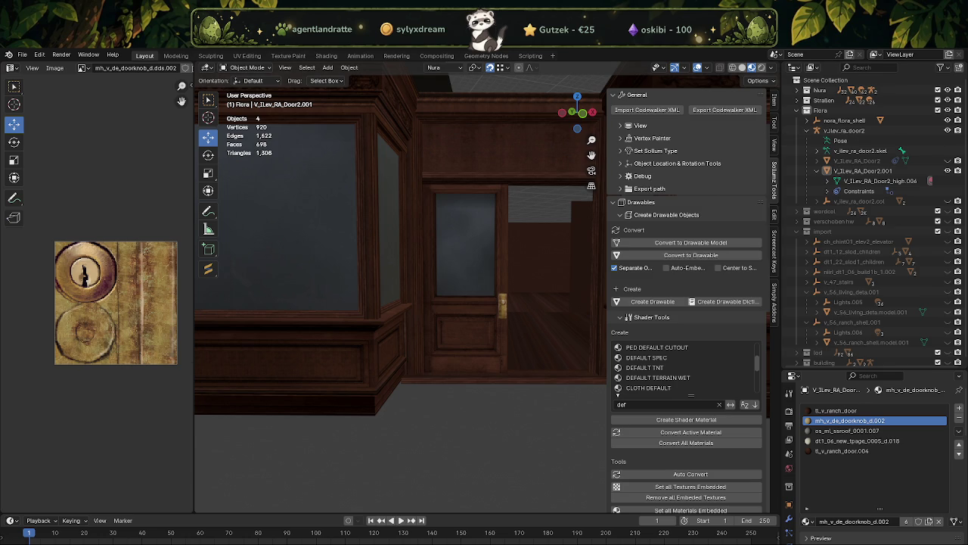
# Open nodes.rar from Downloads in WinRAR and dismiss the trial reminder to list its five .ynd files.
pyautogui.press('super+e')
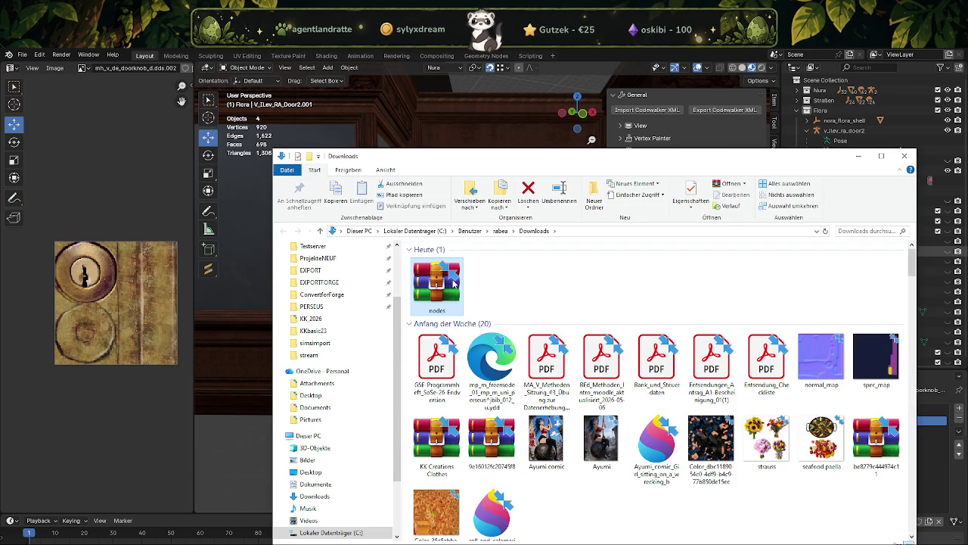
pyautogui.doubleClick(437, 284)
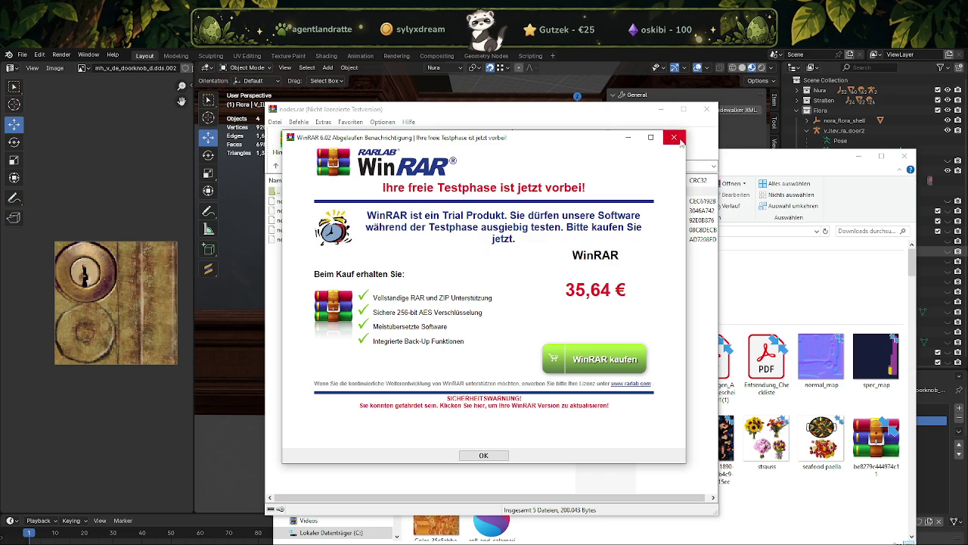
pyautogui.click(673, 134)
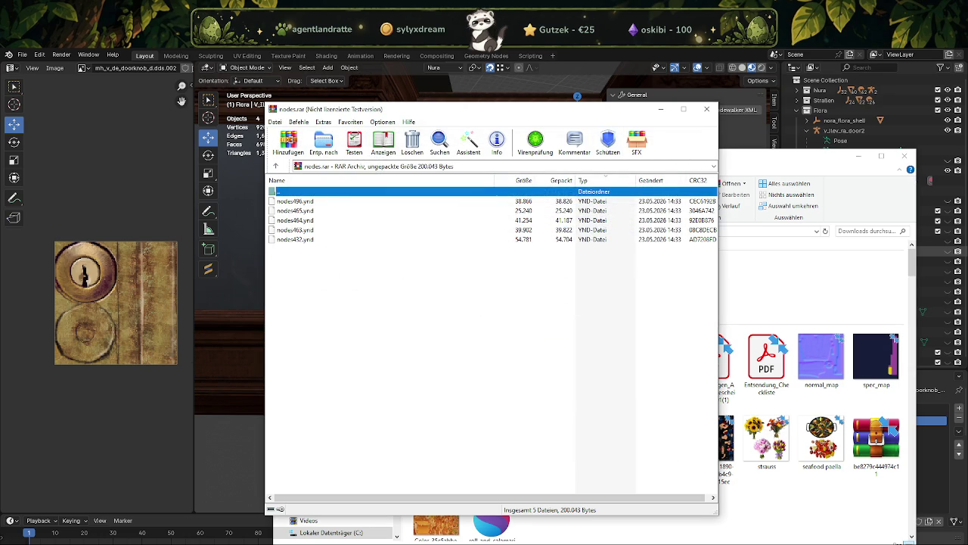
pyautogui.click(314, 528)
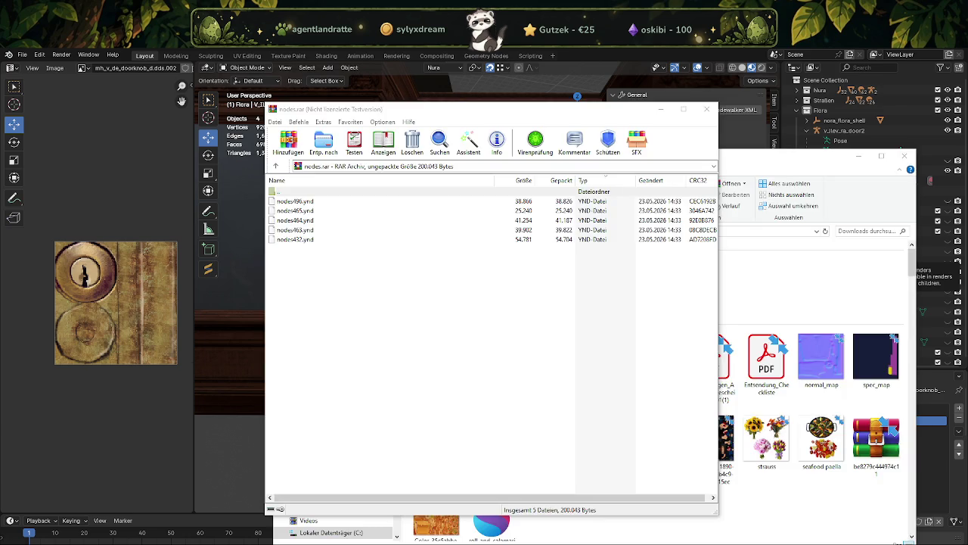
# Bring Blender back to the front and start a fresh session from the start screen.
pyautogui.click(957, 261)
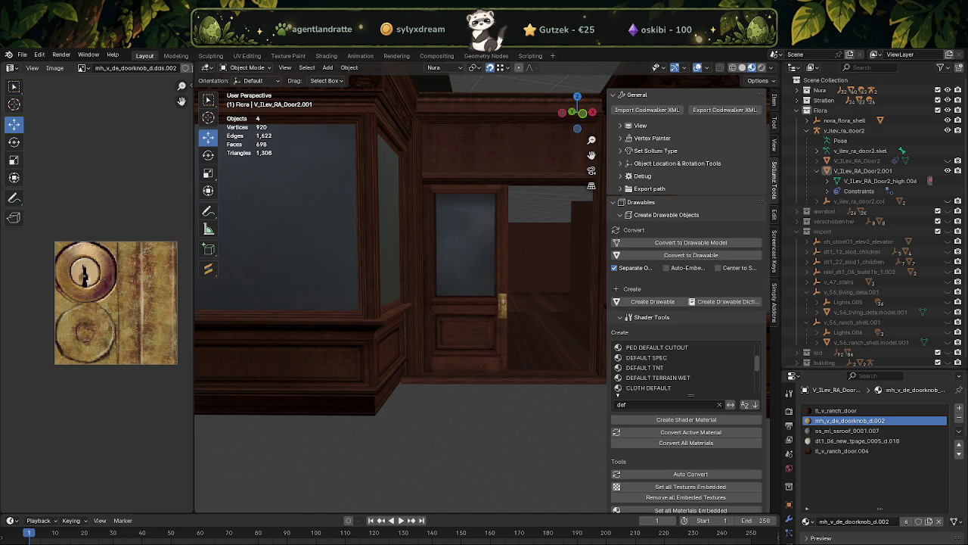
pyautogui.click(649, 470)
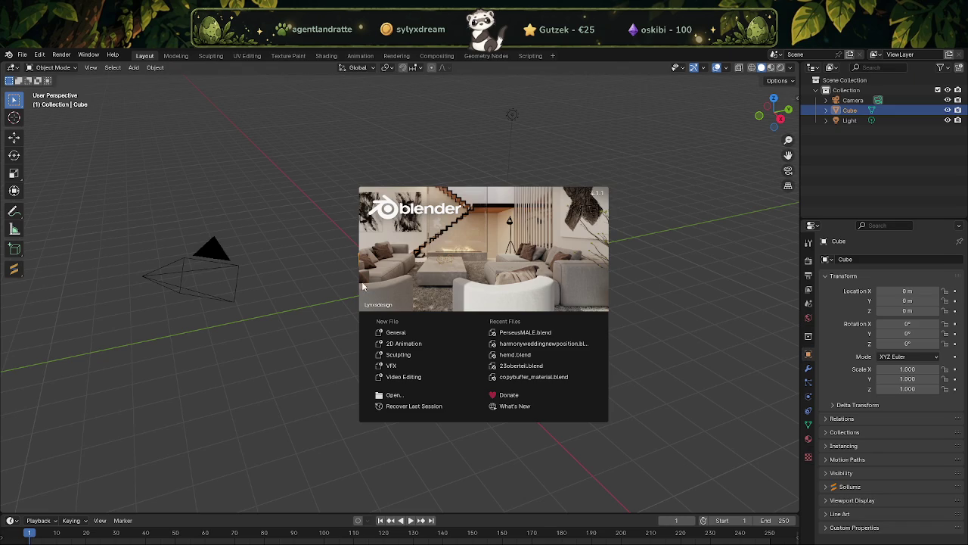
# Close the splash screen, delete the default Camera, Cube and Light, and show the side panel.
pyautogui.click(304, 274)
pyautogui.scroll(-5, 304, 275)
pyautogui.press('a')
pyautogui.press('Delete')
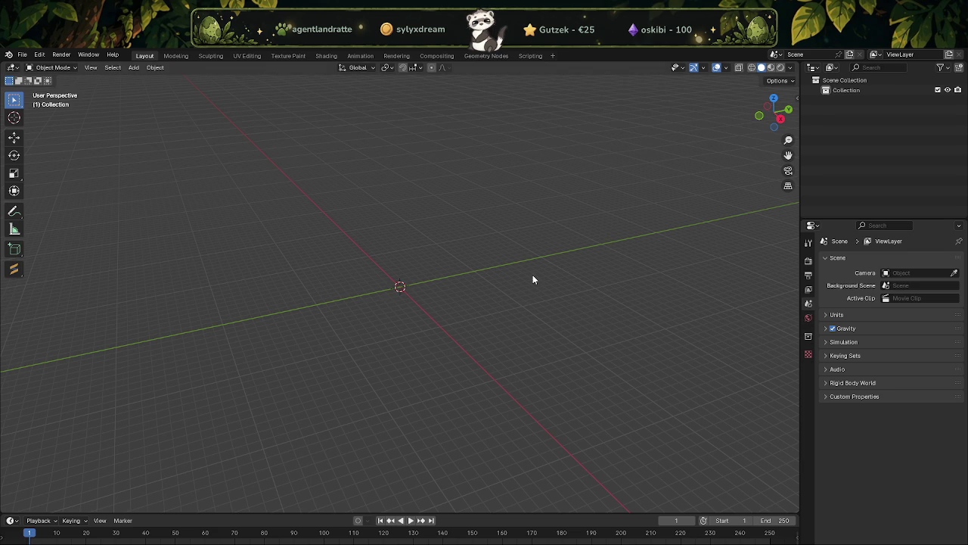
pyautogui.press('n')
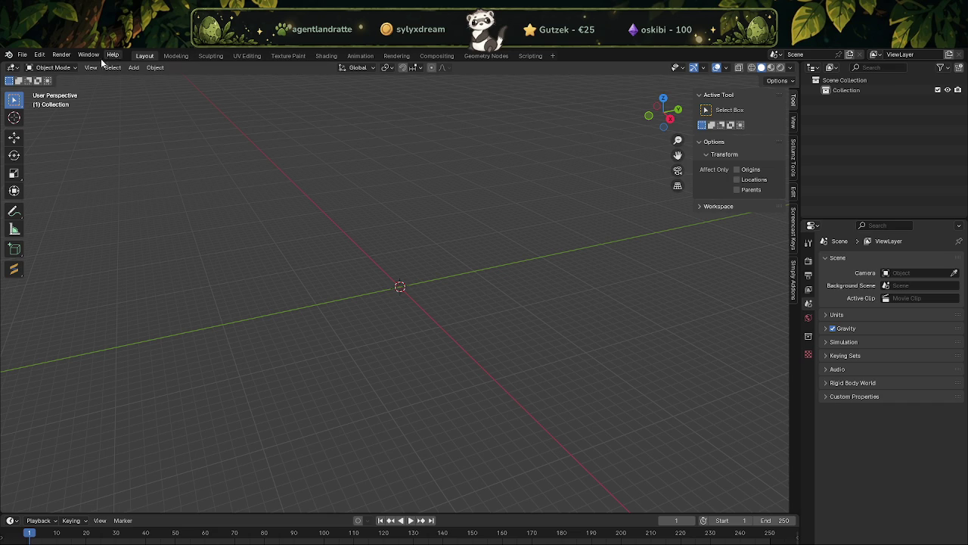
# Add a Plane mesh at the world origin and orbit the view around it.
pyautogui.click(160, 68)
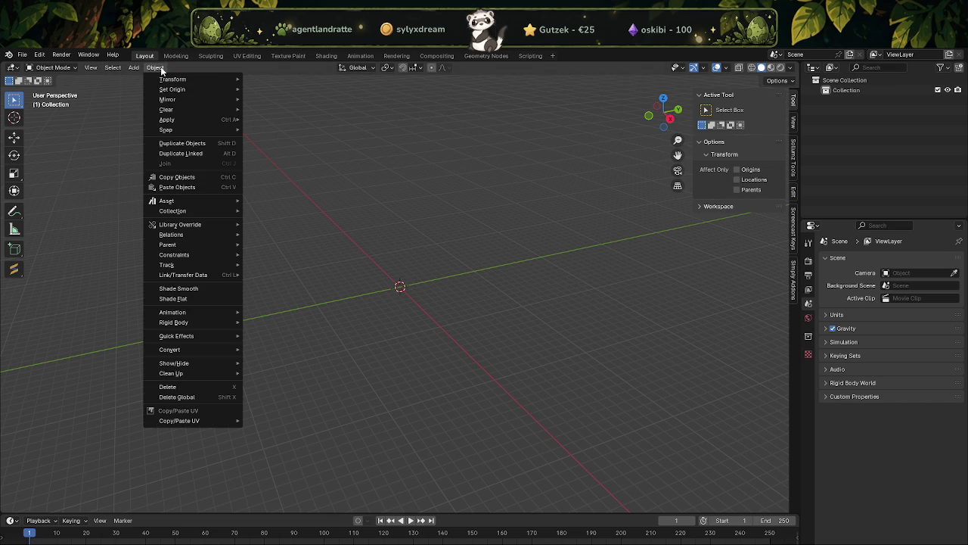
pyautogui.click(23, 54)
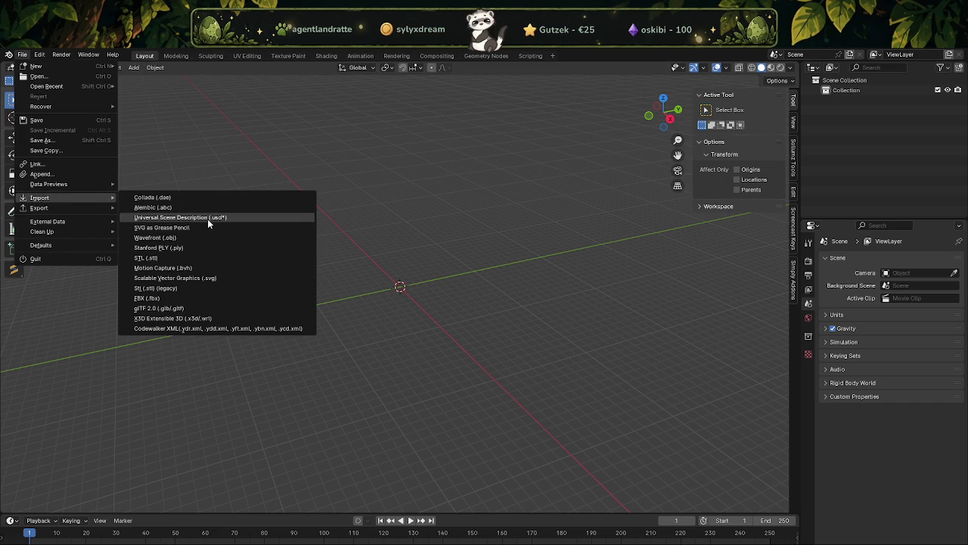
pyautogui.click(133, 67)
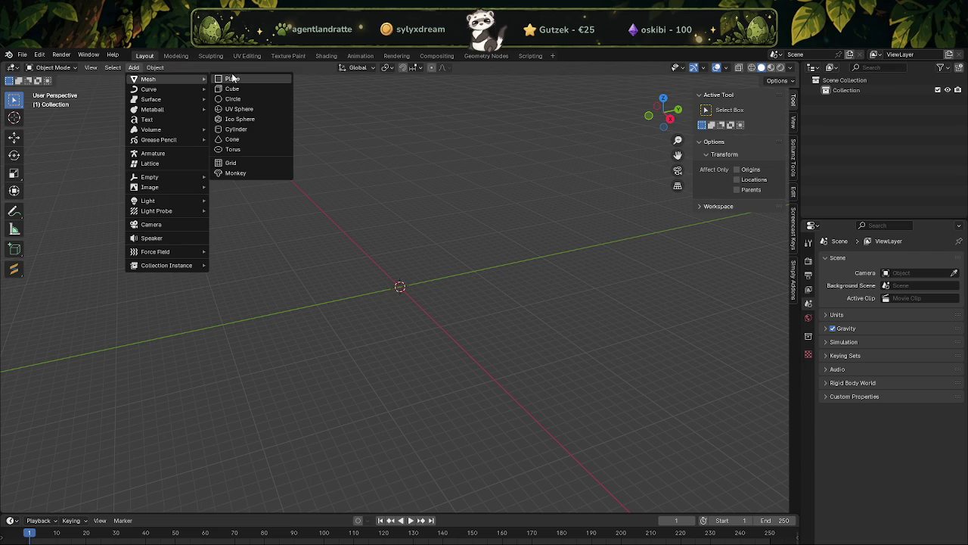
pyautogui.click(231, 78)
pyautogui.scroll(3, 392, 236)
pyautogui.scroll(3, 421, 251)
pyautogui.moveTo(438, 261); pyautogui.dragTo(437, 277, button='middle')
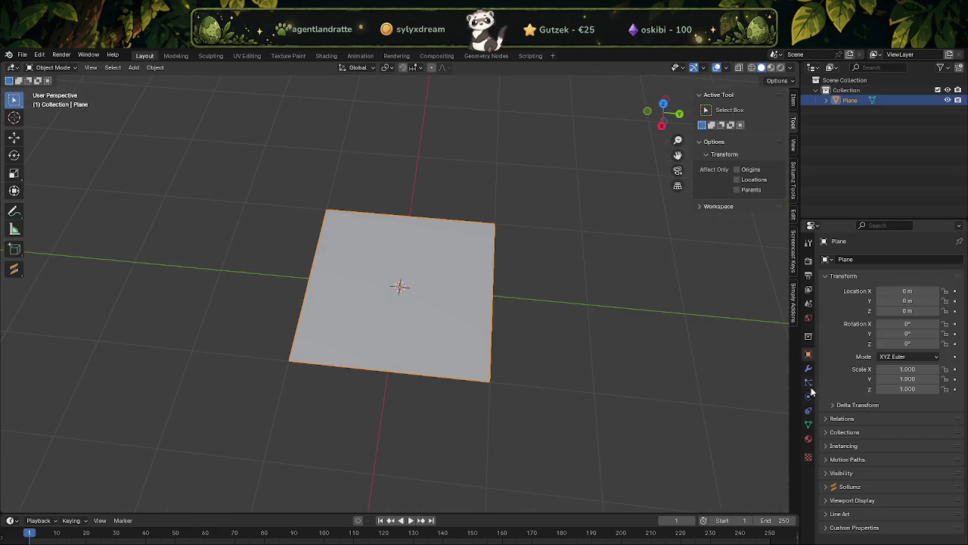
# Return from the Shading workspace to Layout and put the plane into Edit Mode.
pyautogui.click(326, 56)
pyautogui.scroll(3, 455, 244)
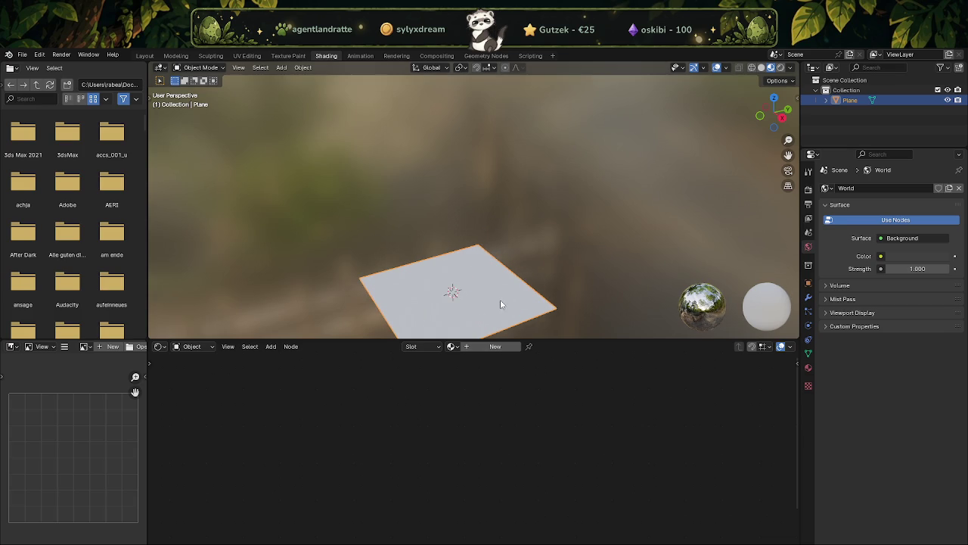
pyautogui.click(145, 56)
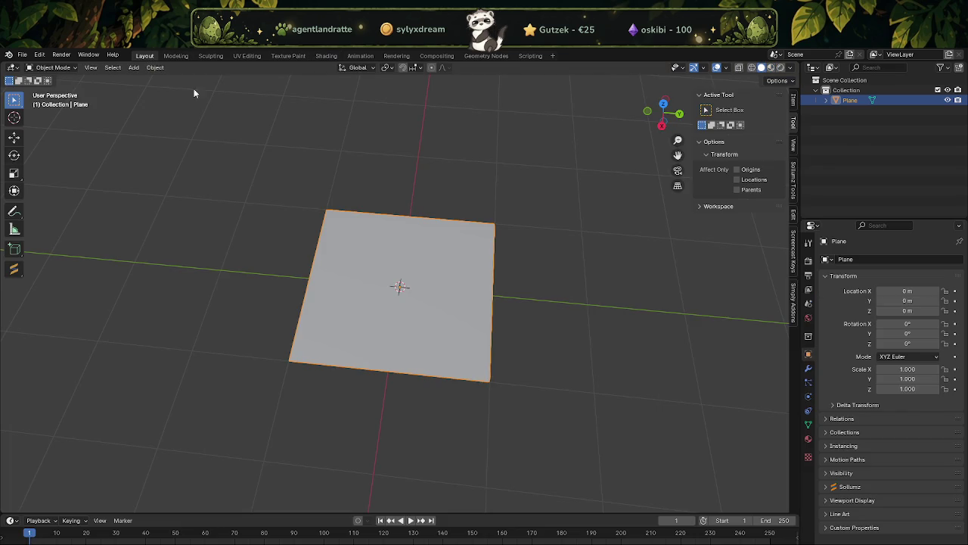
pyautogui.press('Tab')
pyautogui.click(415, 254)
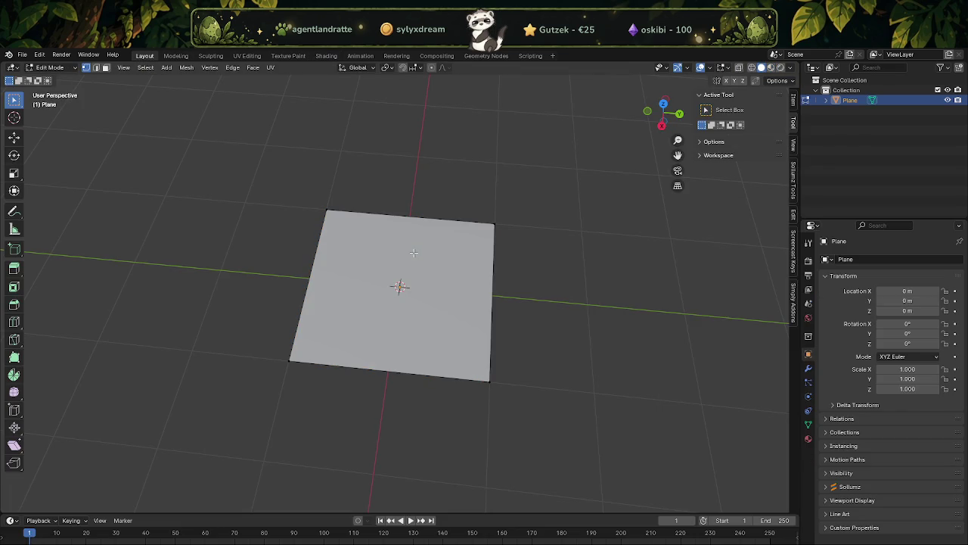
# Switch to face select and add an empty material slot to the plane.
pyautogui.press('3')
pyautogui.click(415, 254)
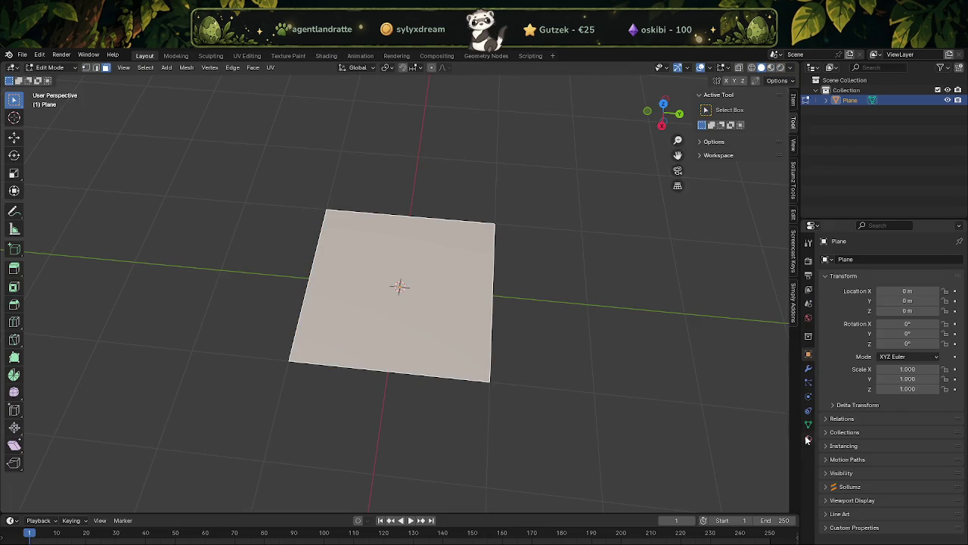
pyautogui.click(808, 439)
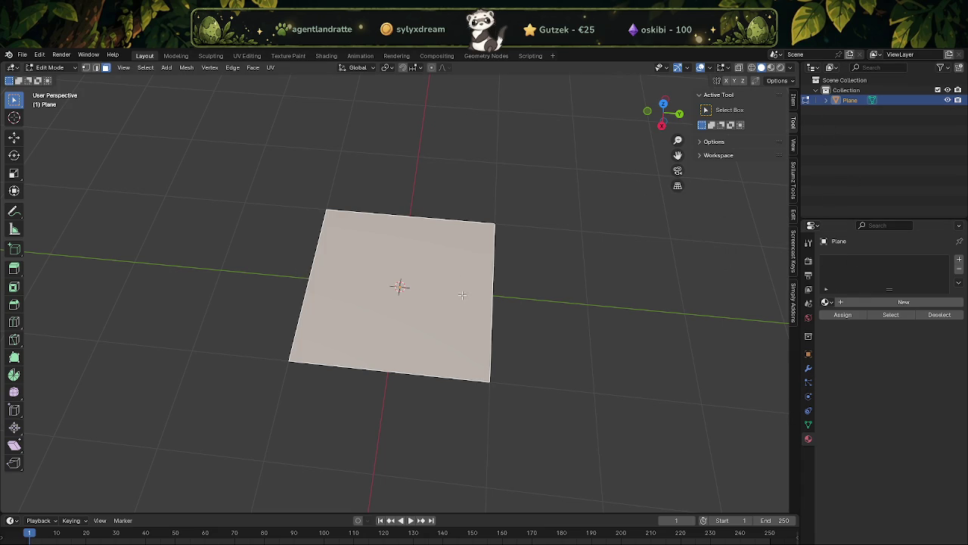
pyautogui.press('n')
pyautogui.click(959, 260)
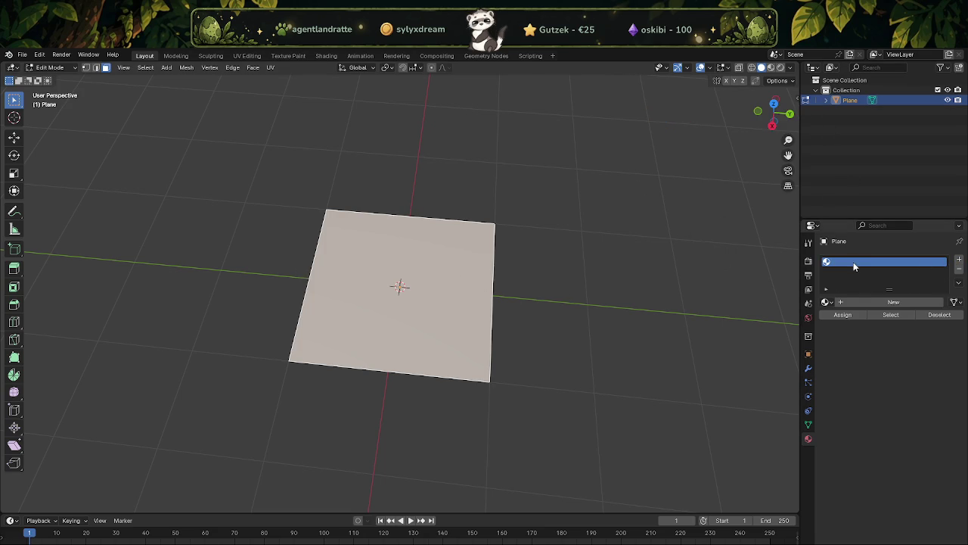
# Expand Sollumz General, Drawables and Shader Tools to show the DEFAULT shader.
pyautogui.press('Tab')
pyautogui.press('Tab')
pyautogui.press('n')
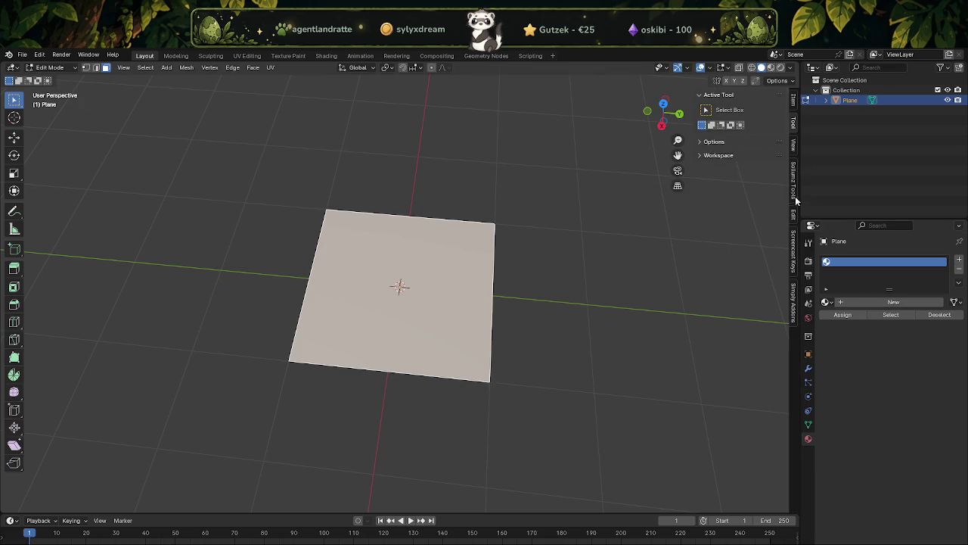
pyautogui.click(701, 95)
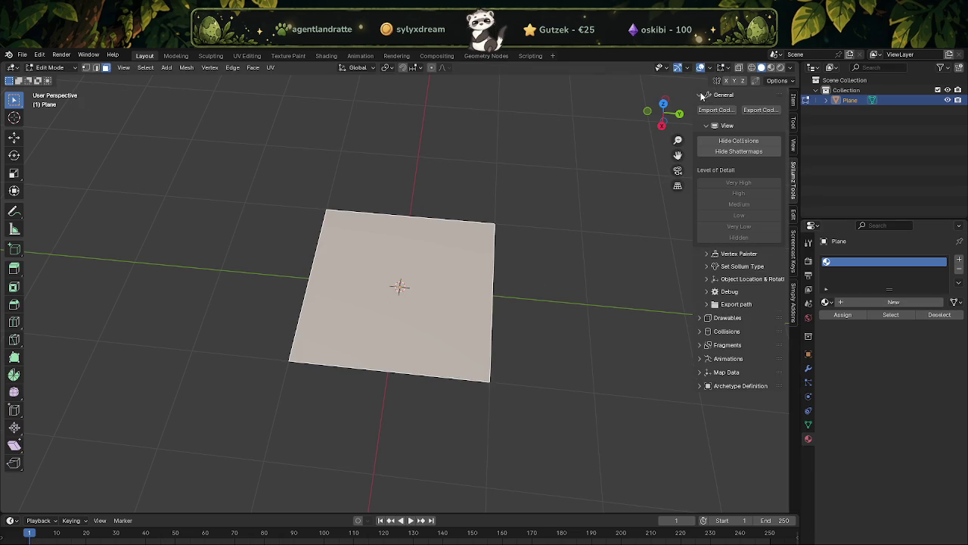
pyautogui.click(702, 319)
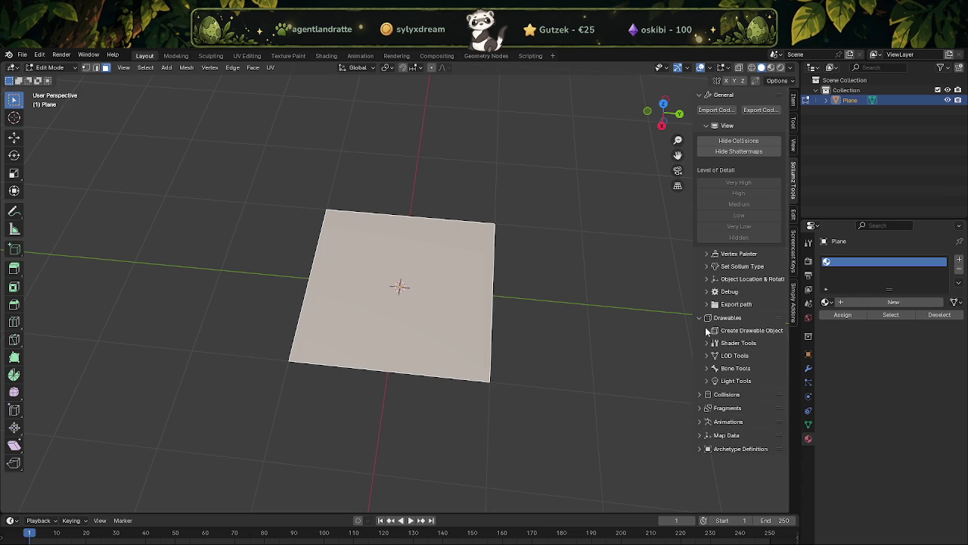
pyautogui.click(707, 332)
pyautogui.click(707, 331)
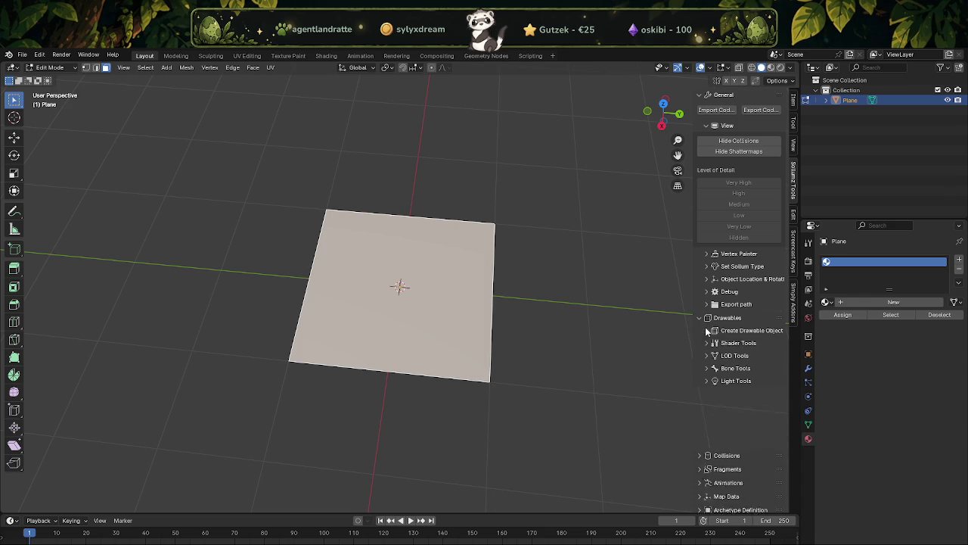
pyautogui.click(706, 344)
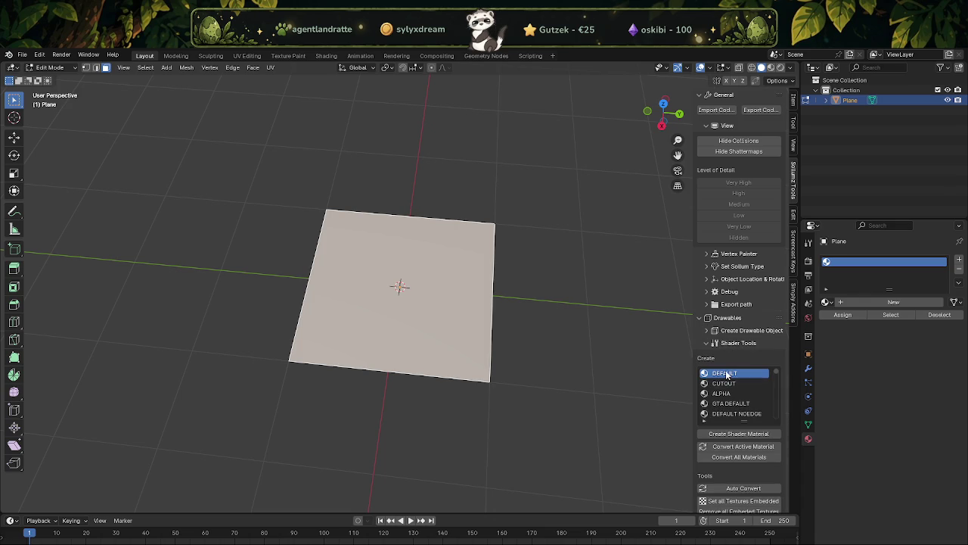
# Create and assign a DEFAULT Sollumz shader material to the plane's face, previewed in Shading.
pyautogui.click(738, 434)
pyautogui.click(870, 273)
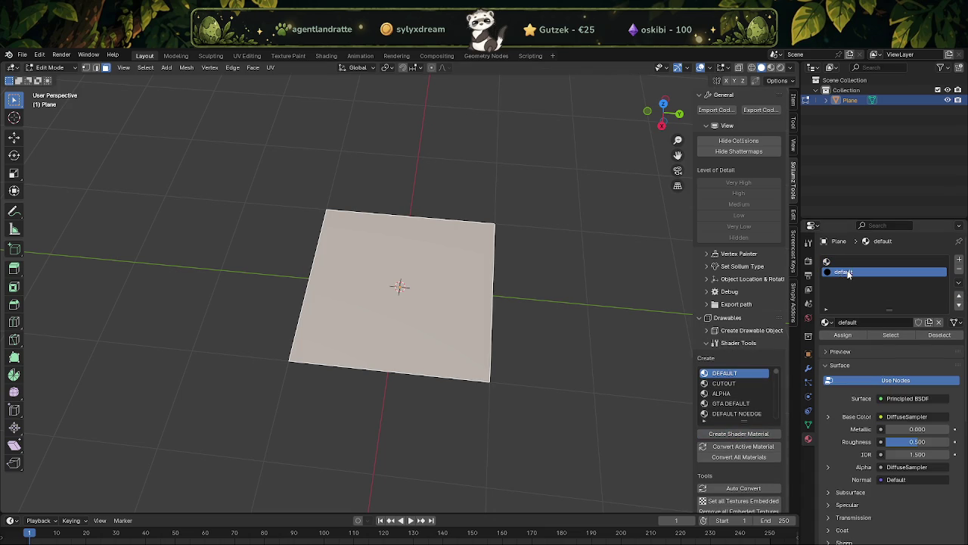
pyautogui.click(841, 335)
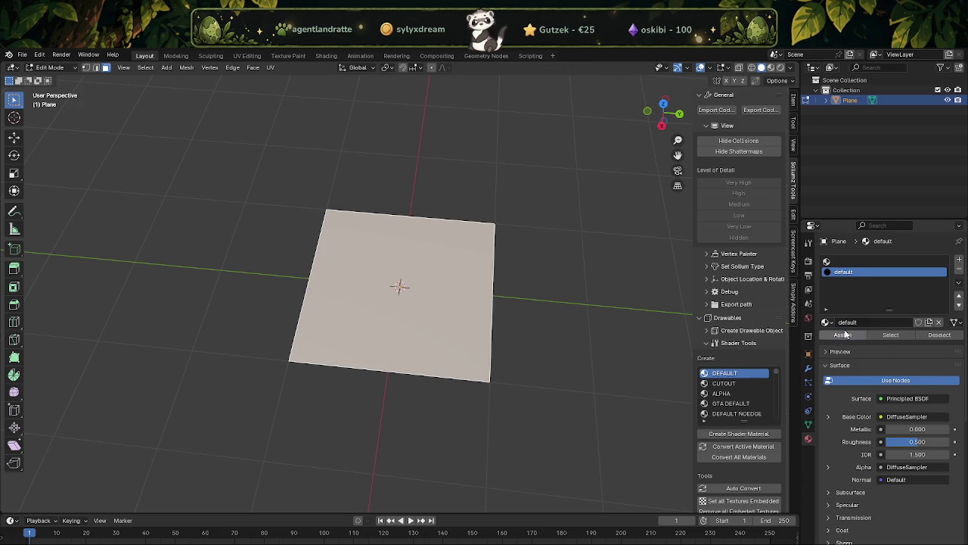
pyautogui.scroll(-2, 502, 275)
pyautogui.click(770, 67)
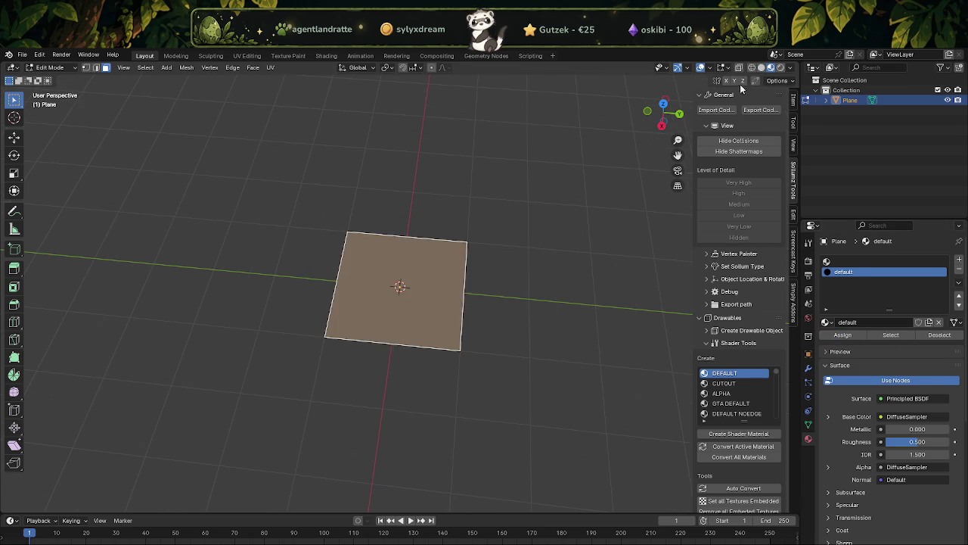
pyautogui.scroll(3, 478, 276)
pyautogui.click(333, 60)
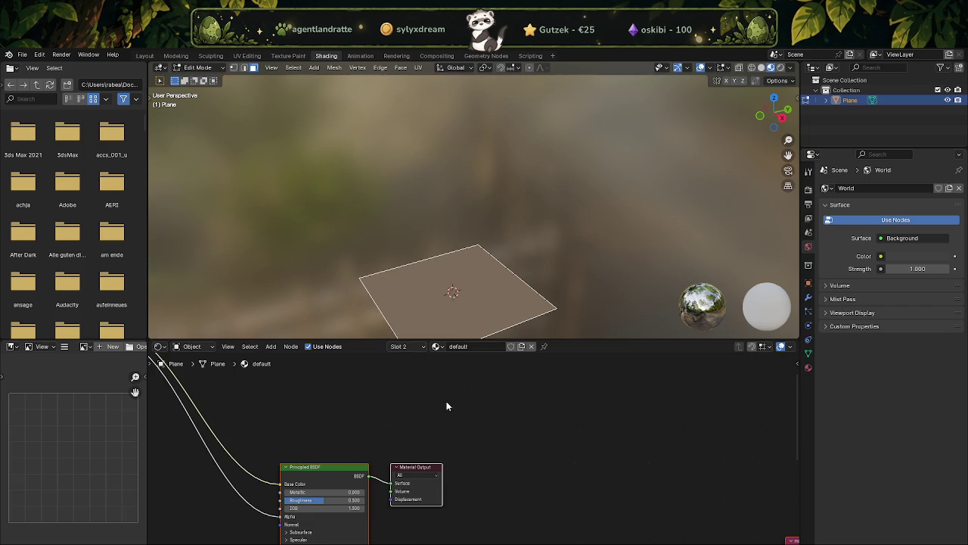
# Open the texture node's image browser pointed at the Downloads folder.
pyautogui.scroll(-4, 344, 394)
pyautogui.moveTo(349, 408); pyautogui.dragTo(479, 450, button='middle')
pyautogui.scroll(2, 479, 449)
pyautogui.click(419, 441)
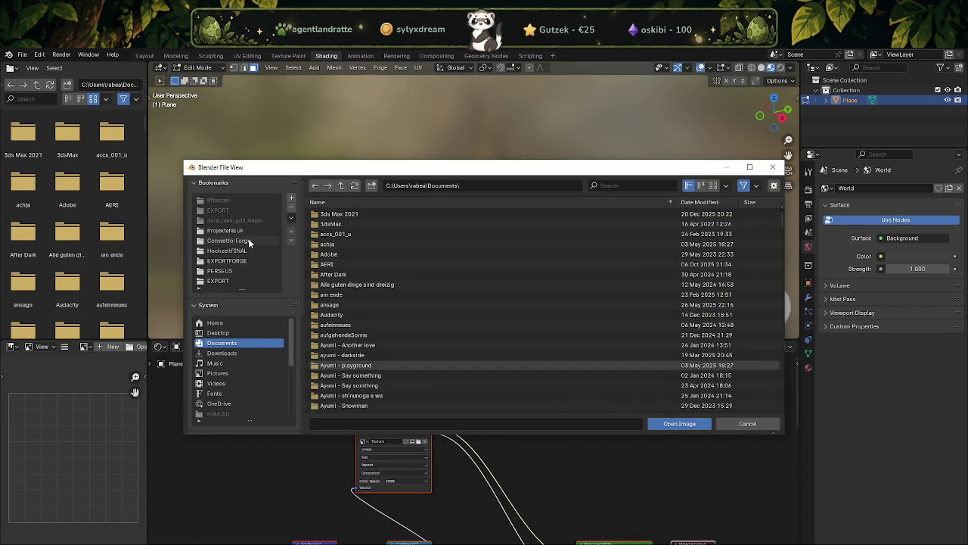
pyautogui.click(228, 353)
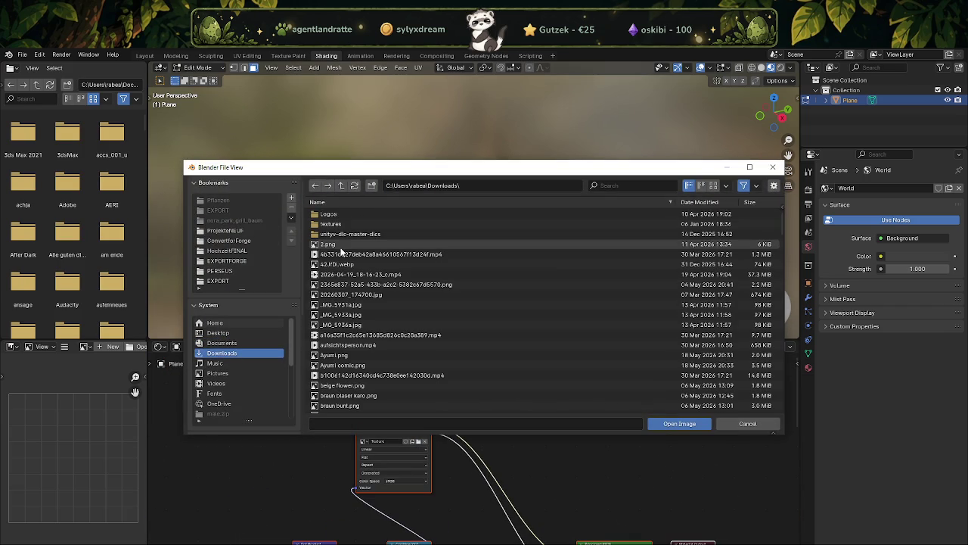
pyautogui.scroll(-2, 349, 256)
pyautogui.scroll(2, 349, 255)
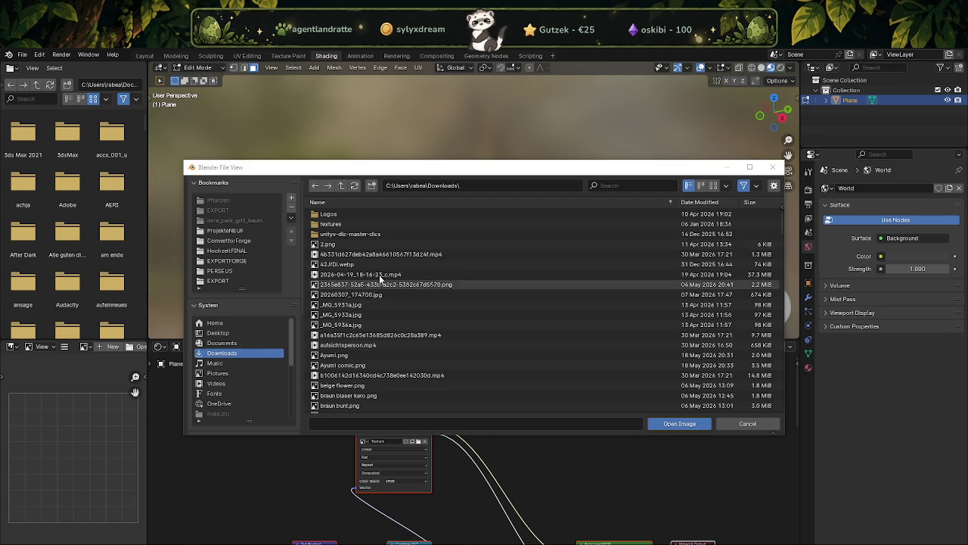
# Check the flora files in Explorer's Downloads folder, then return to Blender's file browser.
pyautogui.click(355, 186)
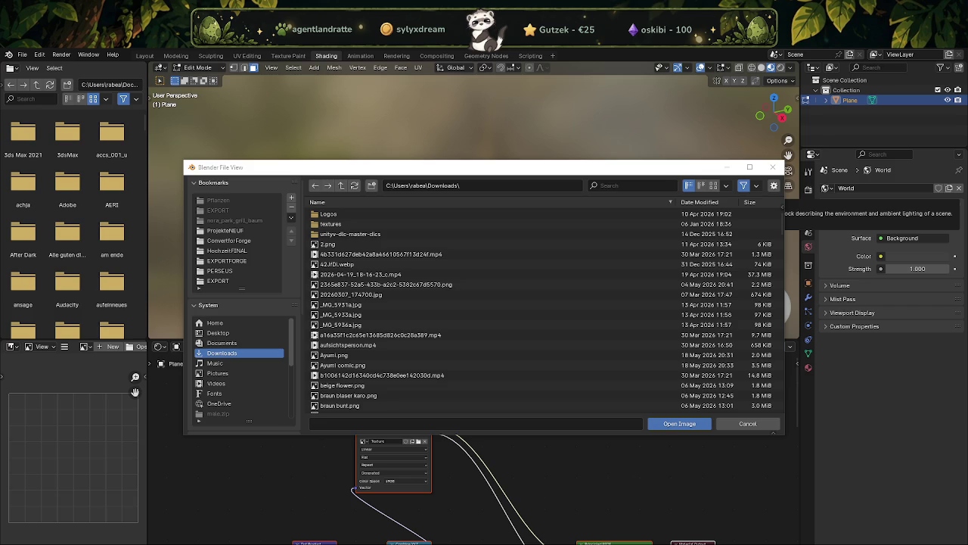
pyautogui.hotkey('alt', 'Tab')
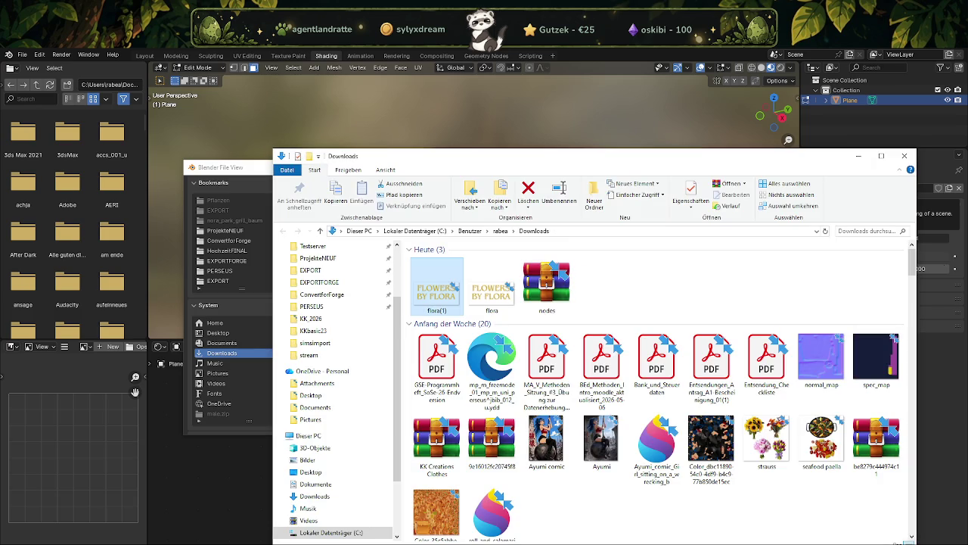
pyautogui.click(556, 231)
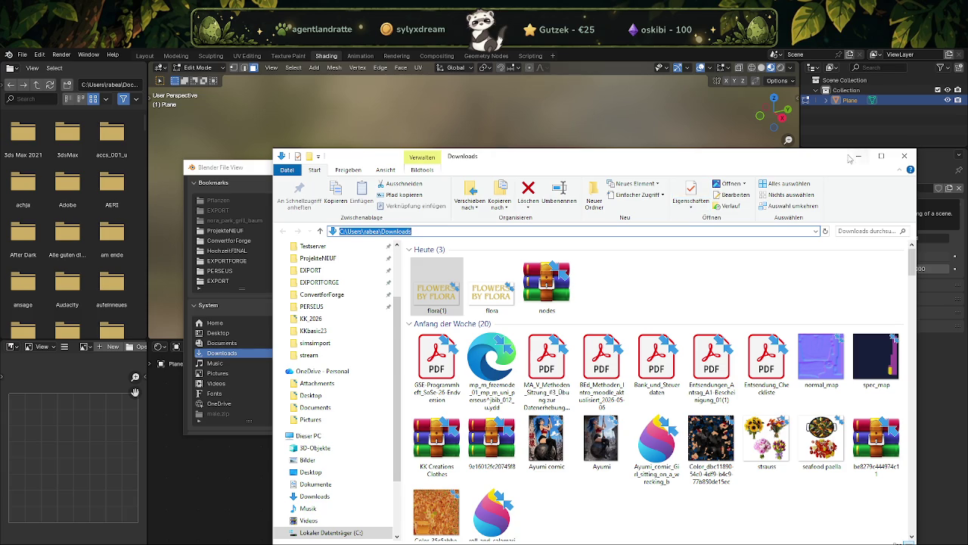
pyautogui.click(859, 156)
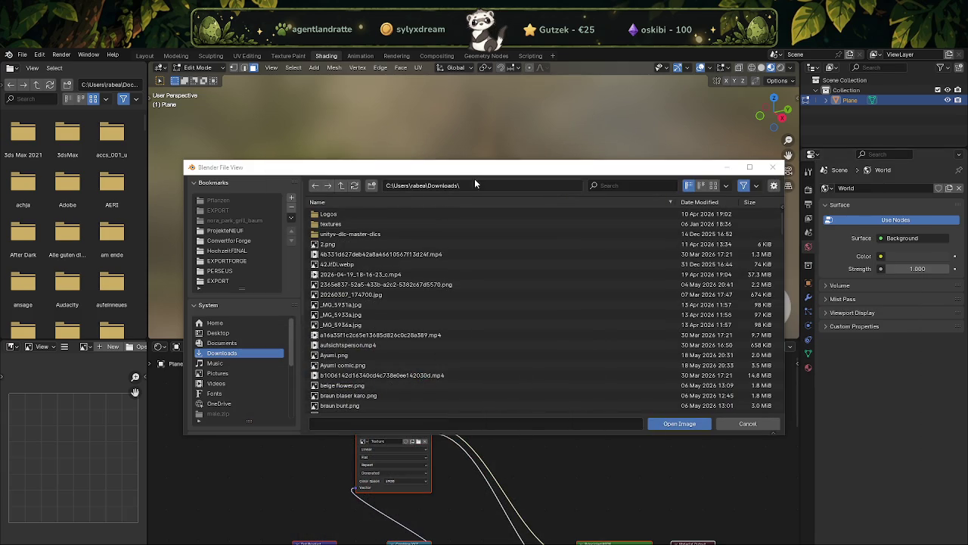
# Fix the Downloads path, filter by 'flor', and load flora.png into the DiffuseSampler texture node.
pyautogui.click(475, 185)
pyautogui.press('BackSpace')
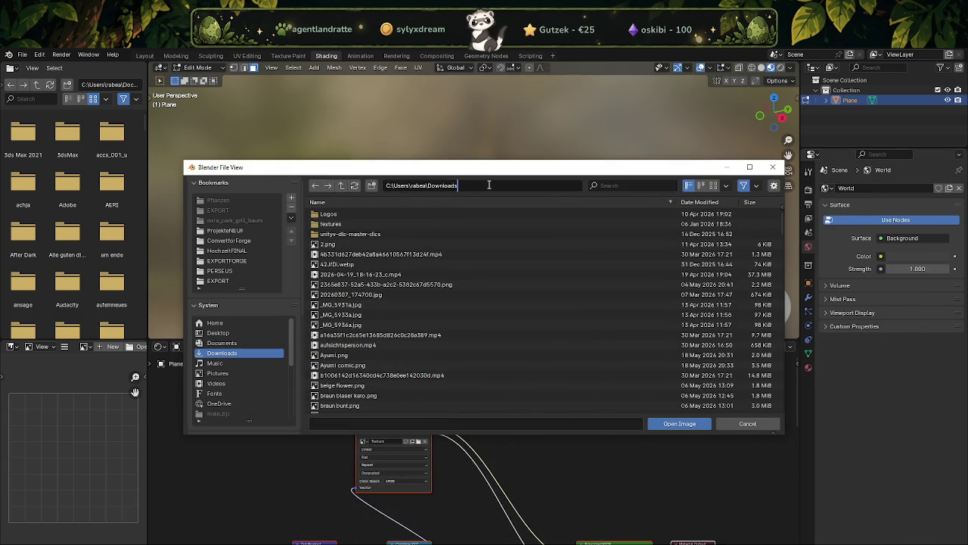
pyautogui.press('Return')
pyautogui.click(615, 185)
pyautogui.write('flor')
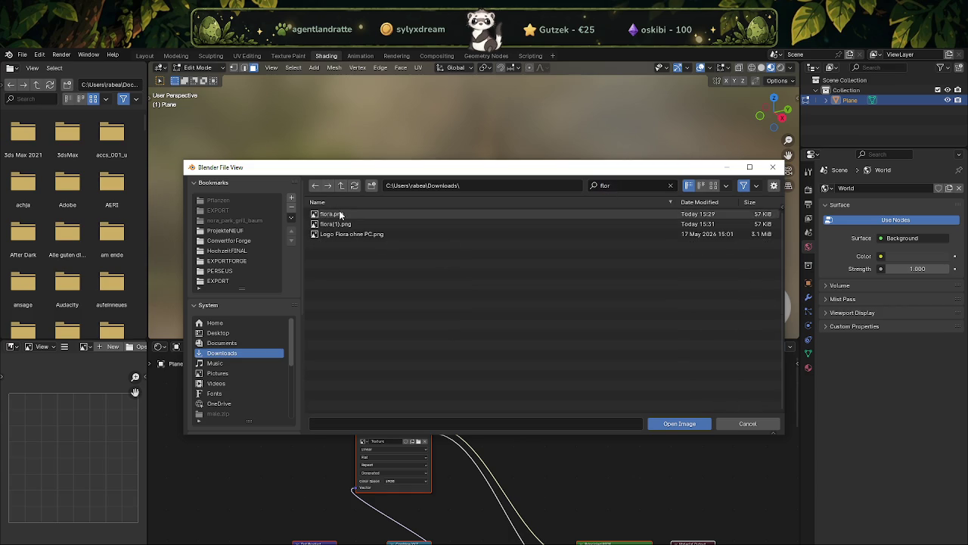
pyautogui.doubleClick(337, 213)
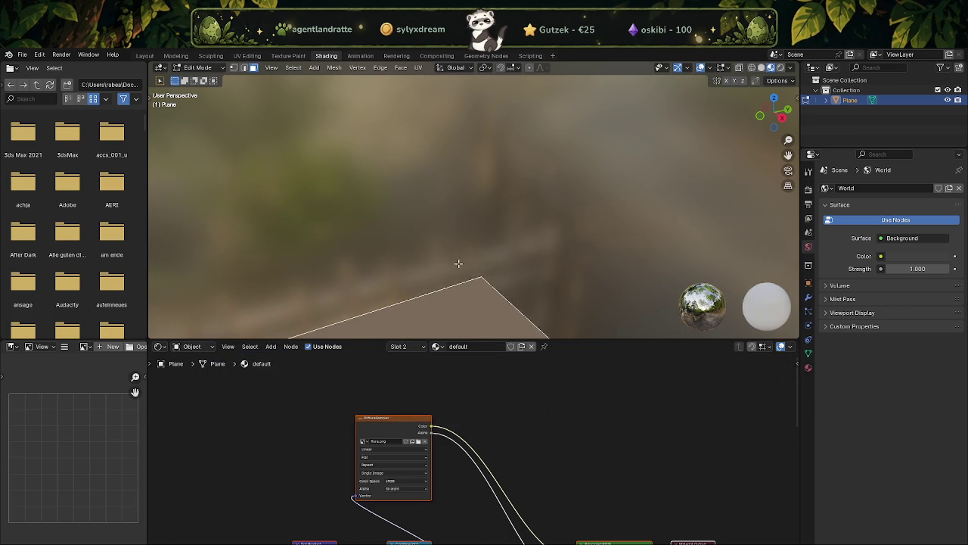
pyautogui.click(144, 56)
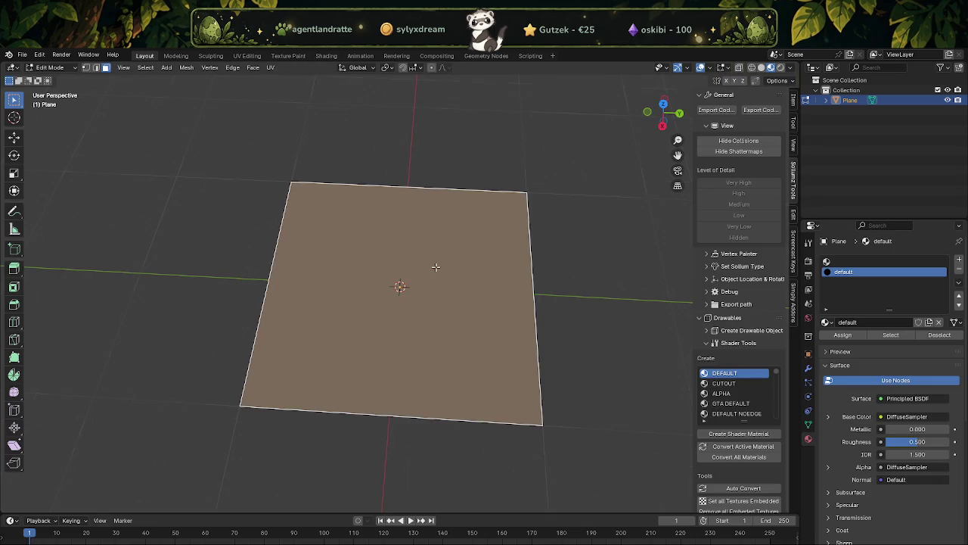
# Split the viewport so a narrow left image editor shows flora.png beside the 3D plane.
pyautogui.scroll(2, 431, 264)
pyautogui.moveTo(13, 80); pyautogui.dragTo(325, 79)
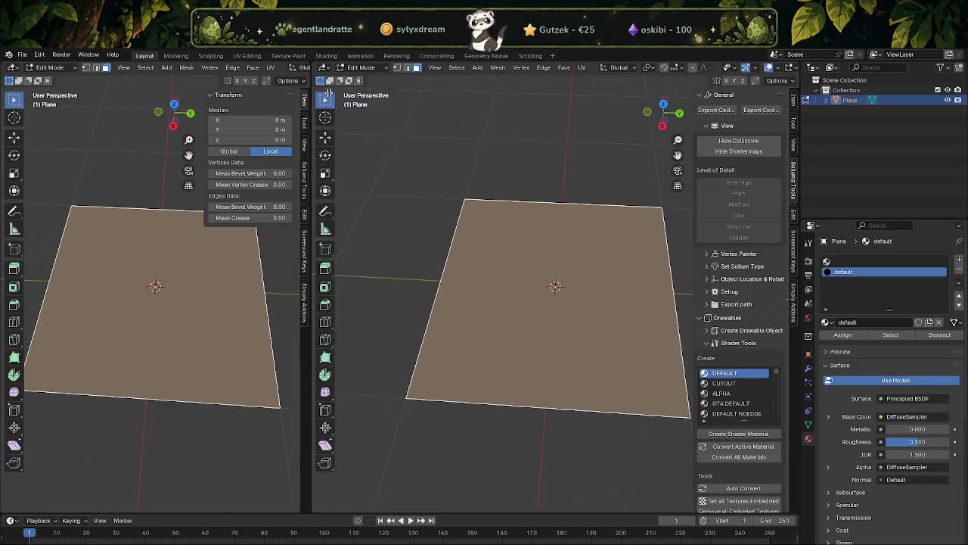
pyautogui.click(15, 69)
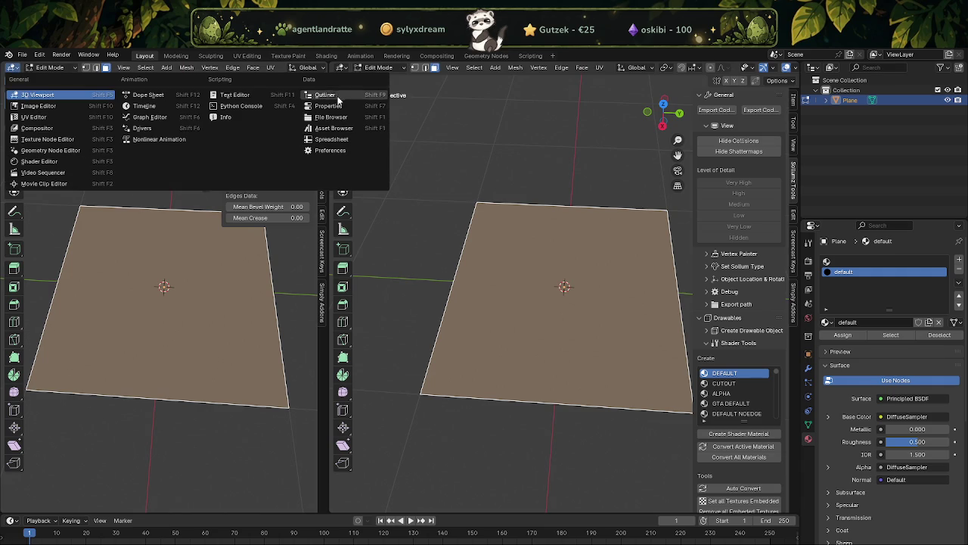
pyautogui.click(58, 118)
pyautogui.scroll(-2, 162, 260)
pyautogui.moveTo(564, 286)
pyautogui.mouseDown(button='middle')
pyautogui.moveTo(575, 318)
pyautogui.moveTo(531, 283)
pyautogui.mouseUp(button='middle')
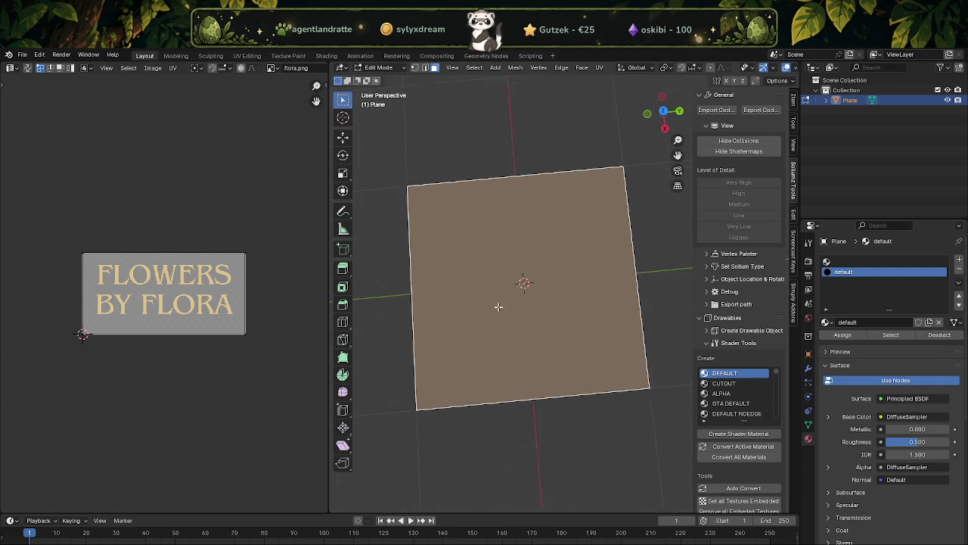
pyautogui.scroll(4, 514, 281)
pyautogui.scroll(-3, 509, 279)
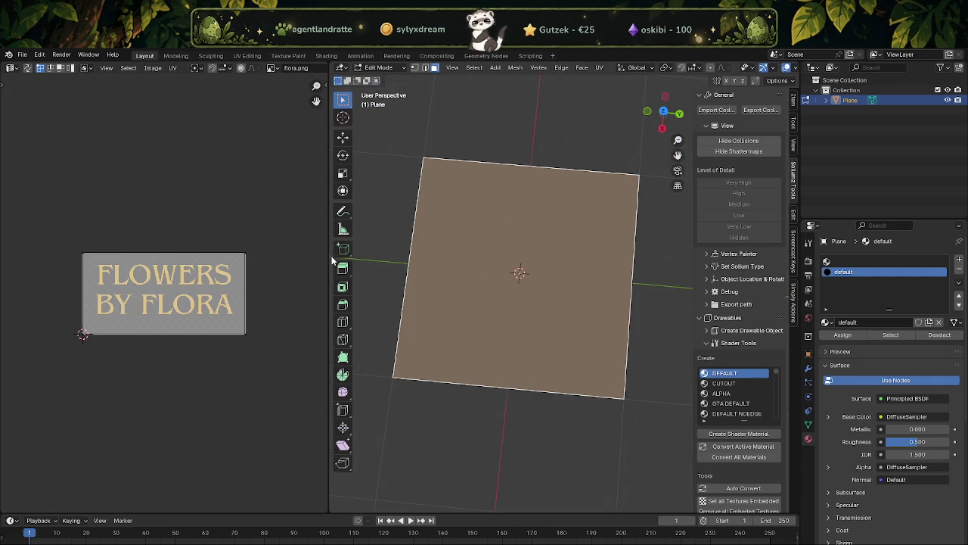
pyautogui.moveTo(330, 261); pyautogui.dragTo(232, 252)
pyautogui.moveTo(401, 271); pyautogui.dragTo(403, 273, button='middle')
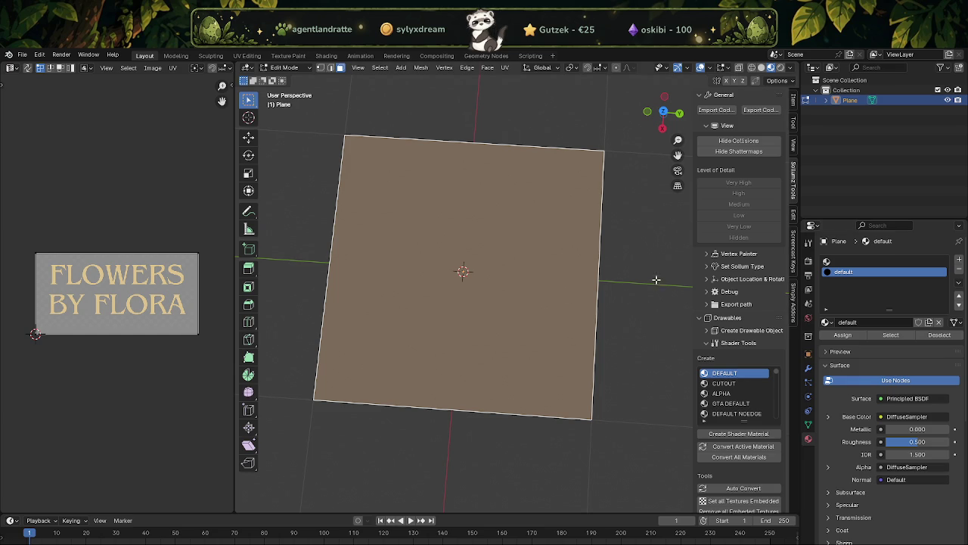
# Delete the Plane from the Outliner and add a new Text object.
pyautogui.rightClick(847, 101)
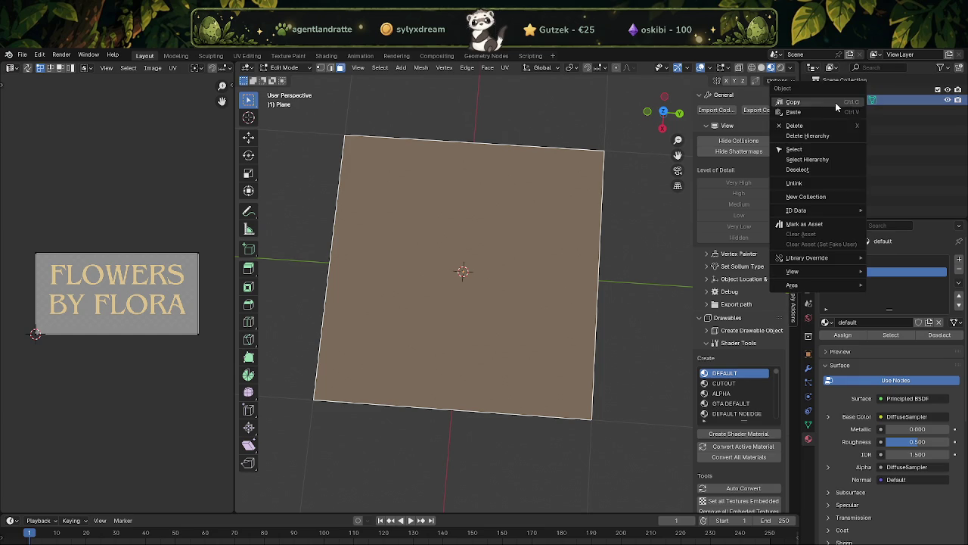
pyautogui.click(803, 129)
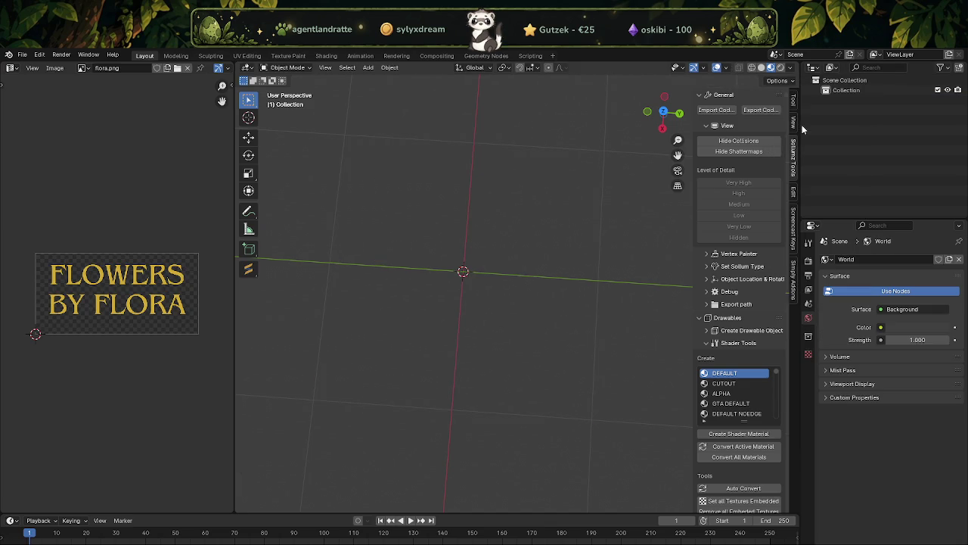
pyautogui.click(368, 67)
pyautogui.click(388, 119)
pyautogui.moveTo(388, 119); pyautogui.dragTo(551, 295, button='middle')
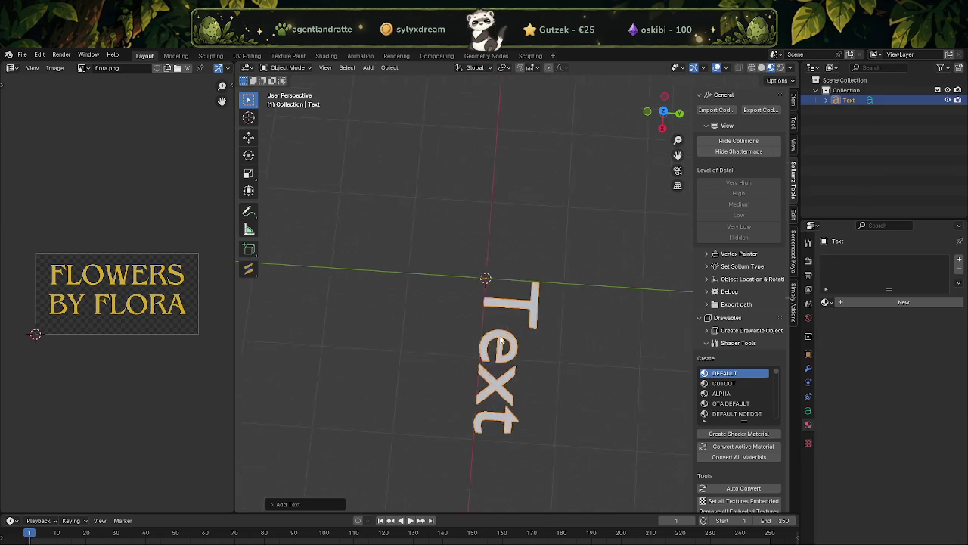
pyautogui.scroll(2, 550, 295)
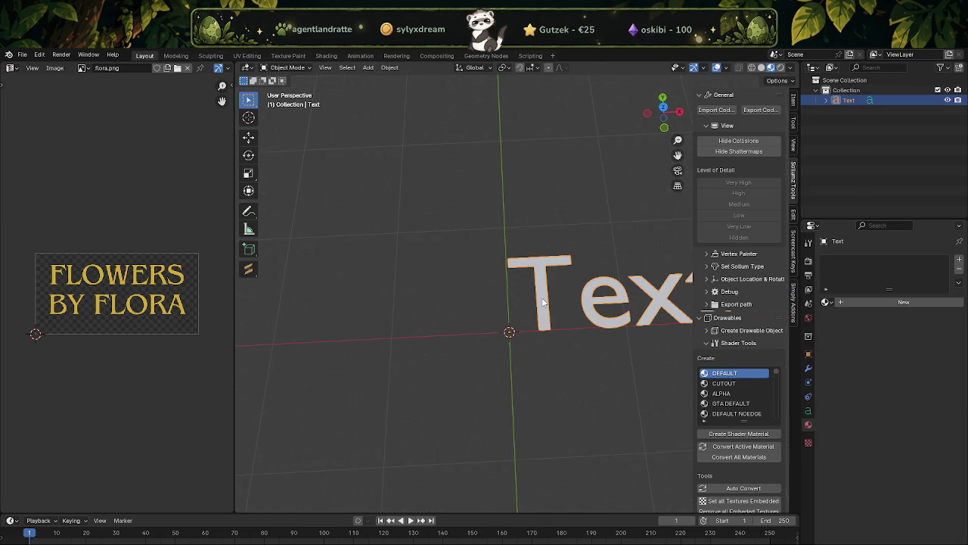
pyautogui.click(826, 100)
# Replace the default 'Text' with 'FLOWERS by FLORA' in text edit mode.
pyautogui.press('Tab')
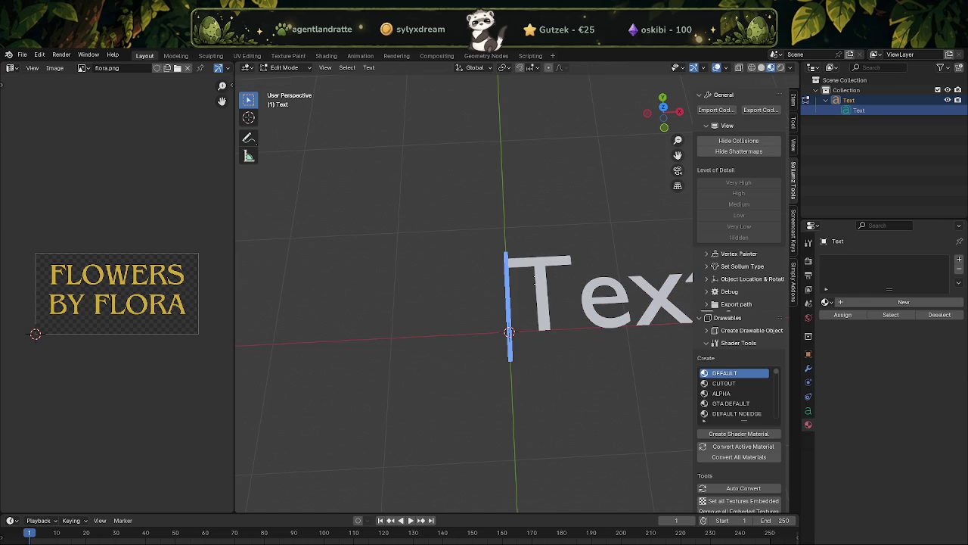
pyautogui.scroll(-2, 589, 280)
pyautogui.scroll(-1, 590, 281)
pyautogui.click(637, 284)
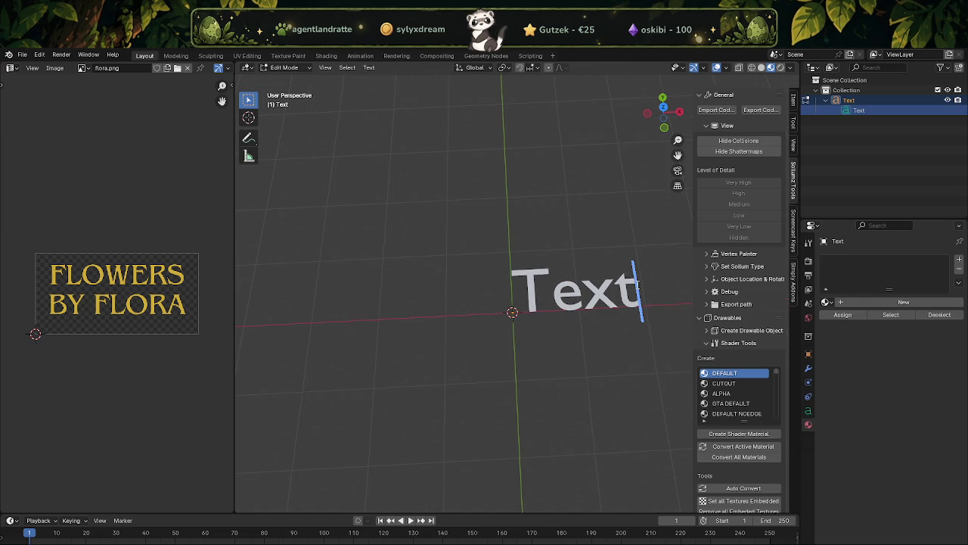
pyautogui.press('BackSpace')
pyautogui.press('BackSpace')
pyautogui.press('BackSpace')
pyautogui.press('BackSpace')
pyautogui.write('Flo')
pyautogui.press('BackSpace')
pyautogui.press('BackSpace')
pyautogui.write('LOW')
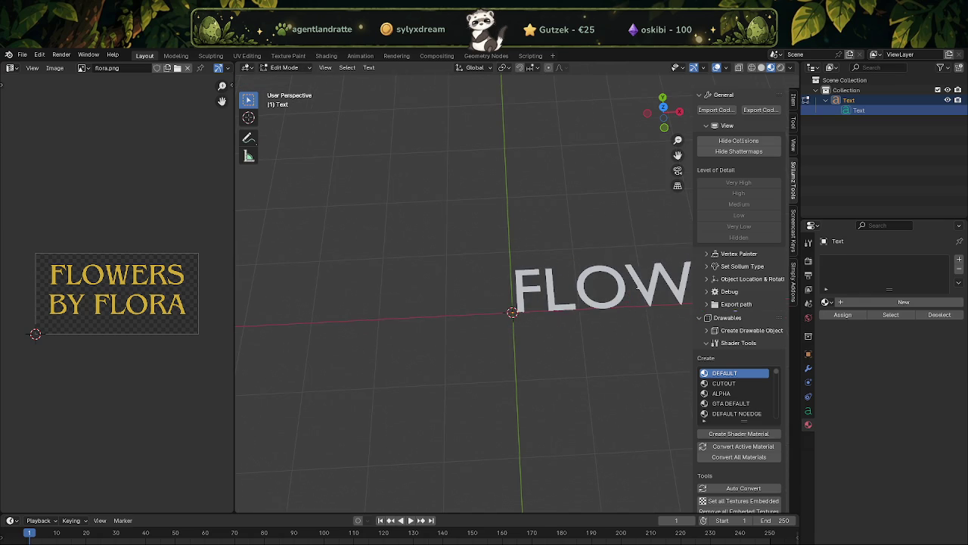
pyautogui.write('ERS')
pyautogui.keyDown('shift'); pyautogui.moveTo(641, 287); pyautogui.dragTo(557, 298, button='middle'); pyautogui.keyUp('shift')
pyautogui.write('by F')
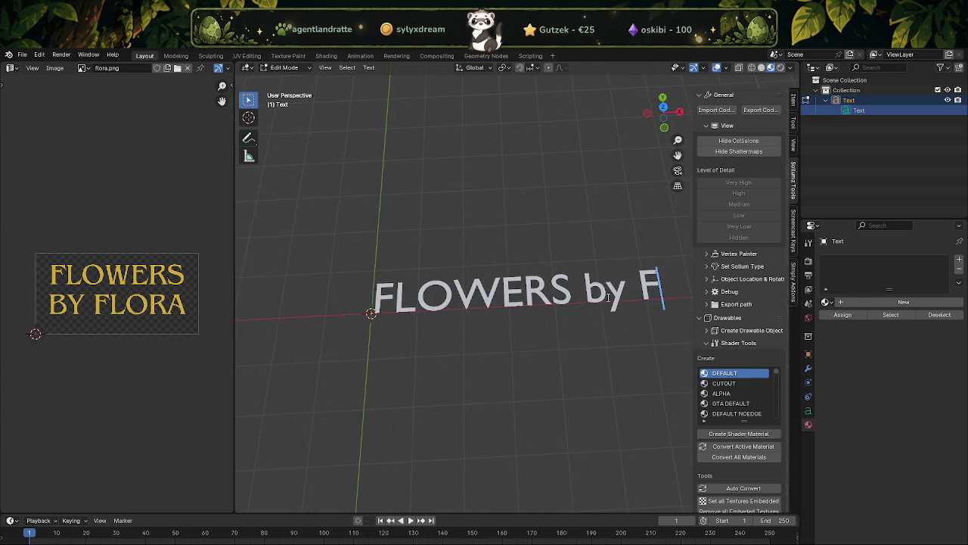
pyautogui.write('LO')
pyautogui.write('RA')
pyautogui.keyDown('shift'); pyautogui.moveTo(665, 318); pyautogui.dragTo(575, 317, button='middle'); pyautogui.keyUp('shift')
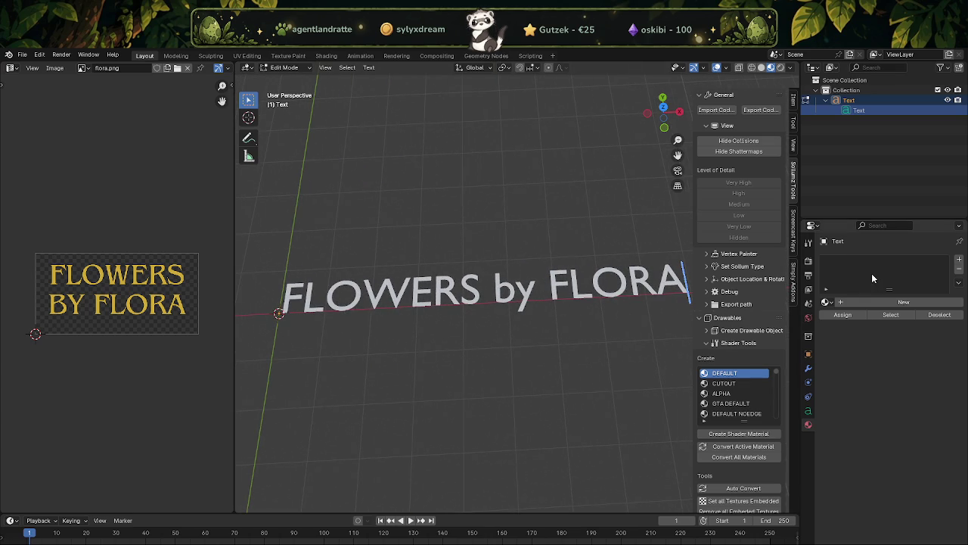
# Show the text's Object Data properties, expand the Font panel and browse for a new regular font.
pyautogui.click(808, 411)
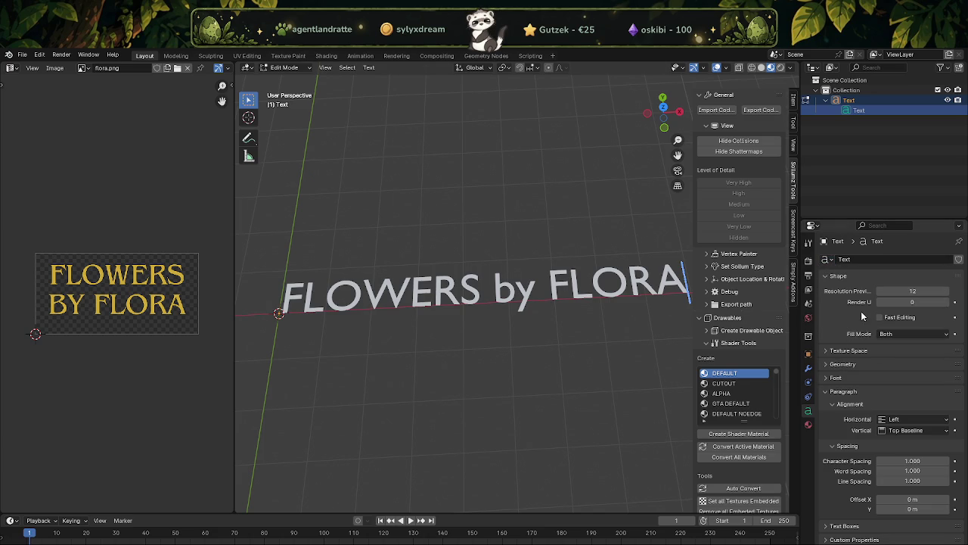
pyautogui.click(828, 351)
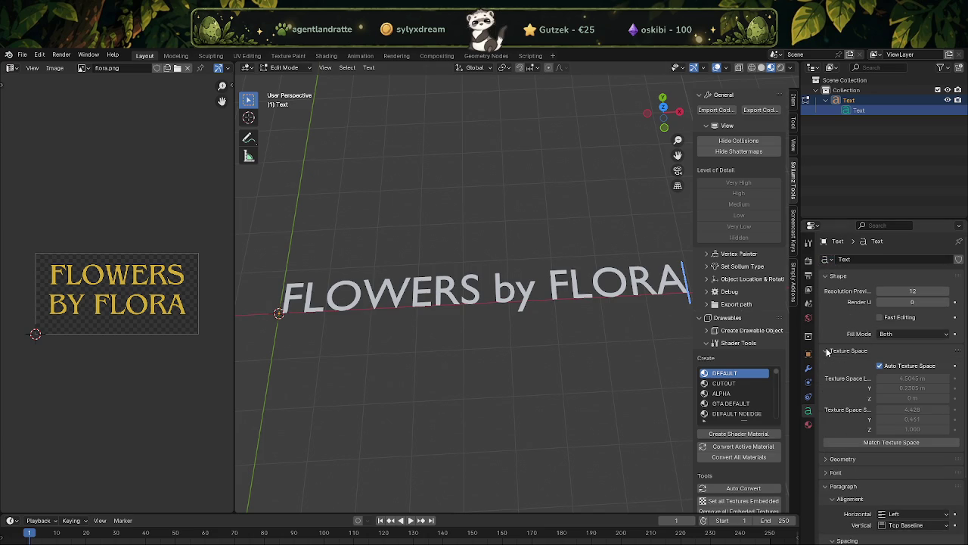
pyautogui.click(829, 351)
pyautogui.click(825, 365)
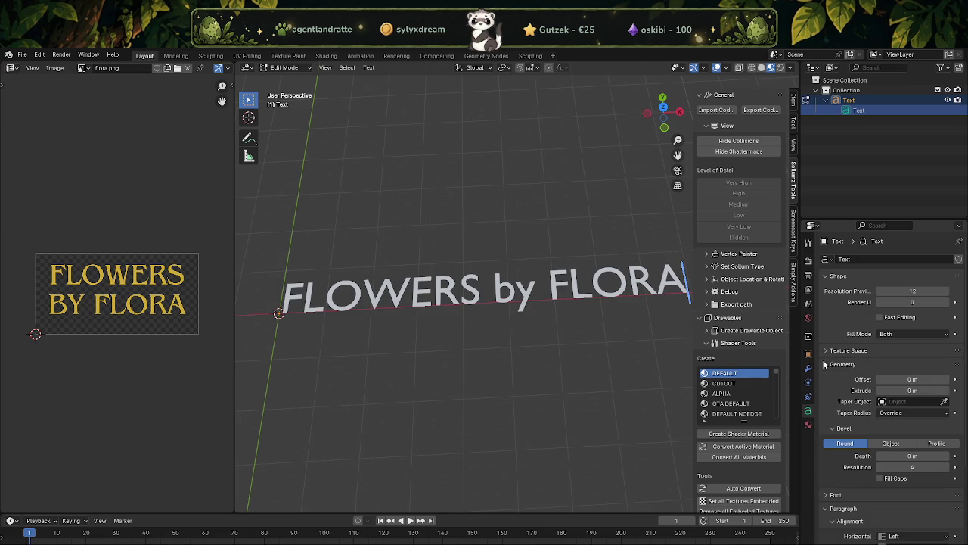
pyautogui.click(824, 365)
pyautogui.click(826, 378)
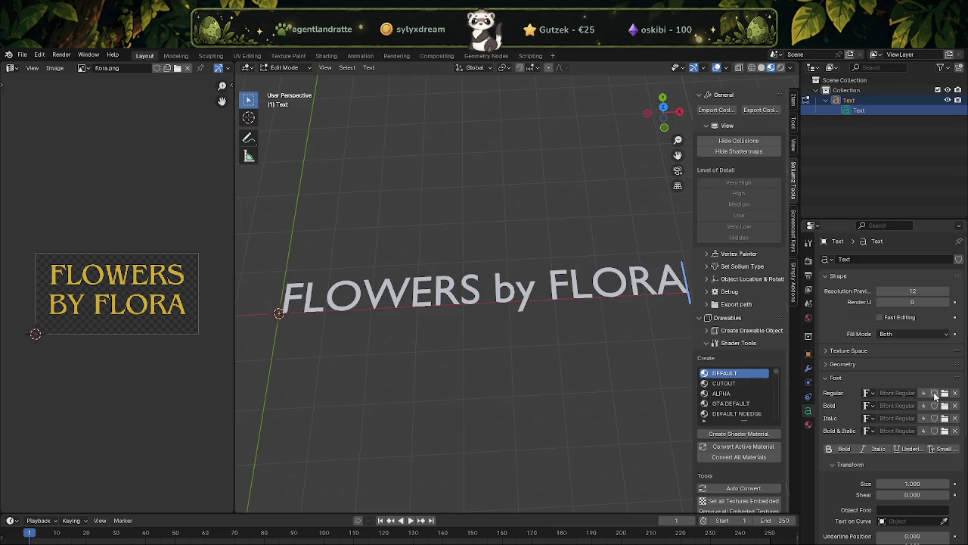
pyautogui.click(944, 393)
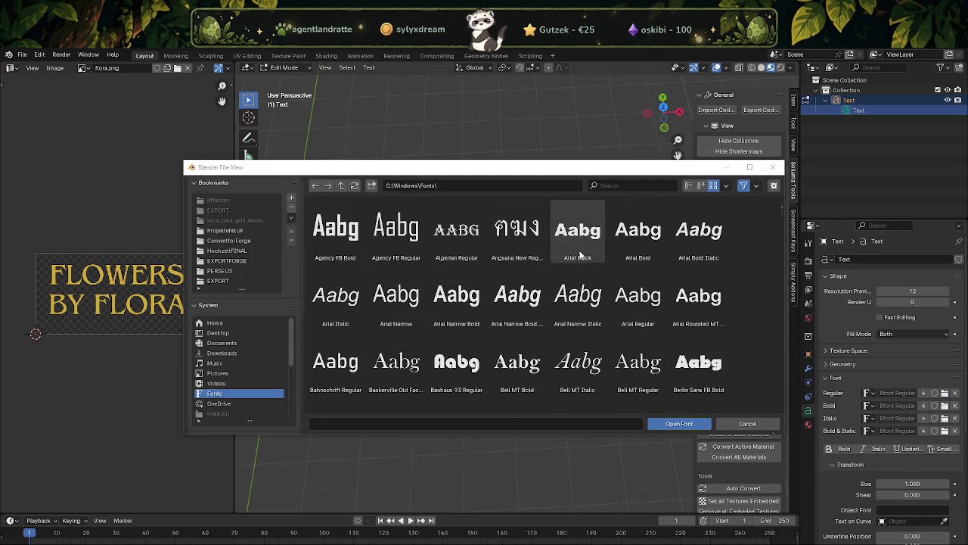
pyautogui.scroll(-1, 579, 272)
pyautogui.scroll(-2, 582, 276)
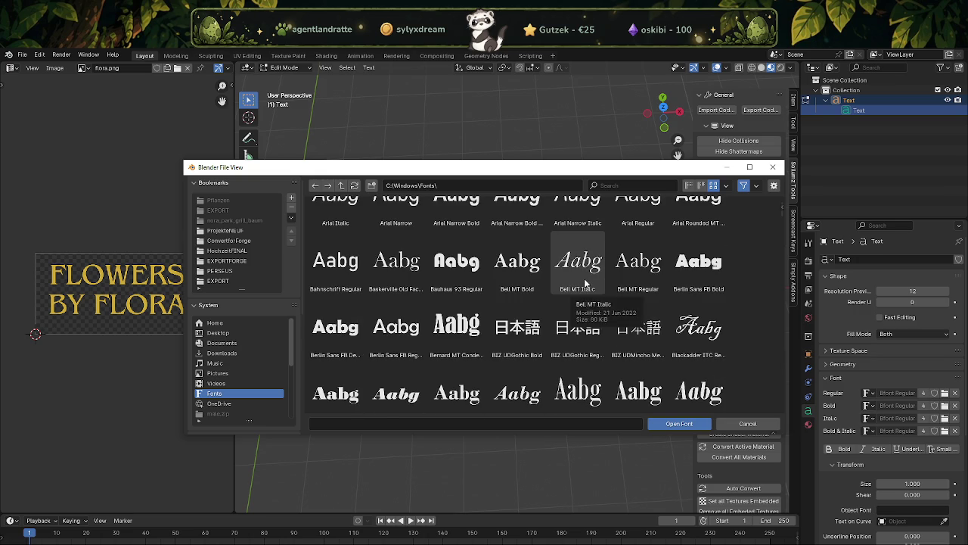
pyautogui.scroll(-1, 585, 284)
pyautogui.scroll(-1, 586, 291)
pyautogui.scroll(-1, 588, 298)
pyautogui.scroll(-1, 588, 297)
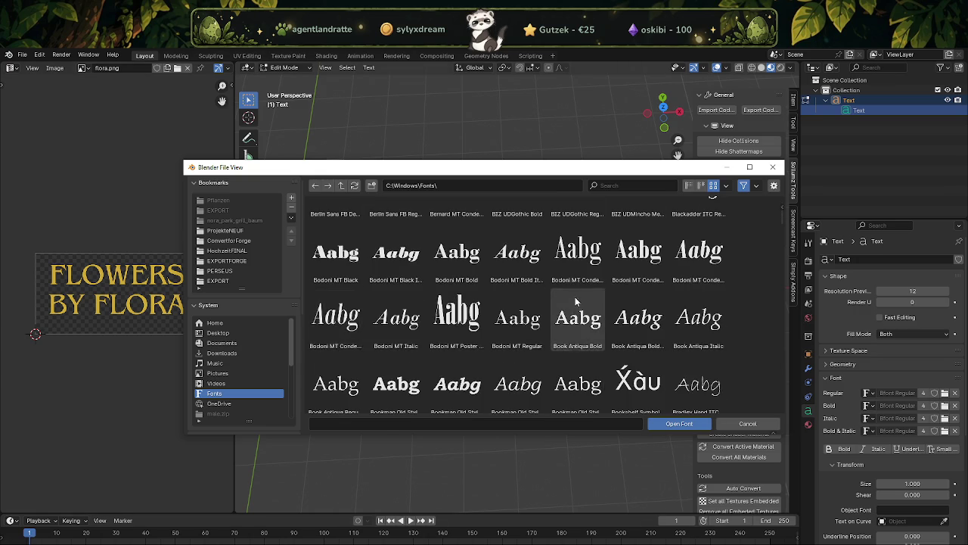
pyautogui.scroll(-1, 578, 307)
pyautogui.scroll(-1, 577, 314)
pyautogui.scroll(-1, 574, 320)
pyautogui.scroll(-1, 577, 323)
pyautogui.scroll(-1, 580, 327)
pyautogui.scroll(-1, 583, 331)
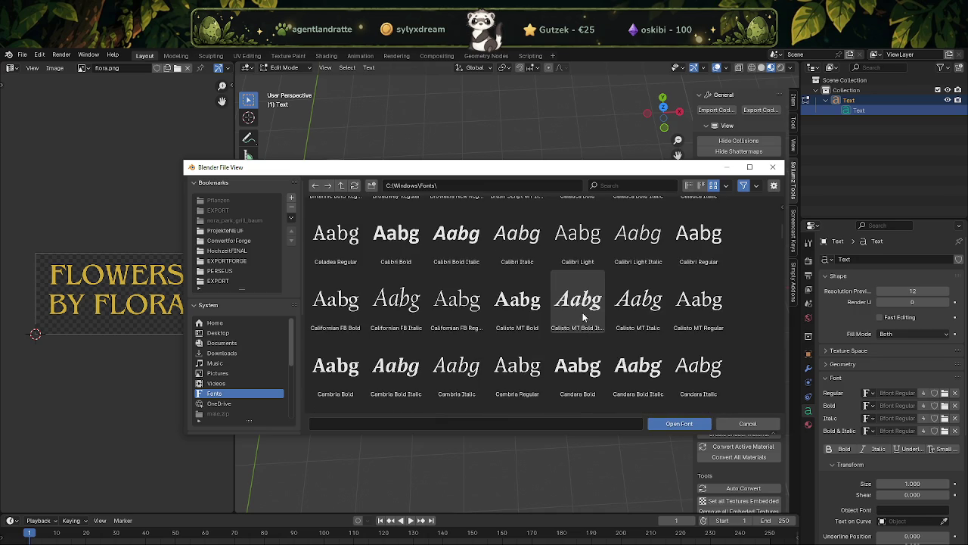
pyautogui.scroll(-1, 585, 318)
pyautogui.scroll(-1, 584, 319)
pyautogui.scroll(-1, 582, 317)
pyautogui.scroll(-1, 581, 317)
pyautogui.scroll(-1, 581, 316)
pyautogui.scroll(-1, 581, 316)
pyautogui.scroll(-2, 581, 316)
pyautogui.scroll(-1, 581, 316)
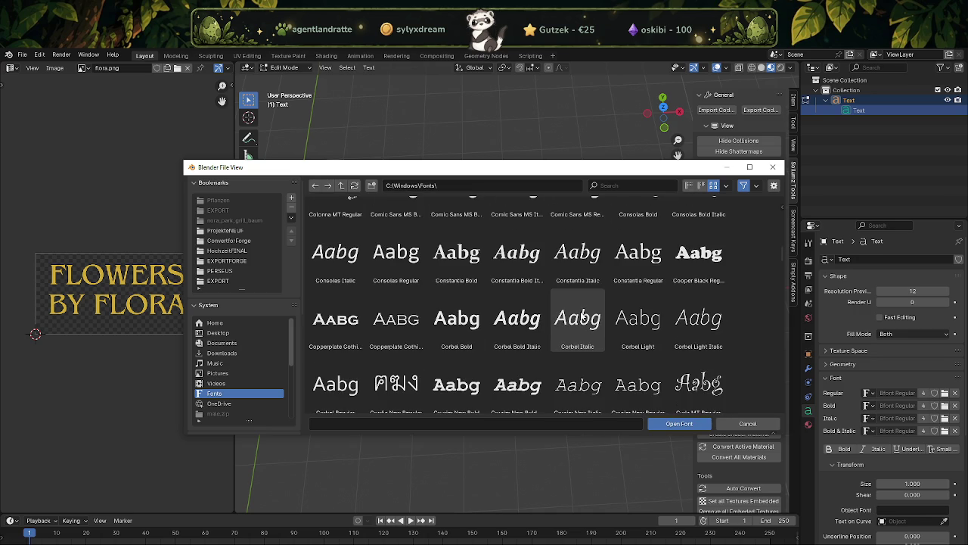
pyautogui.scroll(-1, 580, 318)
pyautogui.scroll(-3, 581, 319)
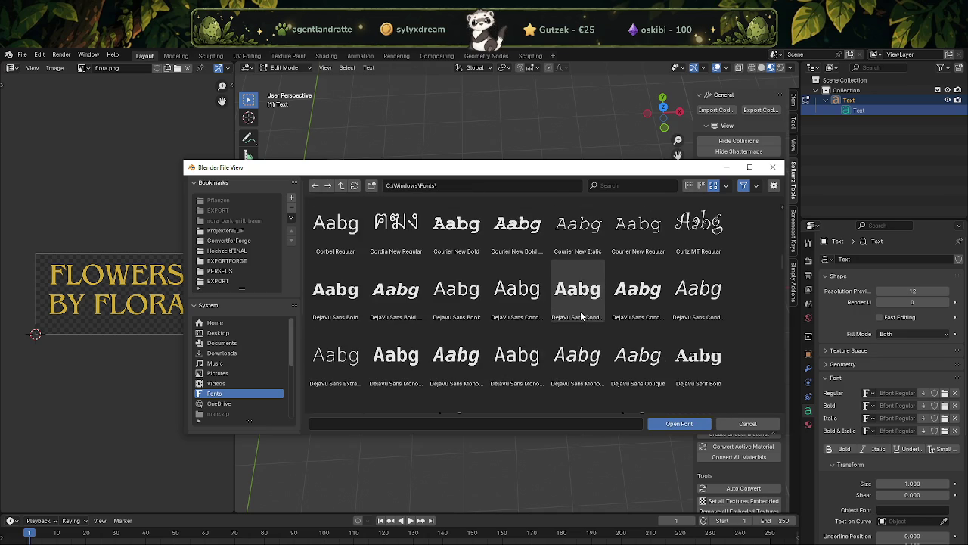
pyautogui.scroll(-2, 583, 321)
pyautogui.scroll(-2, 581, 318)
pyautogui.scroll(-3, 579, 310)
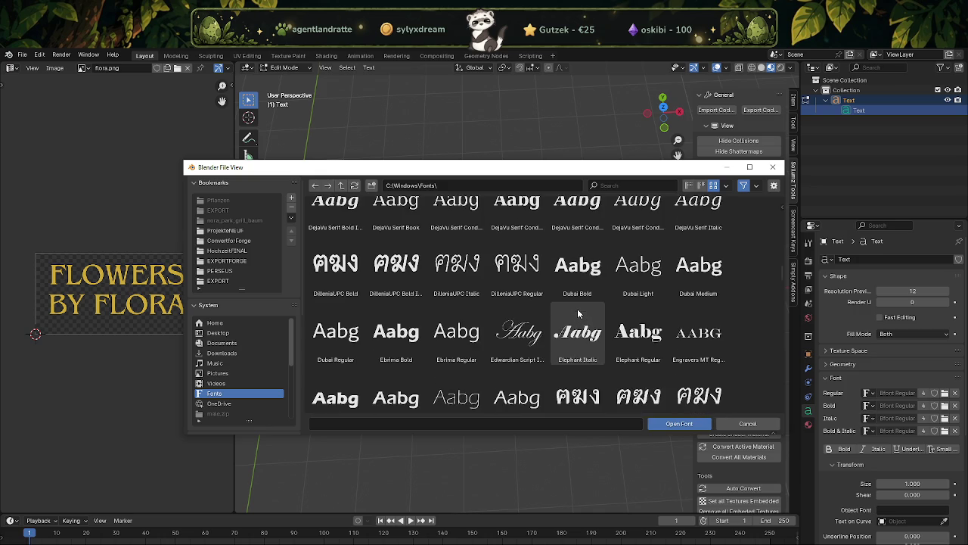
pyautogui.scroll(-4, 544, 291)
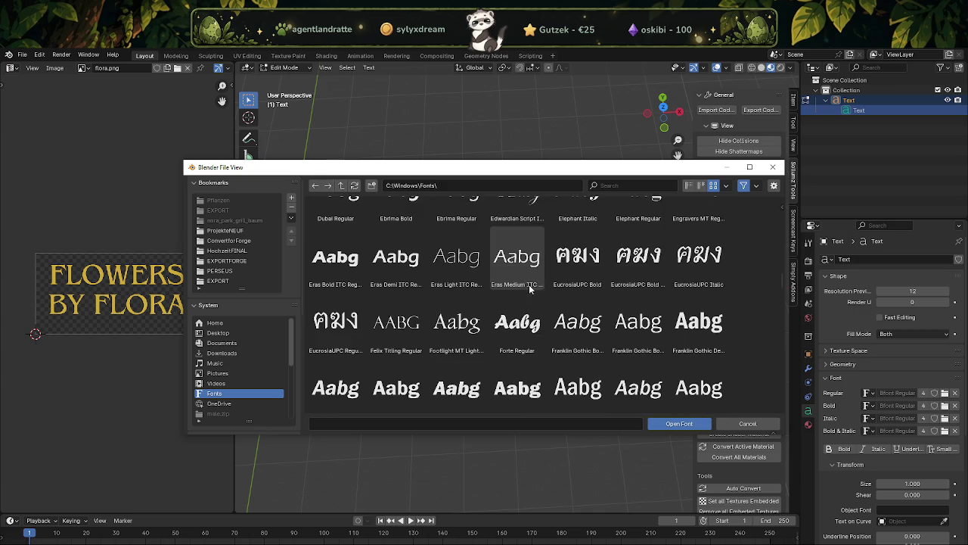
pyautogui.scroll(-2, 533, 284)
pyautogui.scroll(-2, 538, 277)
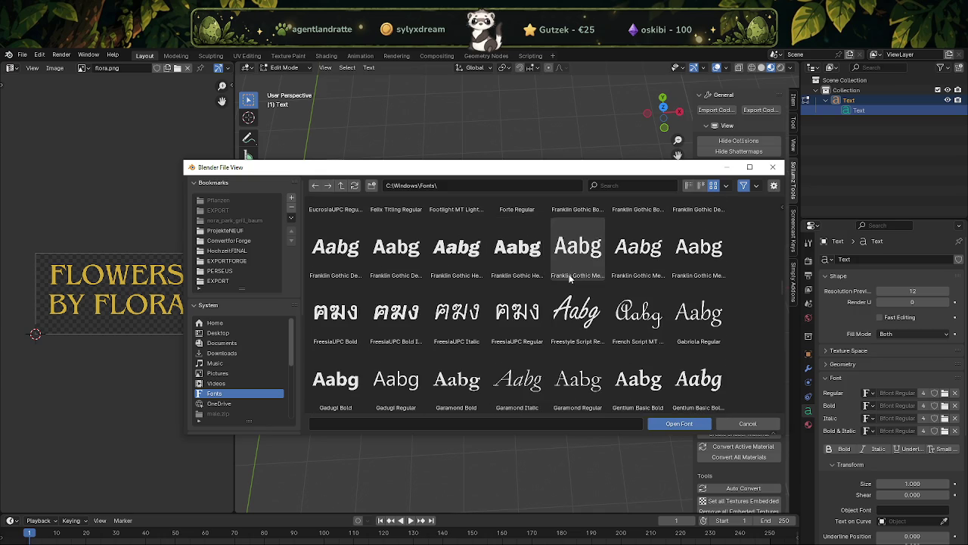
pyautogui.scroll(-1, 548, 284)
pyautogui.scroll(-1, 550, 283)
pyautogui.scroll(-1, 550, 284)
pyautogui.scroll(-1, 550, 284)
pyautogui.scroll(-1, 550, 283)
pyautogui.scroll(-1, 550, 284)
pyautogui.scroll(-1, 550, 284)
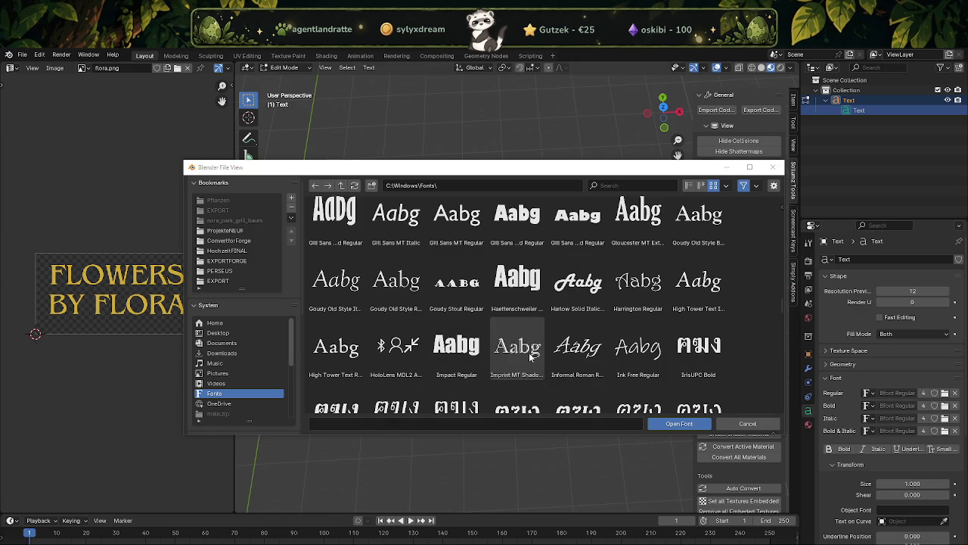
pyautogui.scroll(-1, 531, 359)
pyautogui.scroll(-1, 532, 359)
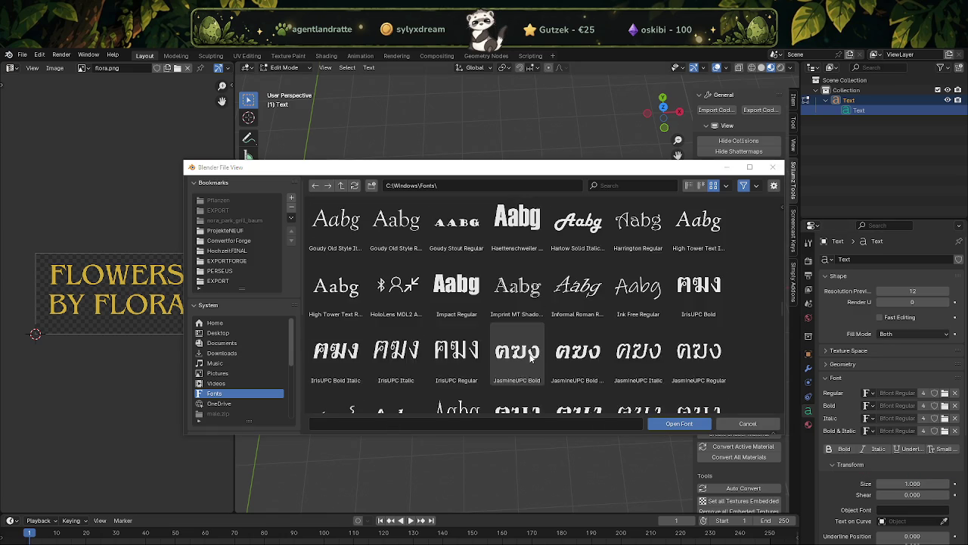
pyautogui.scroll(-2, 521, 350)
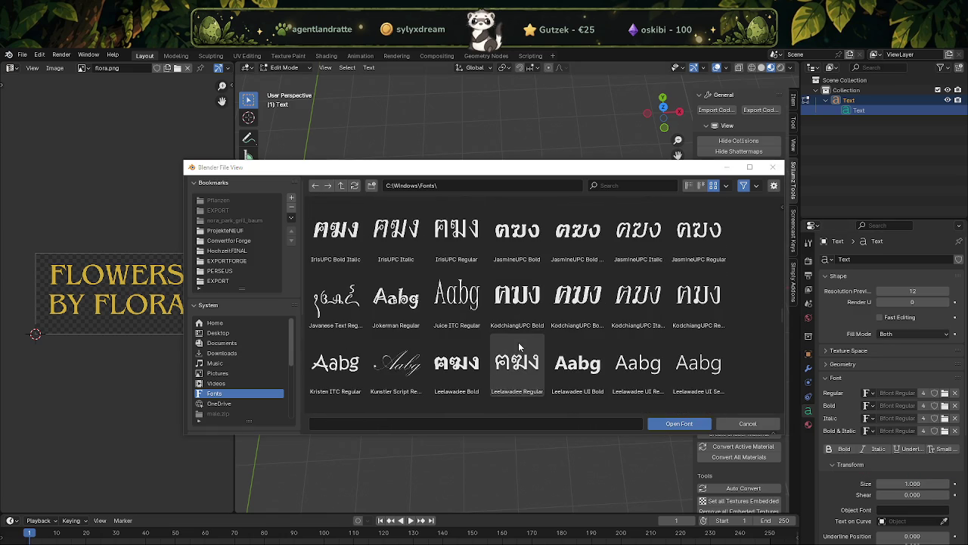
pyautogui.scroll(-1, 520, 348)
pyautogui.scroll(-2, 558, 366)
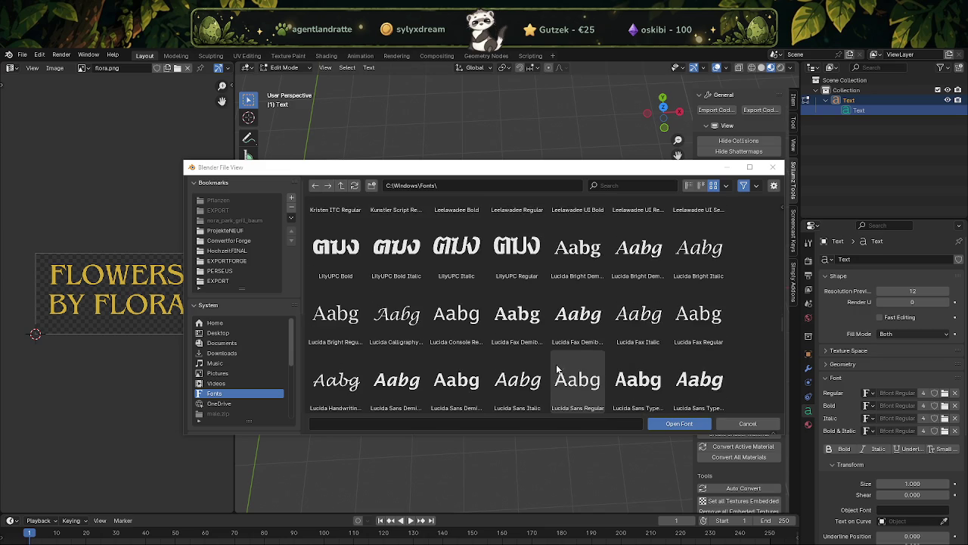
pyautogui.scroll(-2, 560, 356)
pyautogui.scroll(-1, 578, 333)
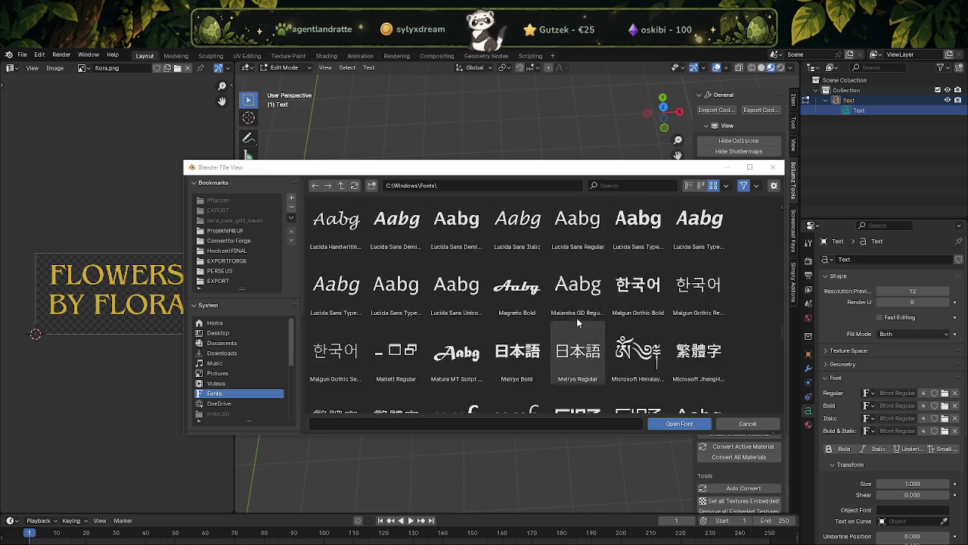
pyautogui.scroll(-2, 567, 322)
pyautogui.scroll(-1, 571, 329)
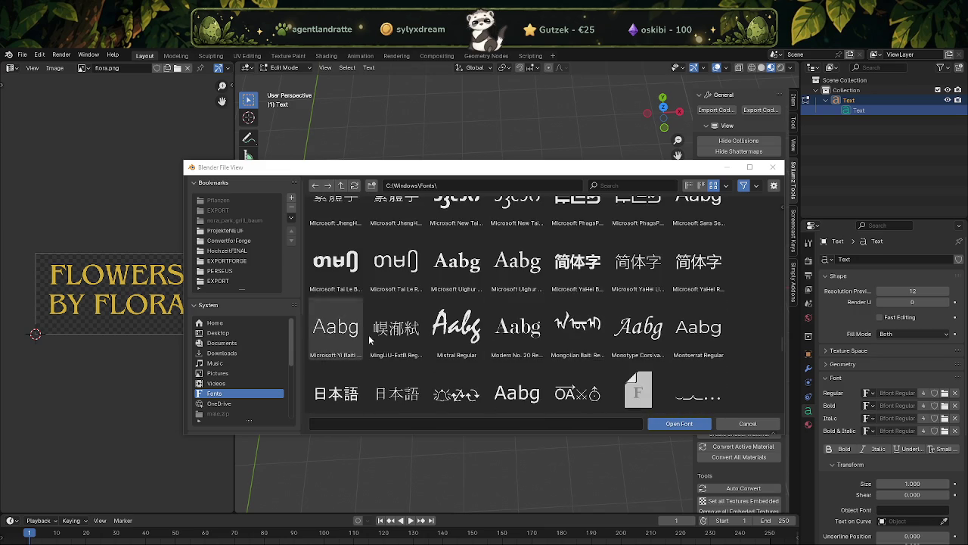
pyautogui.scroll(-1, 496, 305)
pyautogui.scroll(-1, 560, 326)
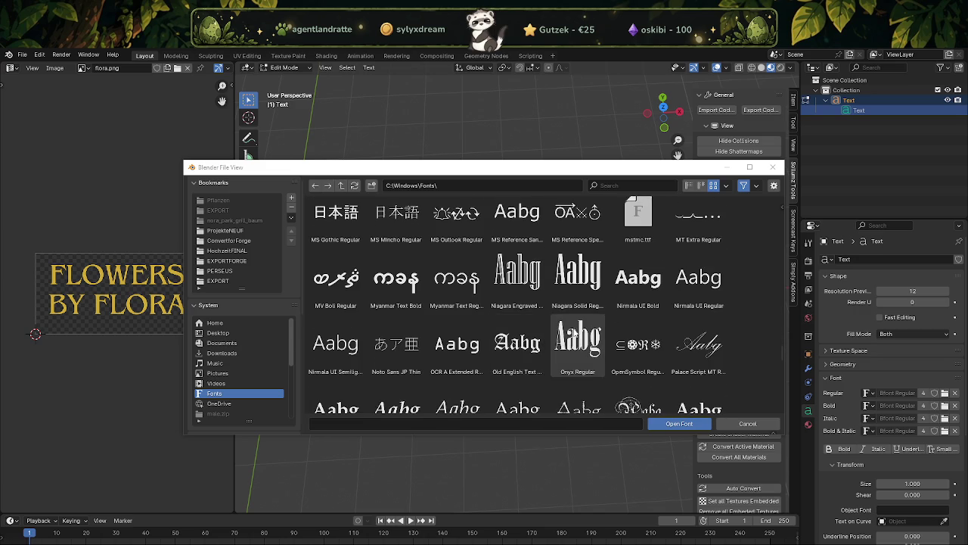
pyautogui.scroll(-1, 560, 330)
pyautogui.scroll(-1, 537, 326)
pyautogui.scroll(-1, 534, 326)
pyautogui.scroll(-1, 537, 322)
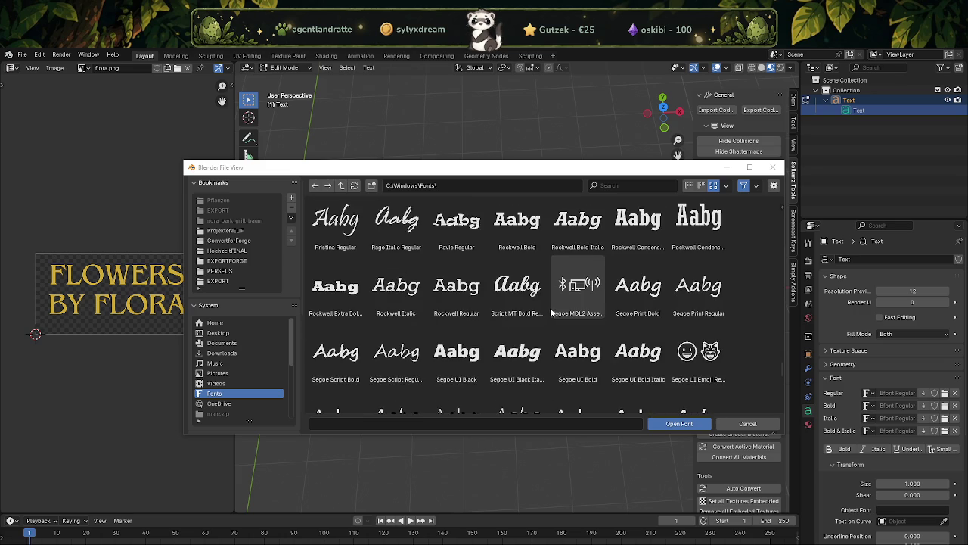
pyautogui.scroll(-1, 541, 319)
pyautogui.scroll(-1, 541, 318)
pyautogui.scroll(-2, 543, 316)
pyautogui.scroll(-1, 542, 316)
pyautogui.scroll(-1, 543, 316)
pyautogui.scroll(-1, 544, 319)
pyautogui.scroll(-1, 543, 319)
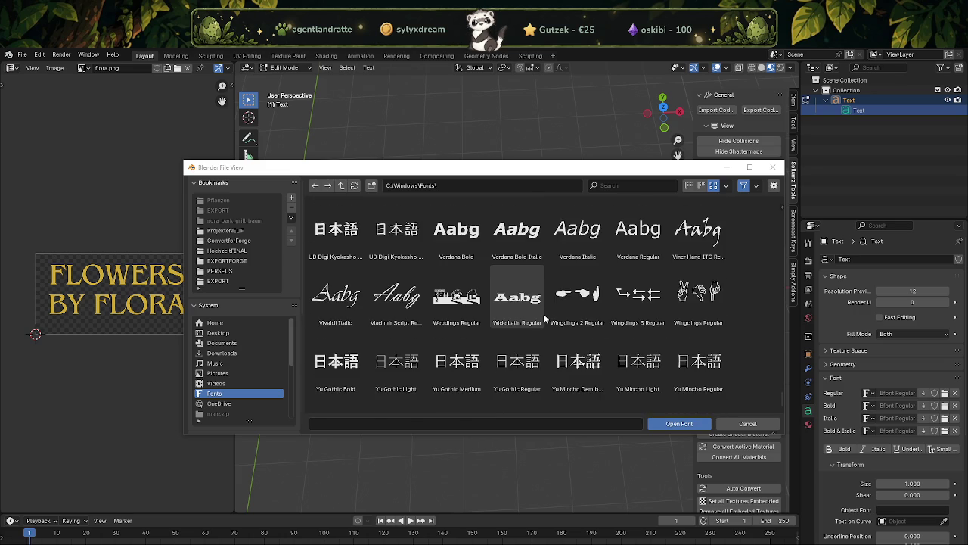
pyautogui.scroll(-1, 545, 319)
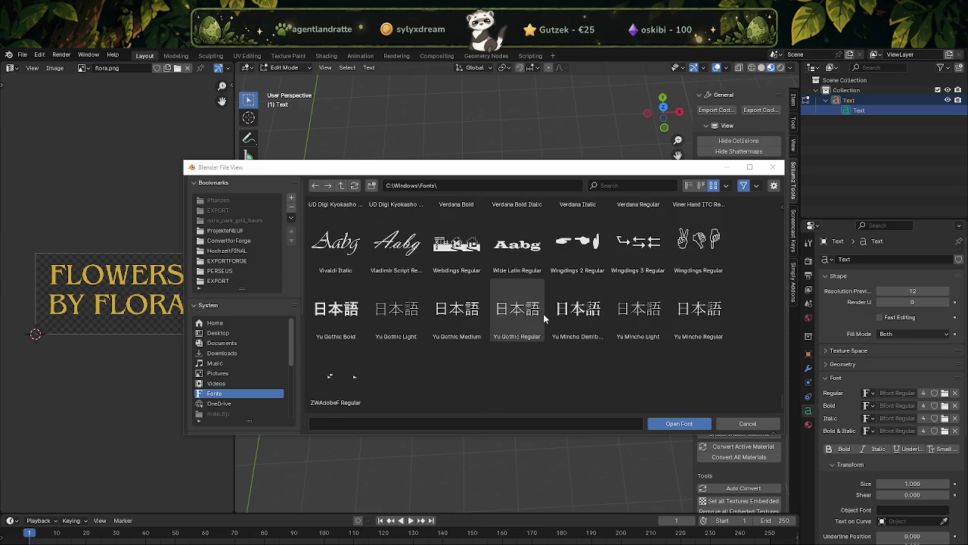
pyautogui.scroll(4, 556, 324)
pyautogui.scroll(3, 564, 326)
pyautogui.scroll(3, 590, 330)
pyautogui.scroll(3, 620, 333)
pyautogui.scroll(3, 647, 337)
pyautogui.scroll(3, 627, 333)
pyautogui.scroll(3, 605, 329)
pyautogui.scroll(3, 583, 325)
pyautogui.scroll(3, 560, 322)
pyautogui.scroll(3, 559, 322)
pyautogui.scroll(3, 557, 321)
pyautogui.scroll(3, 554, 320)
pyautogui.scroll(3, 552, 319)
pyautogui.scroll(3, 552, 319)
pyautogui.scroll(3, 553, 319)
pyautogui.scroll(3, 554, 319)
pyautogui.scroll(3, 555, 318)
pyautogui.scroll(3, 560, 314)
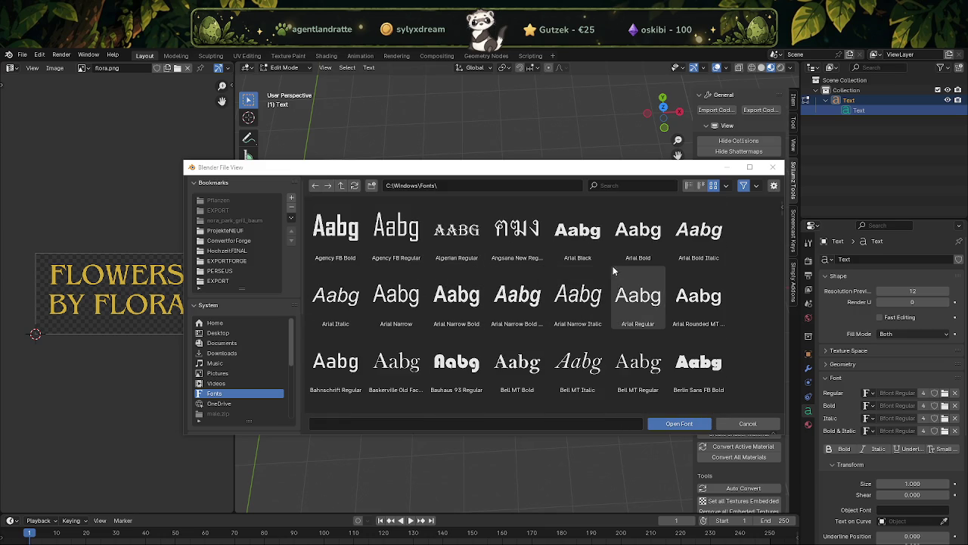
# Load Californian FB Italic from the font browser as the text's regular font.
pyautogui.scroll(-1, 618, 288)
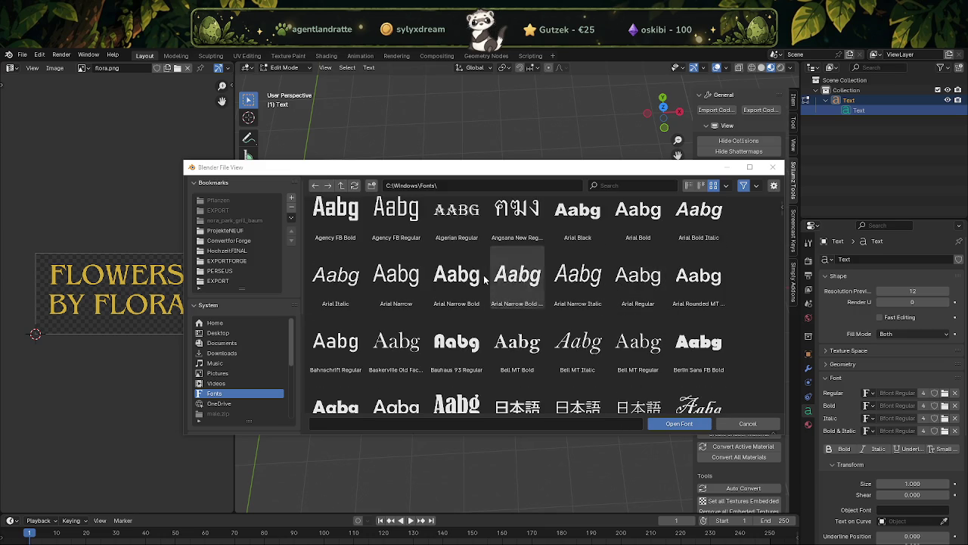
pyautogui.scroll(-2, 520, 260)
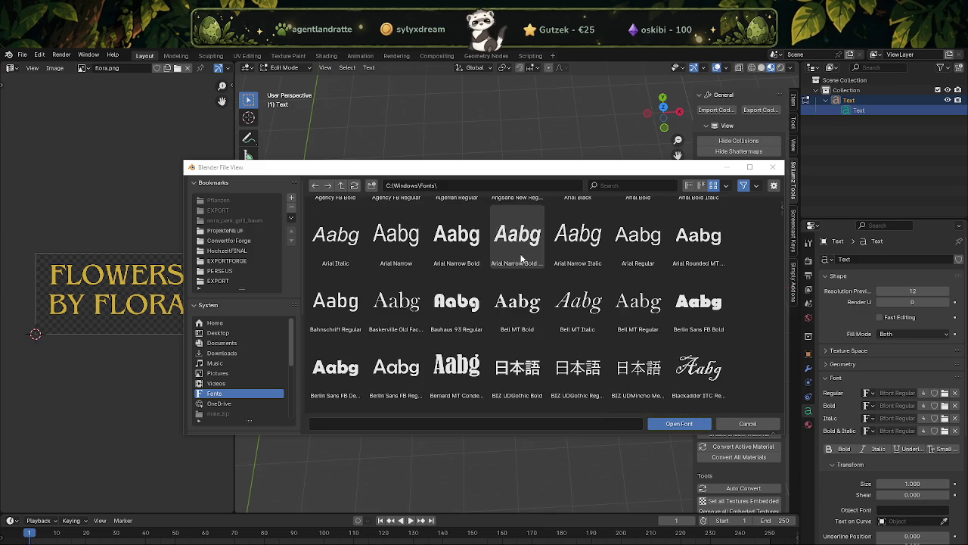
pyautogui.scroll(-1, 520, 259)
pyautogui.scroll(-1, 520, 260)
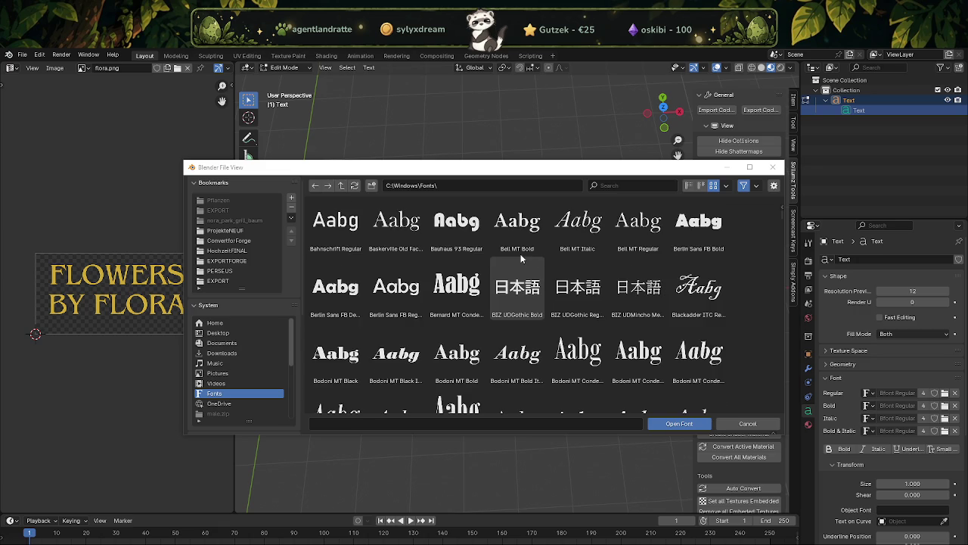
pyautogui.scroll(-1, 521, 259)
pyautogui.scroll(-1, 521, 259)
pyautogui.scroll(-1, 520, 259)
pyautogui.scroll(-1, 520, 259)
pyautogui.scroll(-2, 520, 260)
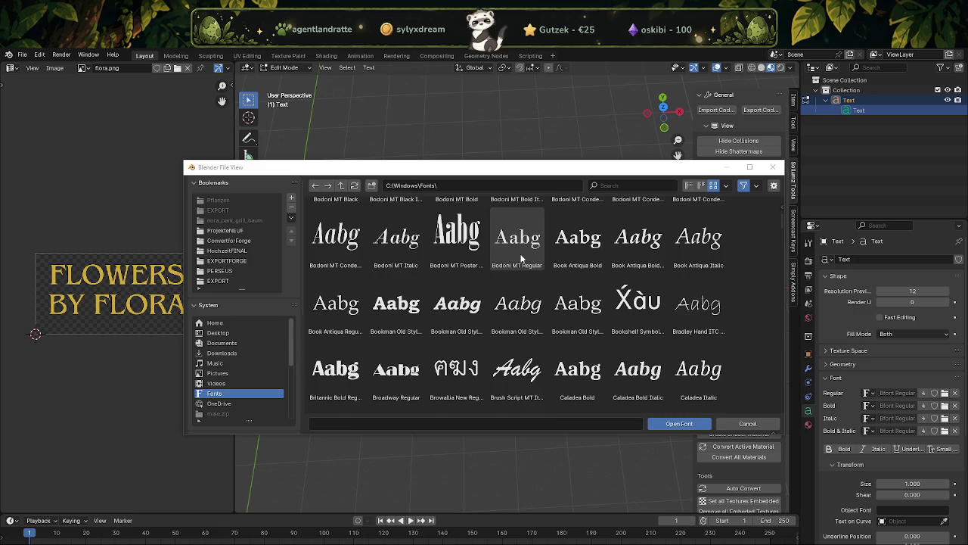
pyautogui.scroll(-3, 520, 259)
pyautogui.scroll(-1, 522, 261)
pyautogui.scroll(-1, 524, 264)
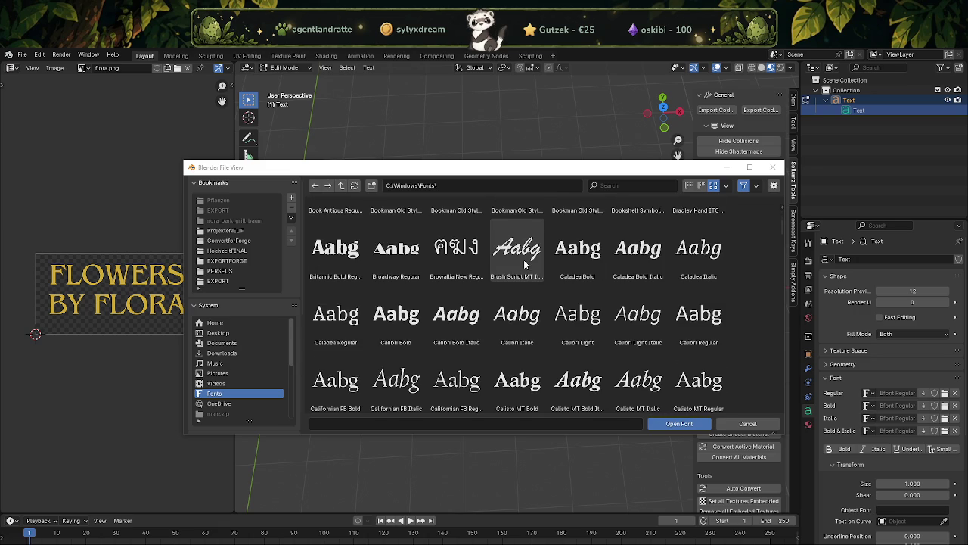
pyautogui.scroll(-1, 524, 263)
pyautogui.click(408, 357)
pyautogui.click(684, 423)
# Inspect the restyled italic text and expand the Geometry panel.
pyautogui.moveTo(545, 384)
pyautogui.mouseDown(button='middle')
pyautogui.moveTo(480, 335)
pyautogui.moveTo(515, 333)
pyautogui.moveTo(497, 314)
pyautogui.moveTo(521, 312)
pyautogui.moveTo(519, 335)
pyautogui.moveTo(523, 318)
pyautogui.moveTo(552, 348)
pyautogui.mouseUp(button='middle')
pyautogui.scroll(3, 523, 318)
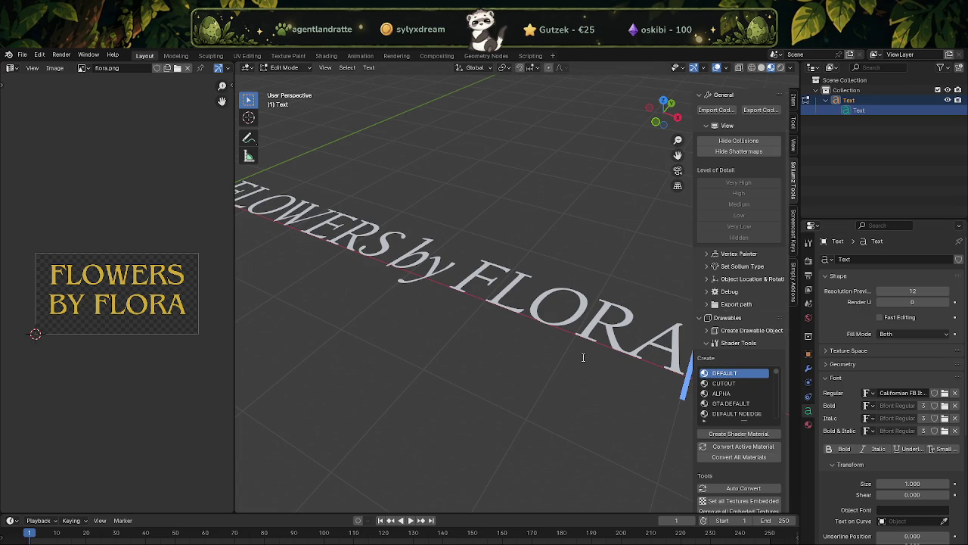
pyautogui.scroll(-3, 586, 331)
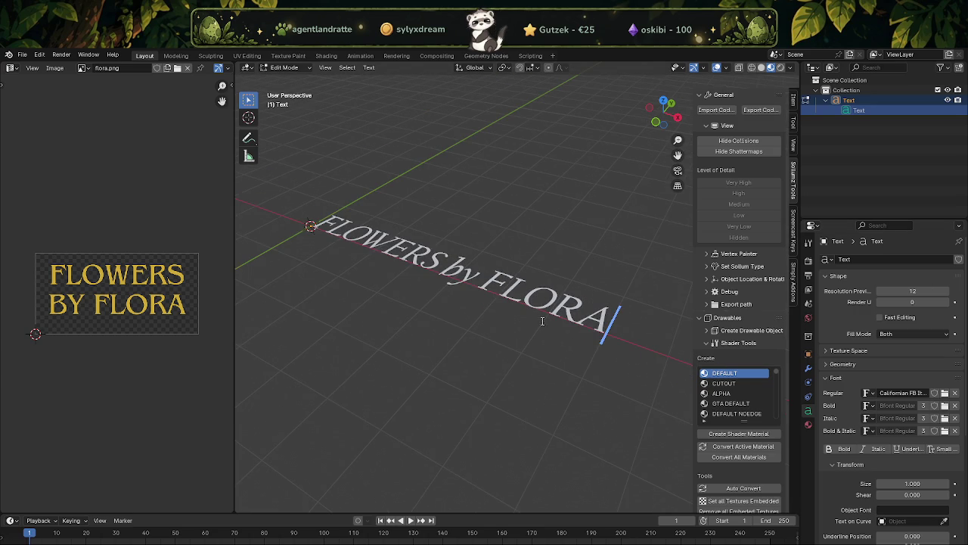
pyautogui.click(824, 364)
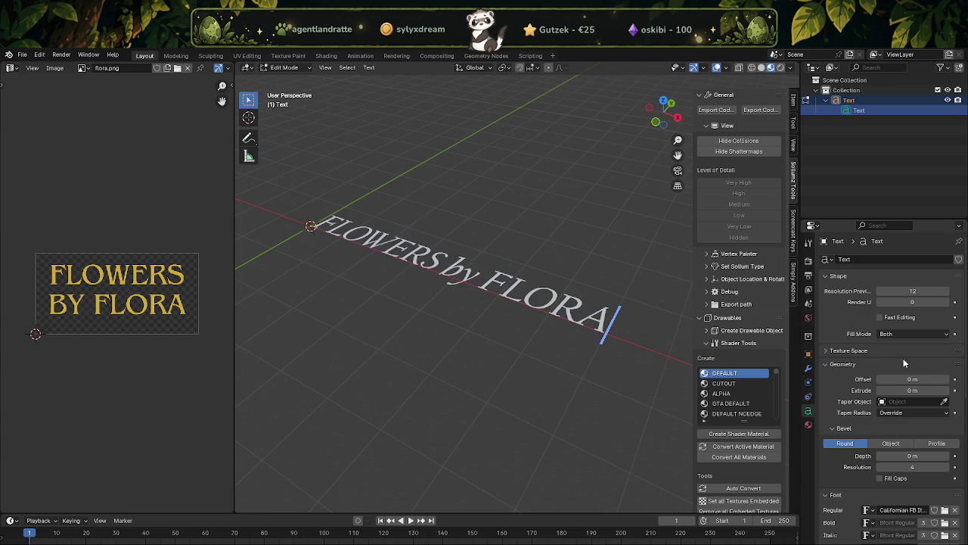
# Set the letters' Extrude to 0.05 m and check the thickness from several angles.
pyautogui.moveTo(945, 392); pyautogui.dragTo(955, 392)
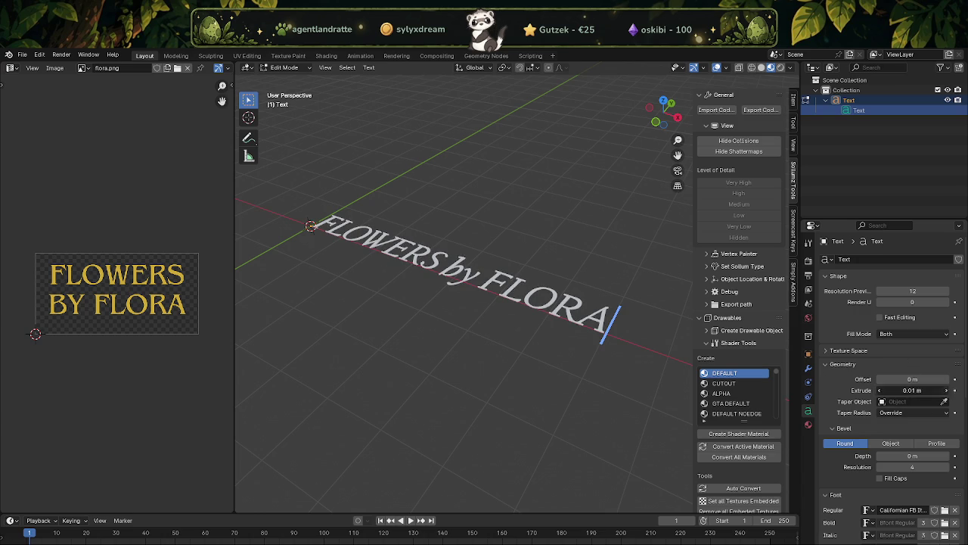
pyautogui.click(947, 390)
pyautogui.moveTo(574, 318)
pyautogui.mouseDown(button='middle')
pyautogui.moveTo(498, 314)
pyautogui.moveTo(564, 370)
pyautogui.mouseUp(button='middle')
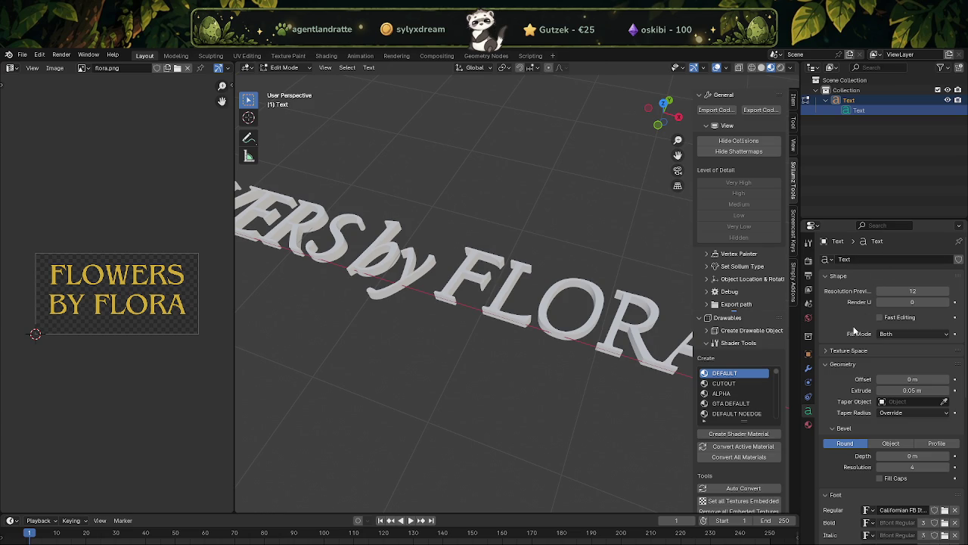
pyautogui.moveTo(484, 302); pyautogui.dragTo(386, 245, button='middle')
pyautogui.scroll(3, 386, 244)
pyautogui.moveTo(485, 303)
pyautogui.mouseDown(button='middle')
pyautogui.moveTo(542, 336)
pyautogui.moveTo(556, 321)
pyautogui.mouseUp(button='middle')
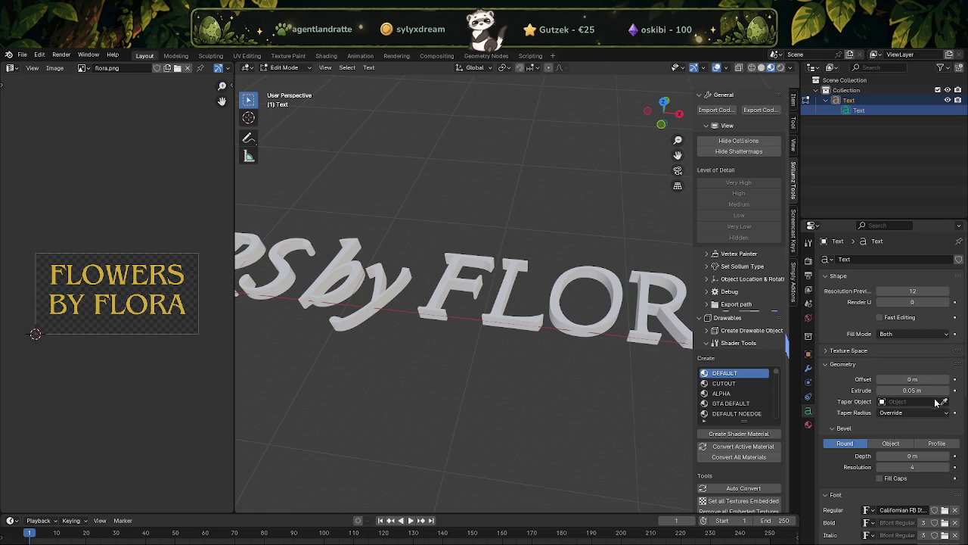
# Try a 0.08 m extrusion, return it to 0.05 m, and leave text editing.
pyautogui.moveTo(883, 391)
pyautogui.mouseDown()
pyautogui.moveTo(908, 390)
pyautogui.moveTo(861, 390)
pyautogui.mouseUp()
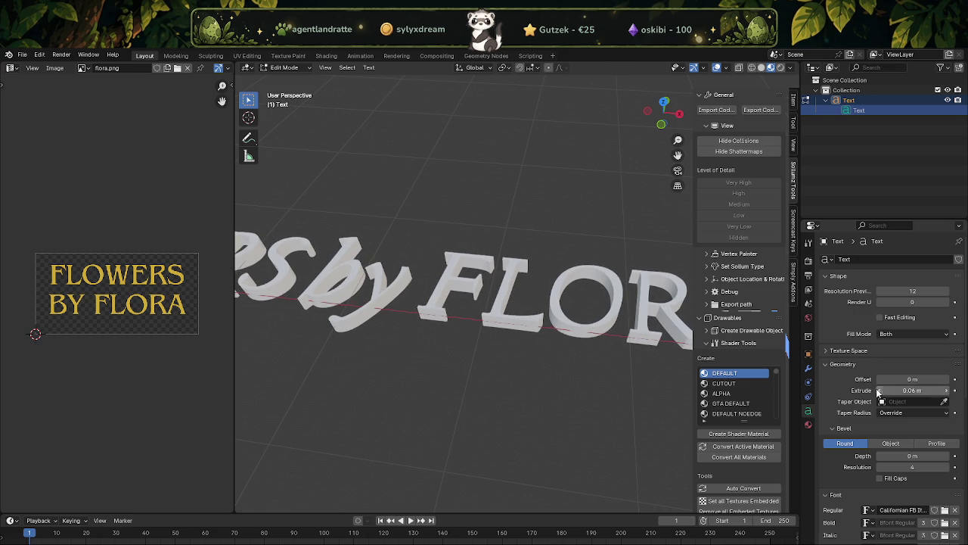
pyautogui.moveTo(491, 333); pyautogui.dragTo(541, 340, button='middle')
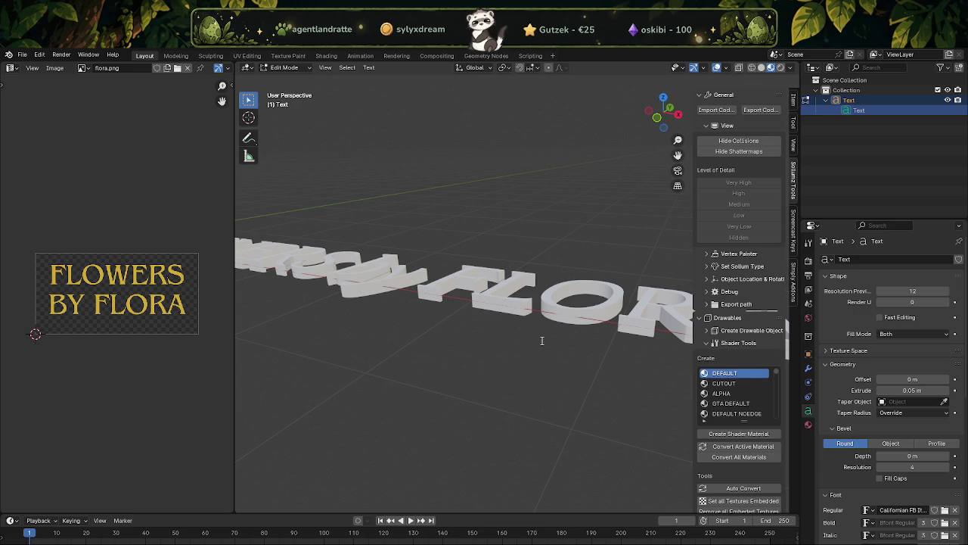
pyautogui.moveTo(443, 267)
pyautogui.mouseDown(button='middle')
pyautogui.moveTo(489, 309)
pyautogui.moveTo(488, 349)
pyautogui.mouseUp(button='middle')
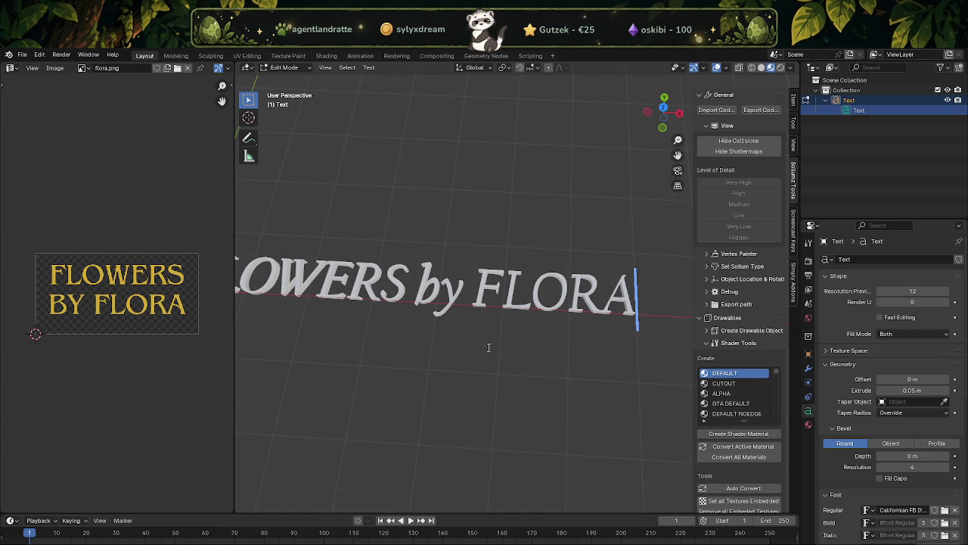
pyautogui.press('Tab')
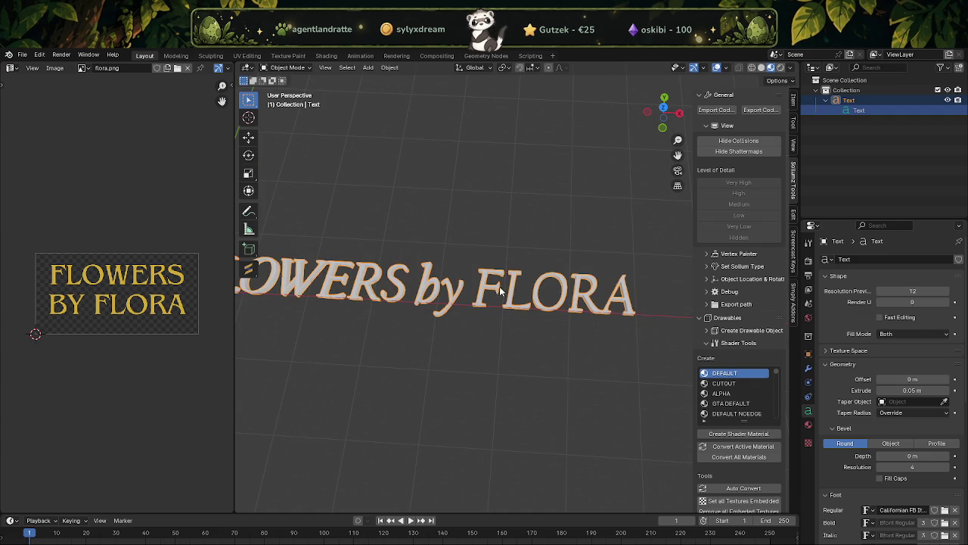
# Convert the FLOWERS by FLORA text object to a mesh with Merge UVs on, not keeping the original.
pyautogui.rightClick(513, 286)
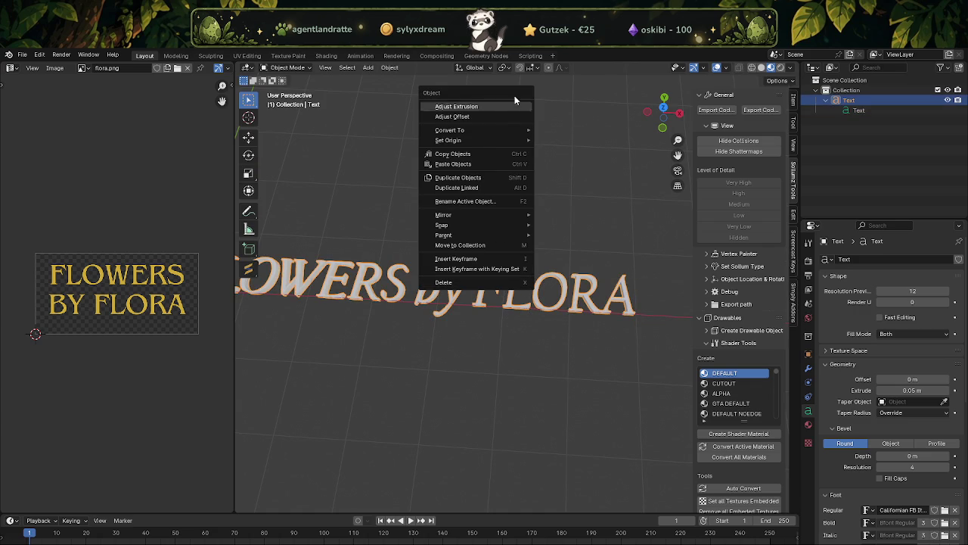
pyautogui.click(564, 131)
pyautogui.moveTo(560, 138); pyautogui.dragTo(488, 314, button='middle')
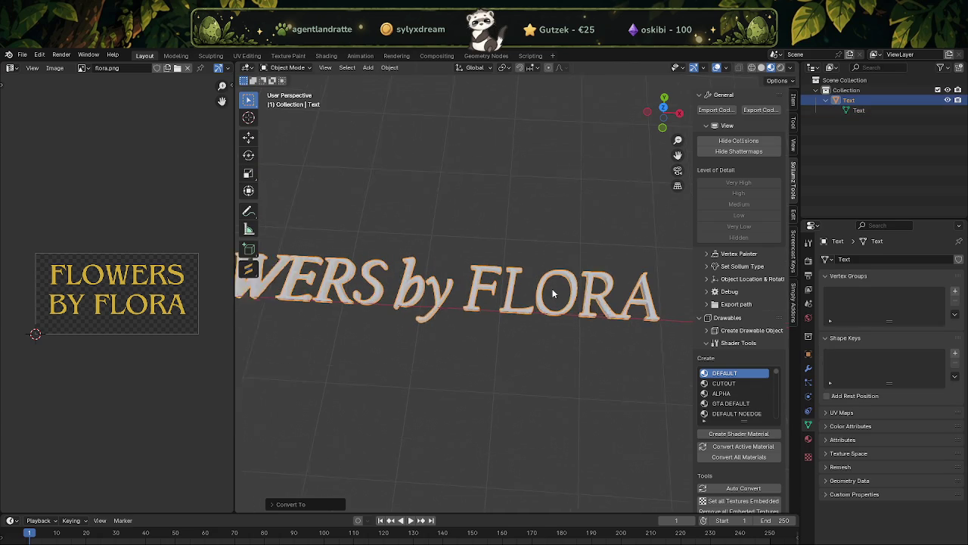
pyautogui.click(465, 359)
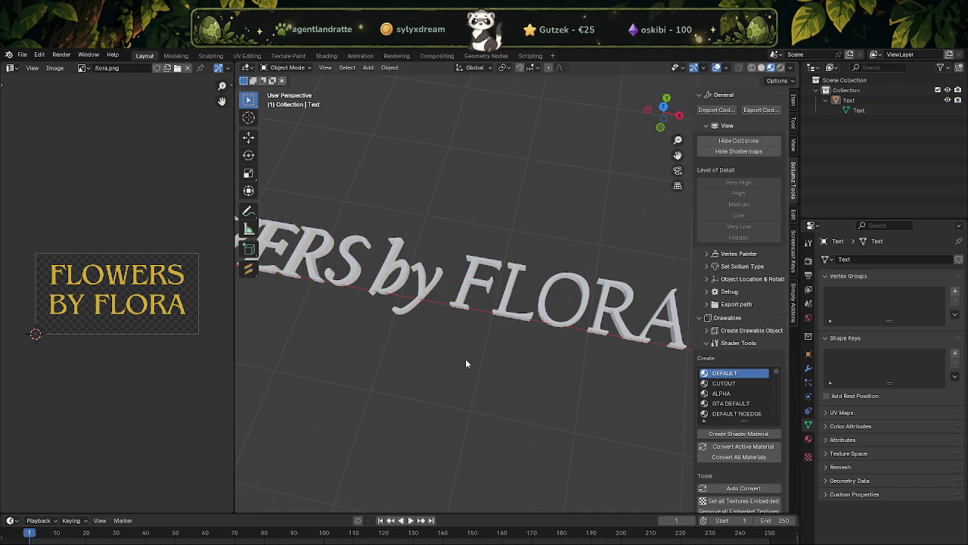
pyautogui.click(480, 281)
pyautogui.rightClick(480, 282)
pyautogui.moveTo(439, 281)
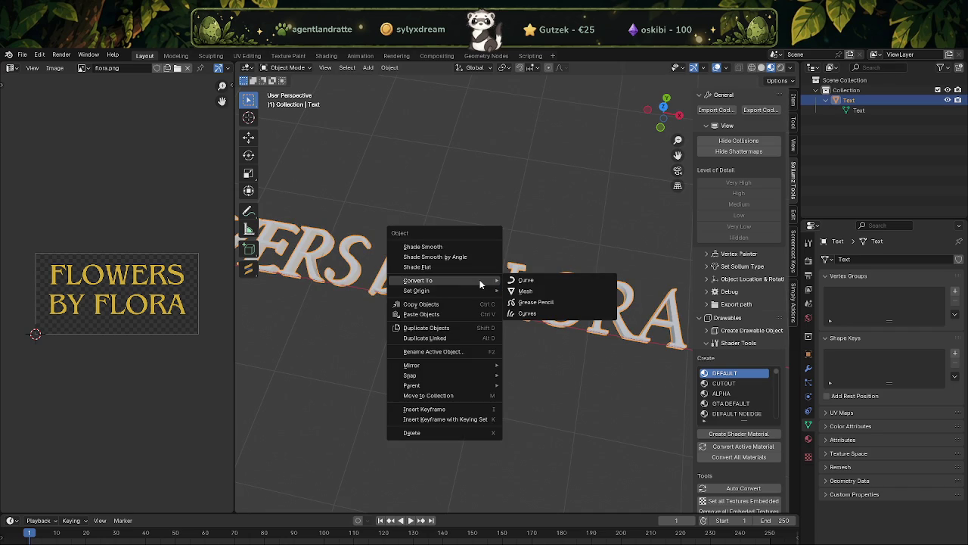
pyautogui.click(527, 293)
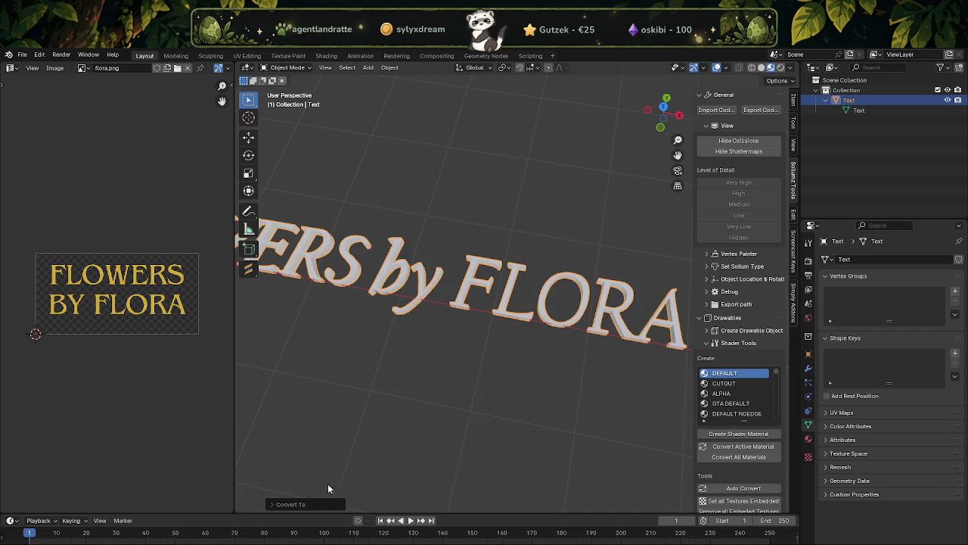
pyautogui.click(274, 505)
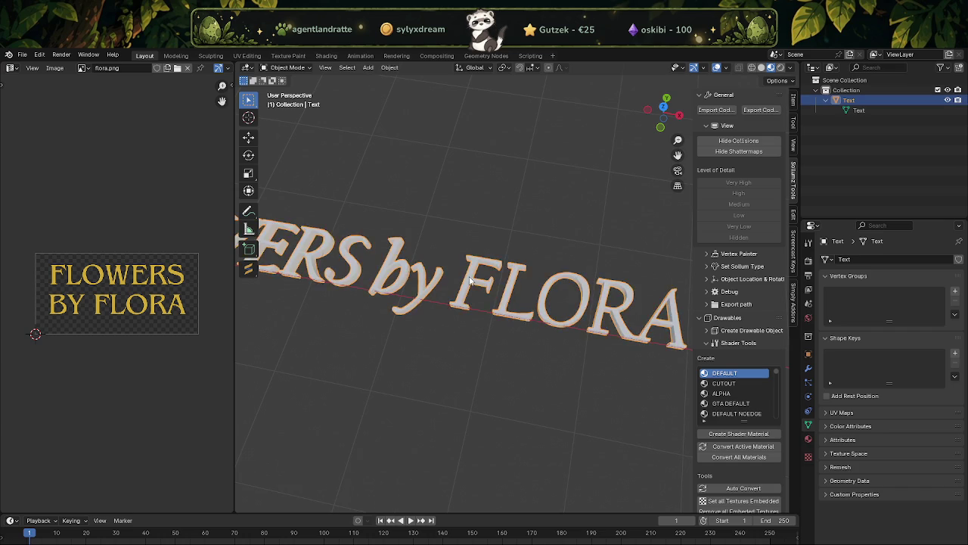
# Enter Edit Mode on the text mesh and select all its geometry.
pyautogui.press('Tab')
pyautogui.press('a')
pyautogui.scroll(3, 469, 278)
pyautogui.moveTo(469, 278)
pyautogui.mouseDown(button='middle')
pyautogui.moveTo(570, 274)
pyautogui.moveTo(541, 335)
pyautogui.moveTo(525, 251)
pyautogui.mouseUp(button='middle')
pyautogui.scroll(3, 525, 287)
pyautogui.scroll(3, 523, 352)
pyautogui.scroll(-3, 525, 308)
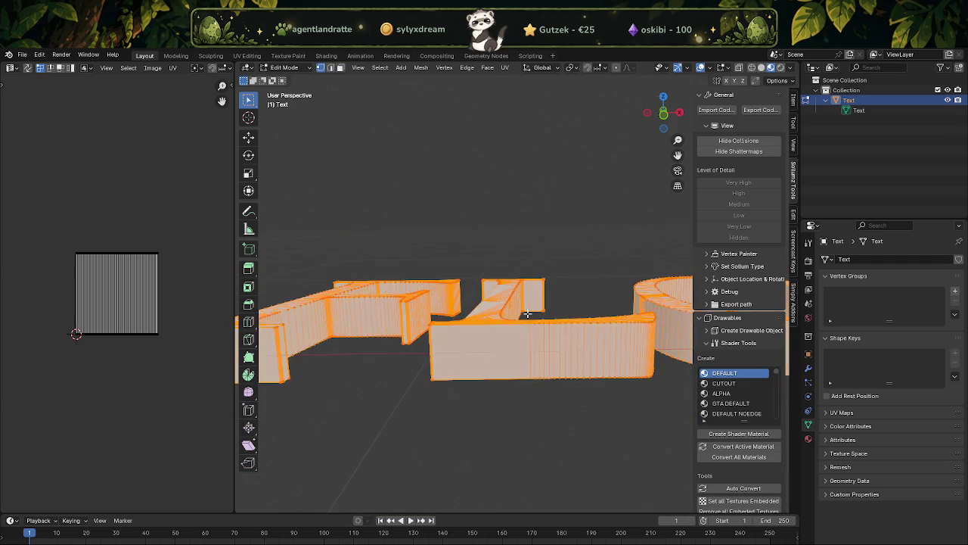
pyautogui.scroll(-2, 559, 294)
pyautogui.moveTo(558, 294); pyautogui.dragTo(550, 357, button='middle')
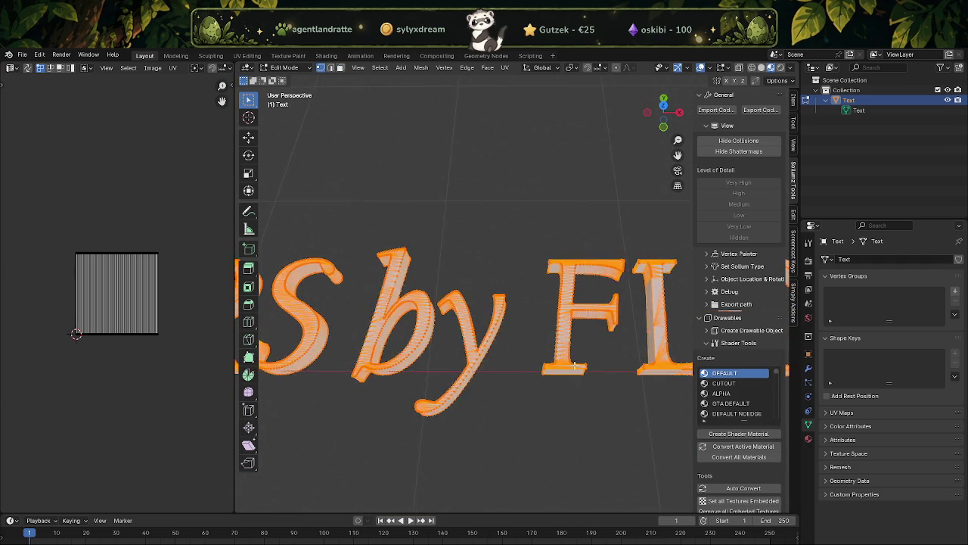
pyautogui.scroll(-2, 550, 357)
# Turn on the Face Orientation and Statistics viewport overlays.
pyautogui.click(711, 69)
pyautogui.click(649, 272)
pyautogui.moveTo(483, 300)
pyautogui.mouseDown(button='middle')
pyautogui.moveTo(526, 302)
pyautogui.moveTo(458, 225)
pyautogui.moveTo(434, 232)
pyautogui.moveTo(488, 238)
pyautogui.moveTo(358, 144)
pyautogui.mouseUp(button='middle')
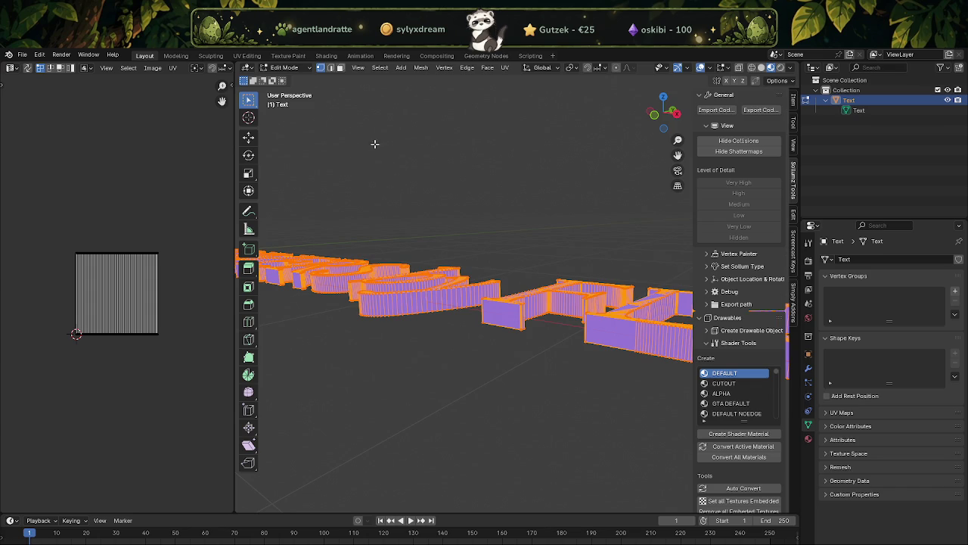
pyautogui.click(715, 68)
pyautogui.click(648, 149)
pyautogui.moveTo(328, 167)
pyautogui.mouseDown(button='middle')
pyautogui.moveTo(357, 163)
pyautogui.moveTo(482, 266)
pyautogui.mouseUp(button='middle')
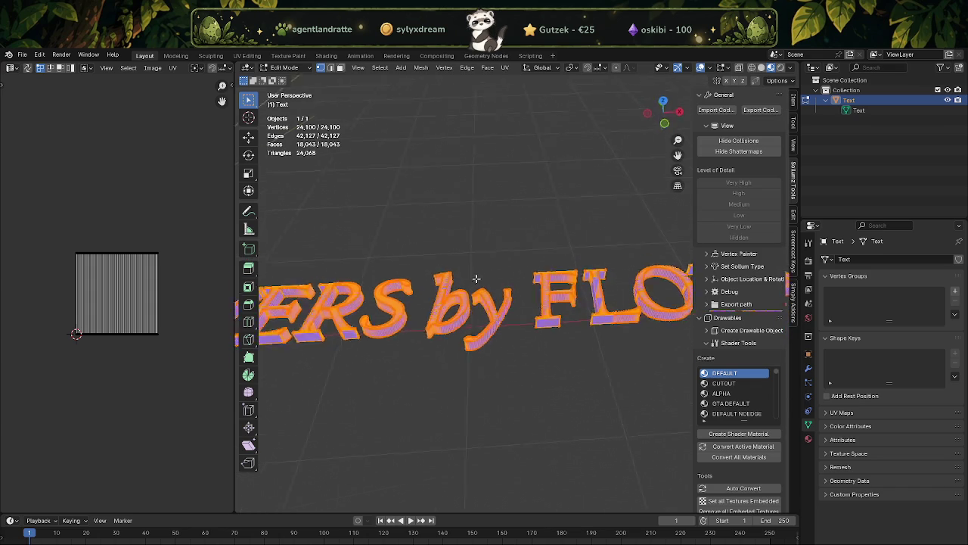
# Merge the mesh's triangles into quads with Alt+J and frame the whole text.
pyautogui.rightClick(481, 266)
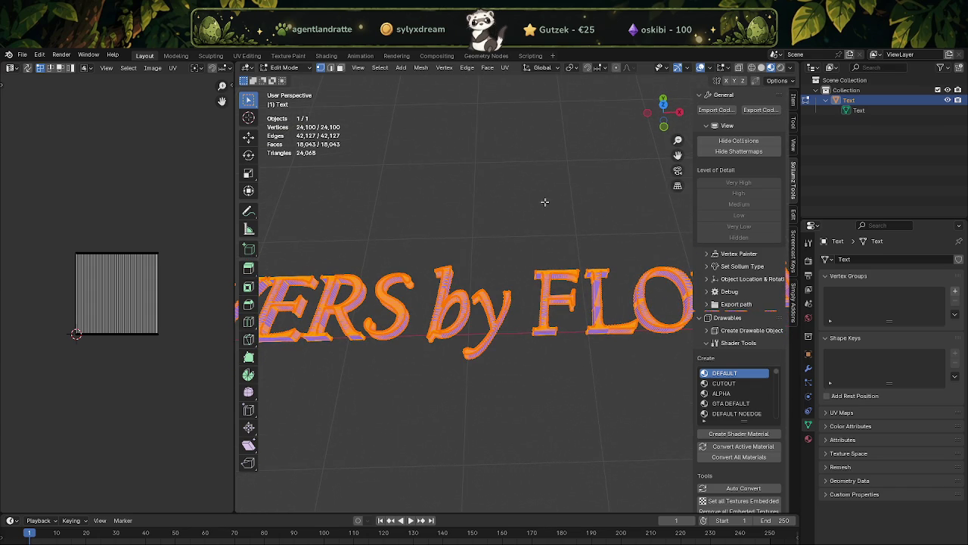
pyautogui.hotkey('alt', 'j')
pyautogui.moveTo(521, 273); pyautogui.dragTo(507, 314, button='middle')
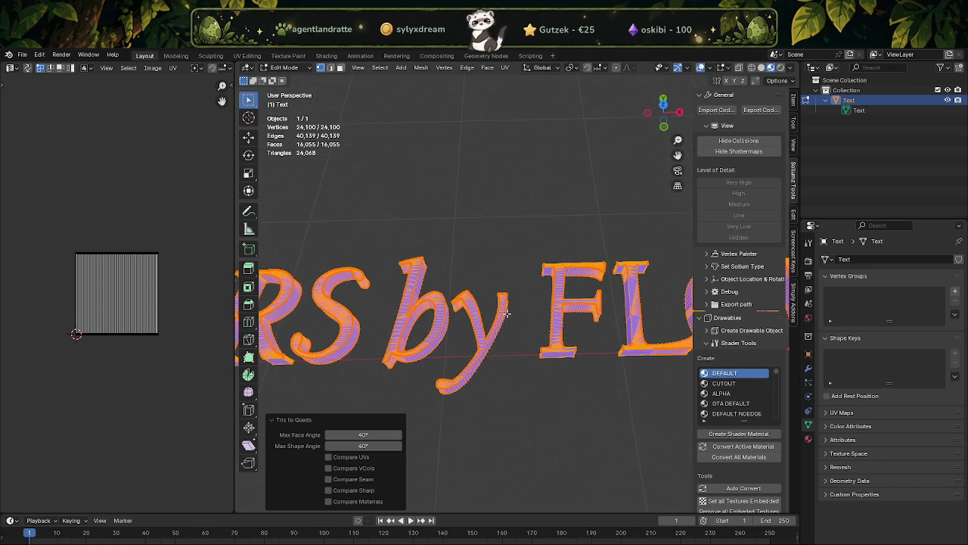
pyautogui.click(493, 273)
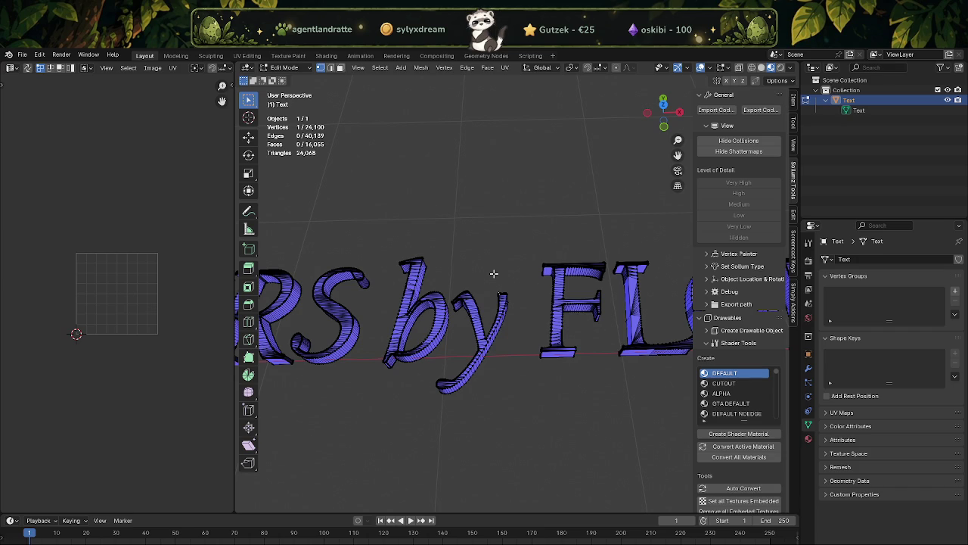
pyautogui.moveTo(590, 237); pyautogui.dragTo(512, 287, button='middle')
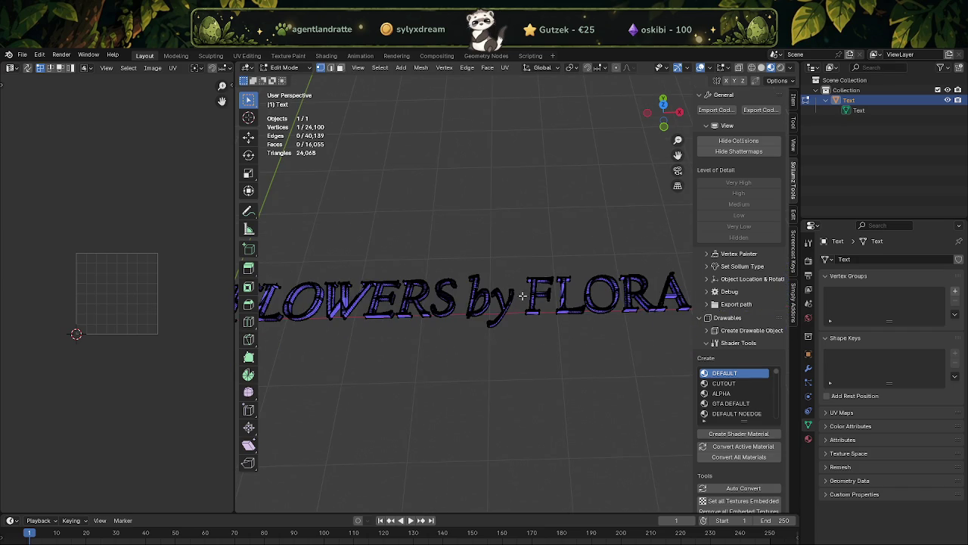
pyautogui.press('Home')
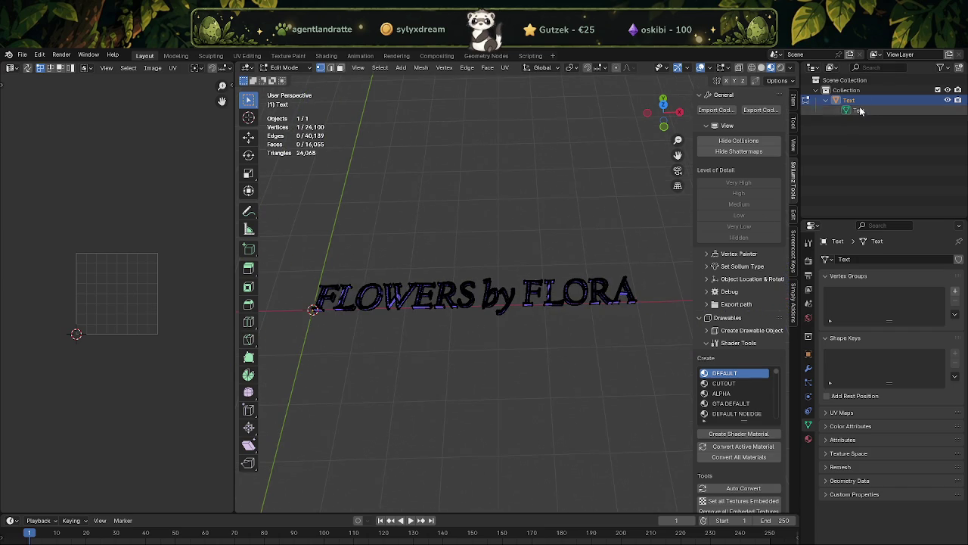
pyautogui.rightClick(829, 99)
# Delete the text object and add a new plane mesh.
pyautogui.click(799, 122)
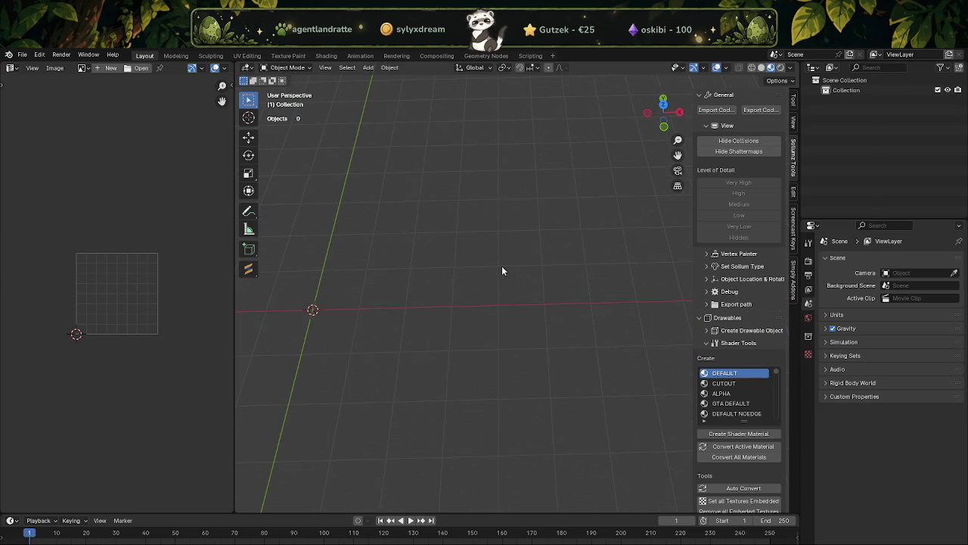
pyautogui.click(390, 69)
pyautogui.moveTo(407, 90)
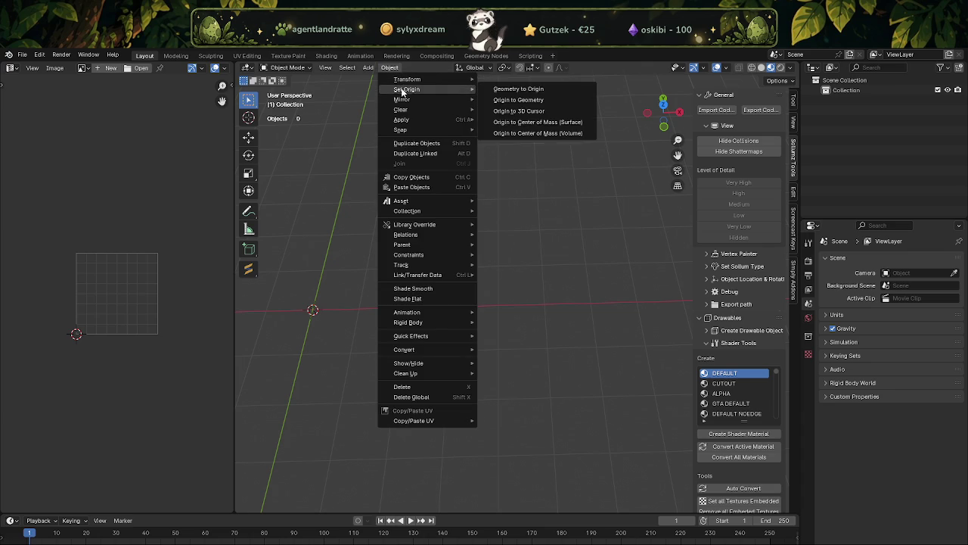
pyautogui.click(368, 68)
pyautogui.click(368, 69)
pyautogui.moveTo(382, 79)
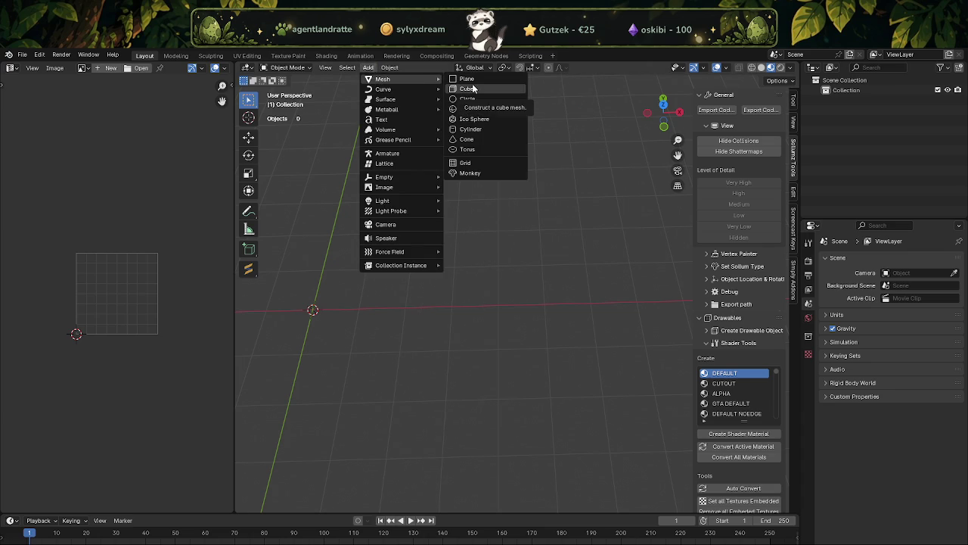
pyautogui.click(467, 78)
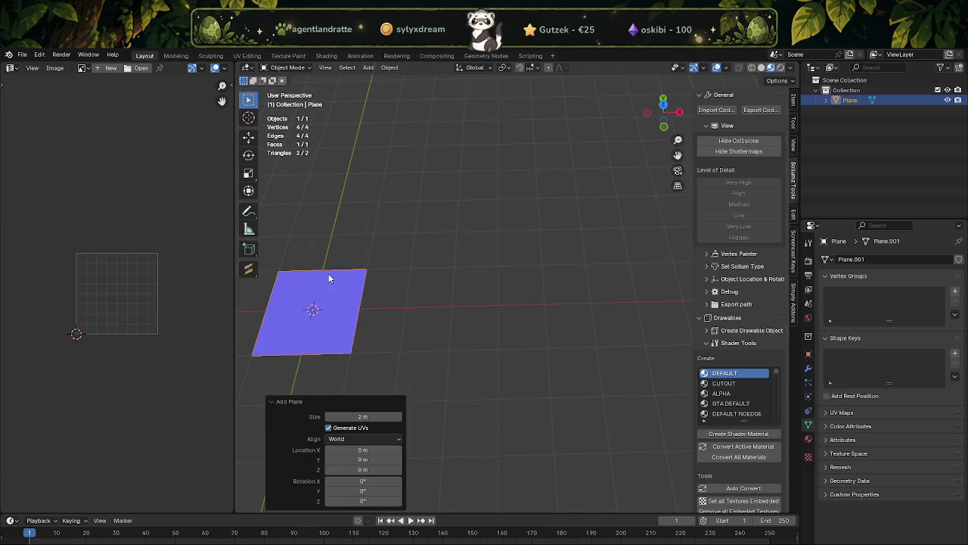
# In Edit Mode, create a Sollumz shader material for the plane and switch to face select.
pyautogui.press('Tab')
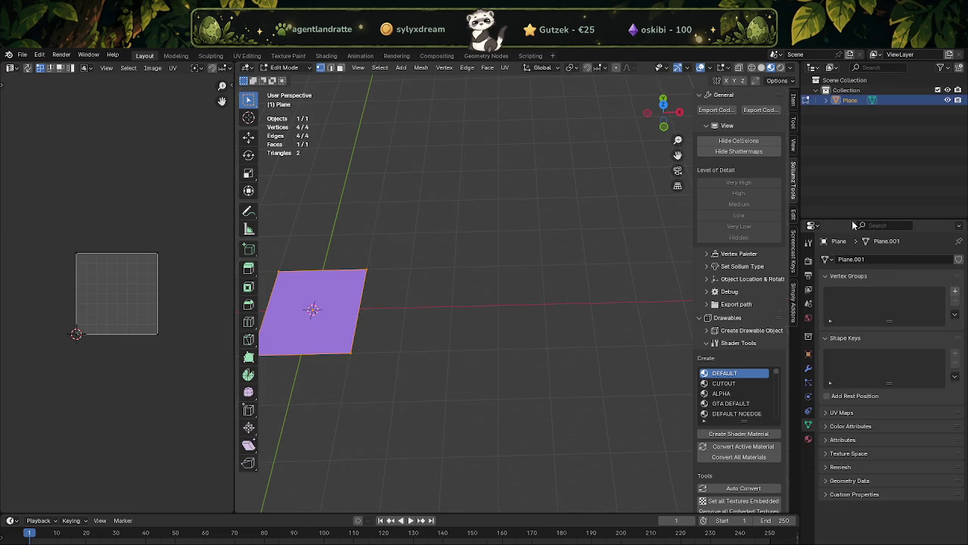
pyautogui.click(730, 434)
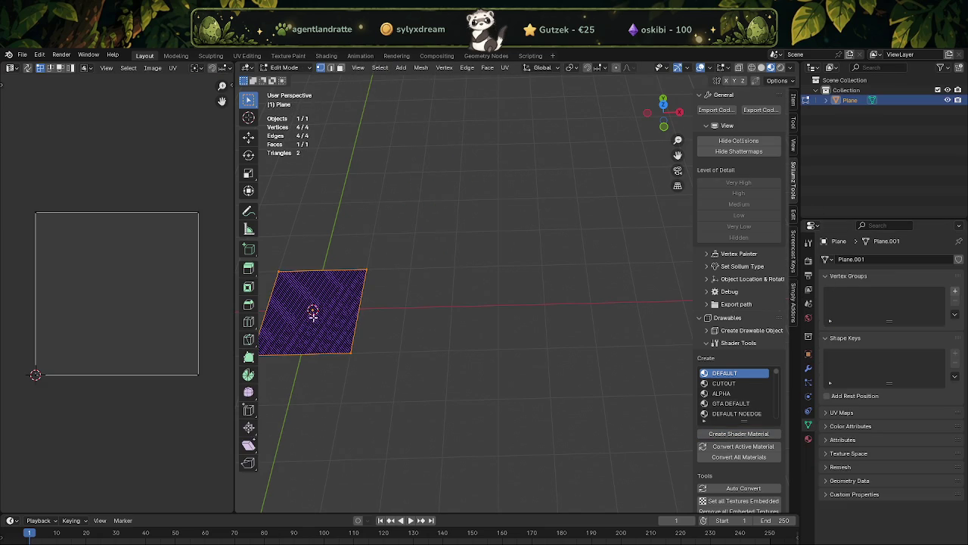
pyautogui.scroll(3, 336, 310)
pyautogui.scroll(2, 396, 239)
pyautogui.press('3')
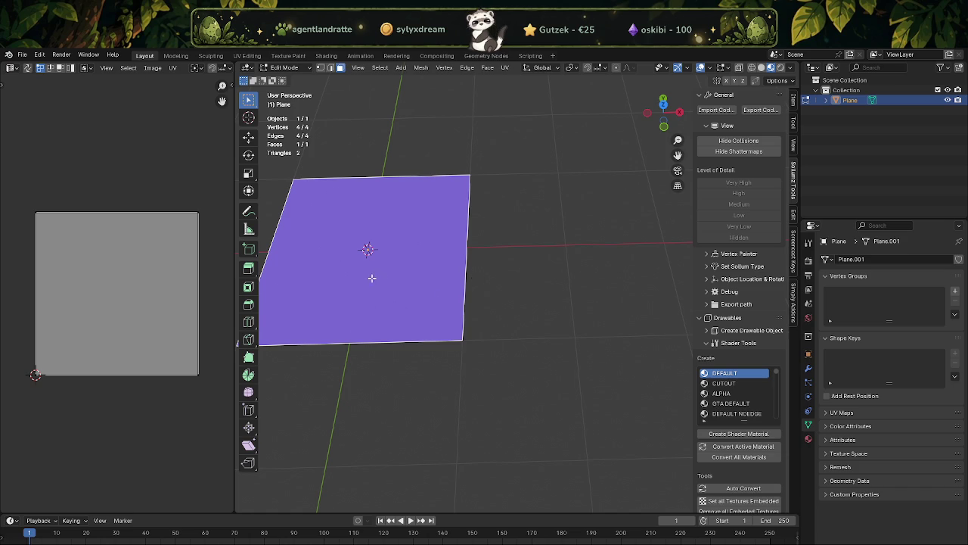
# Deselect the plane's face and go back to Object Mode.
pyautogui.click(535, 304)
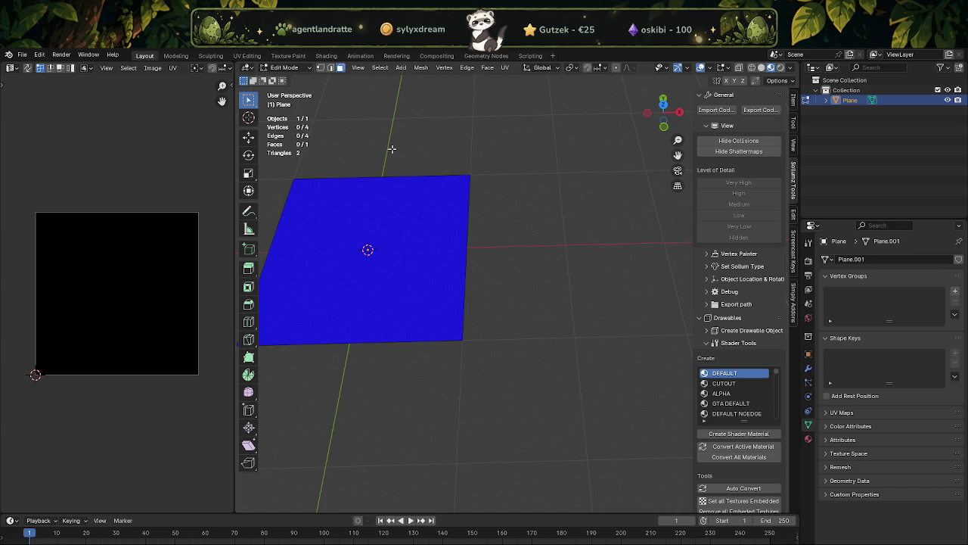
pyautogui.moveTo(428, 141); pyautogui.dragTo(426, 148, button='middle')
pyautogui.press('Tab')
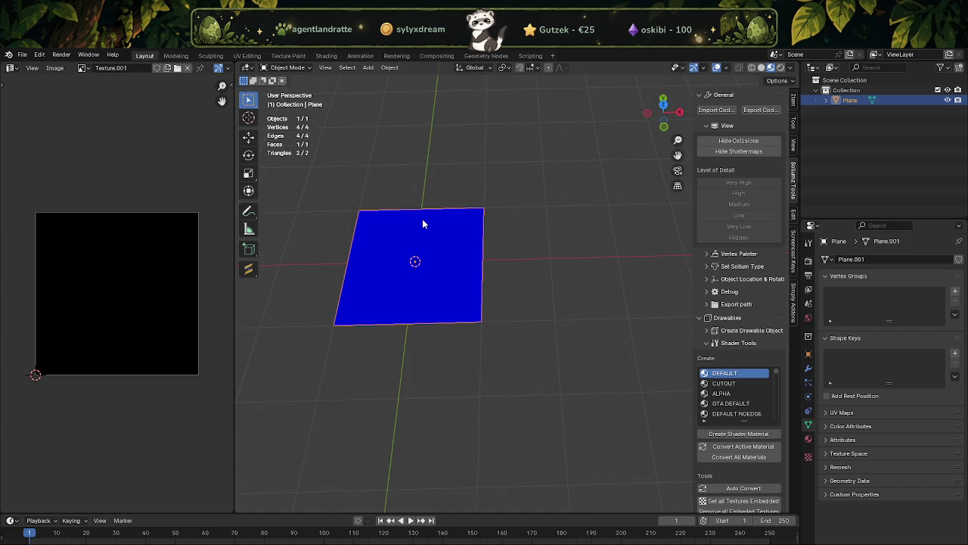
# Swap the blue plane for a fresh 2 m plane, show its Item transforms, then open Downloads.
pyautogui.rightClick(847, 100)
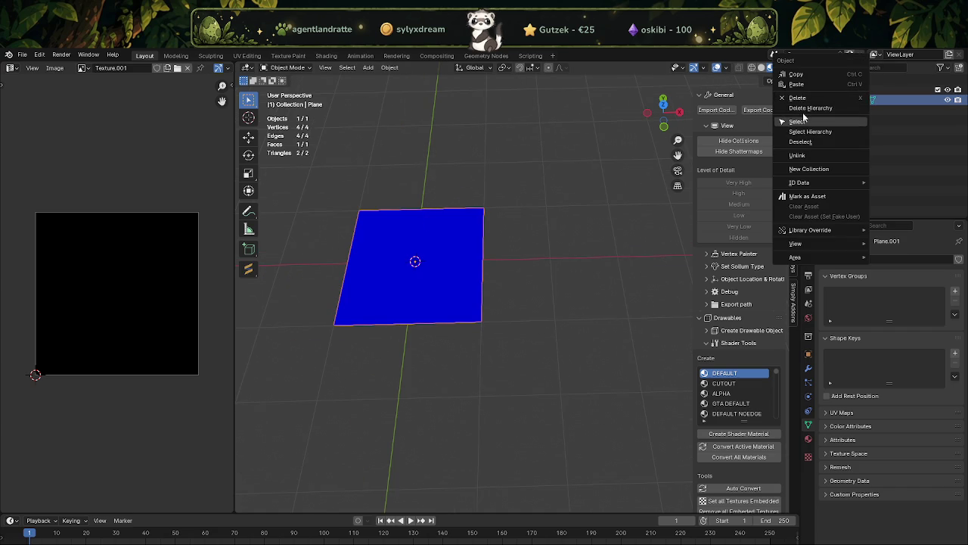
pyautogui.click(809, 107)
pyautogui.click(368, 67)
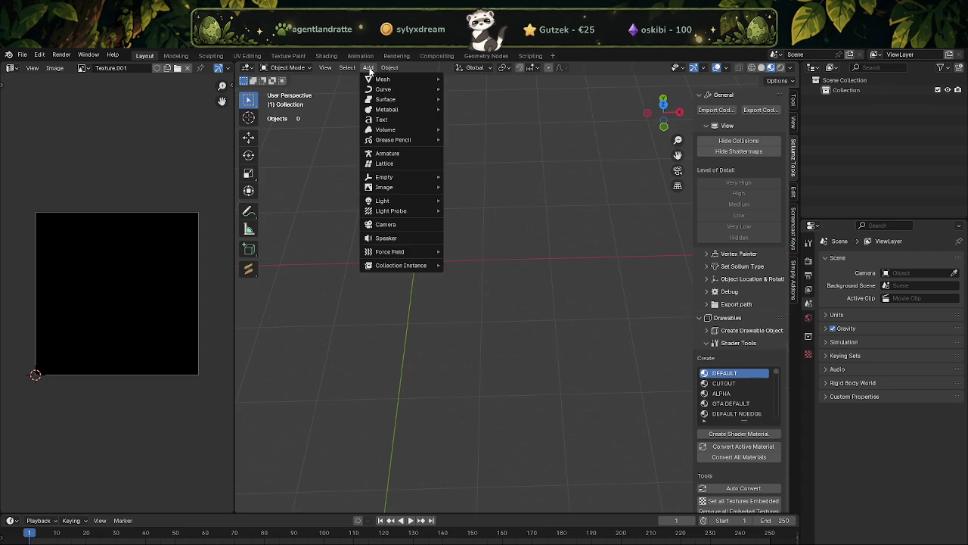
pyautogui.moveTo(384, 79)
pyautogui.click(465, 83)
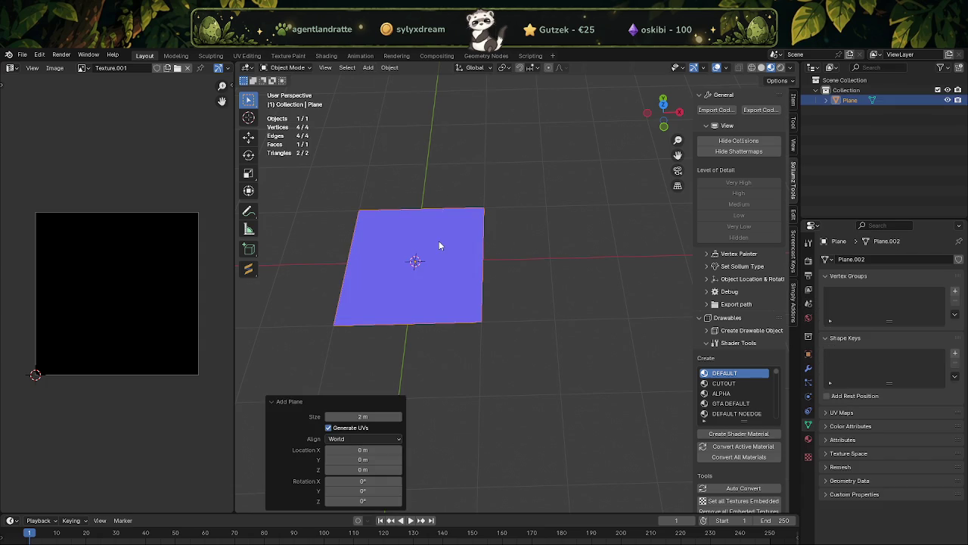
pyautogui.click(439, 240)
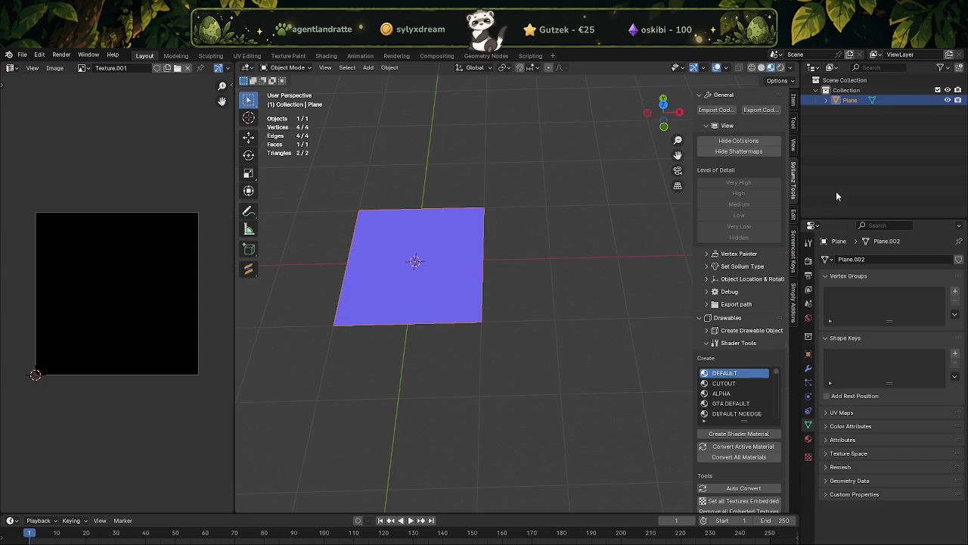
pyautogui.click(791, 106)
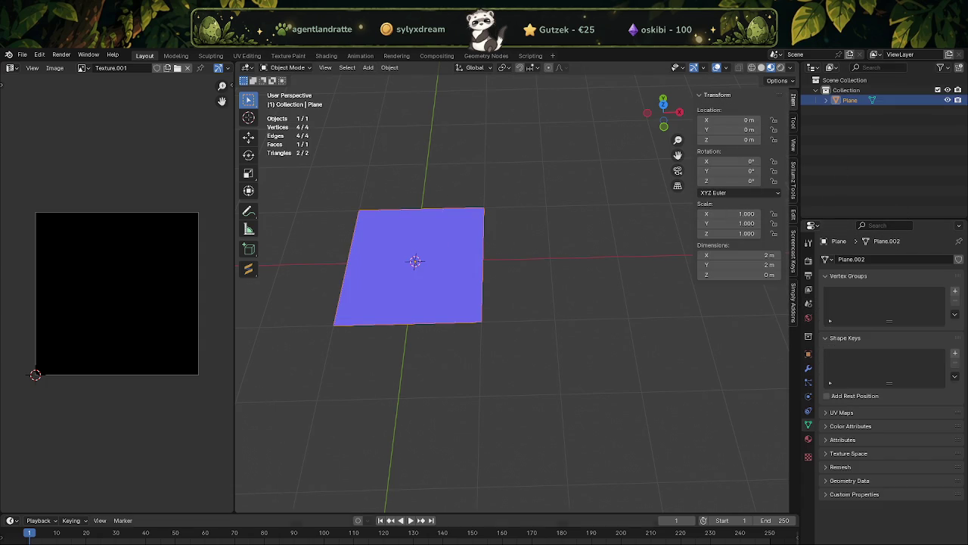
pyautogui.click(187, 514)
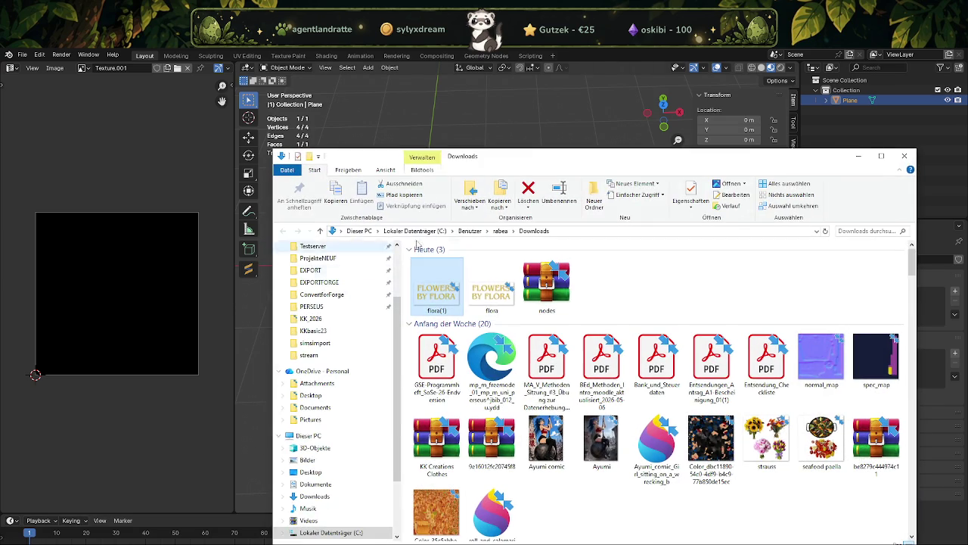
# Delete the duplicate flora(1) image and confirm flora.png is 512 × 256 pixels in its Details.
pyautogui.rightClick(441, 297)
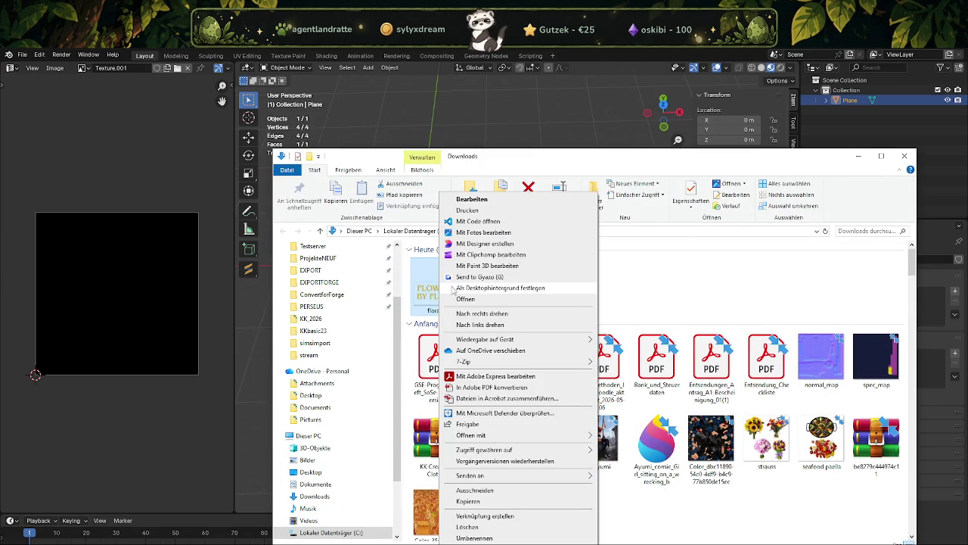
pyautogui.click(445, 290)
pyautogui.click(443, 295)
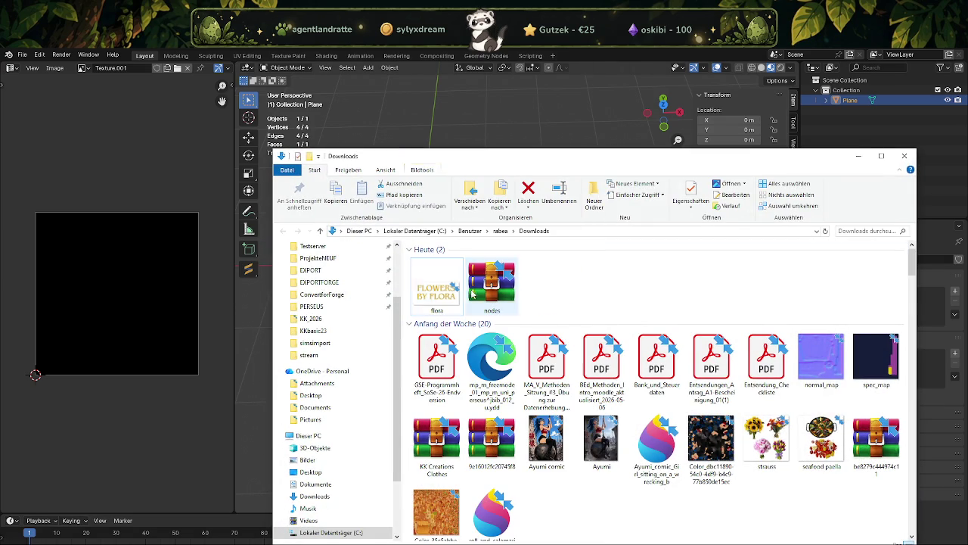
pyautogui.rightClick(439, 292)
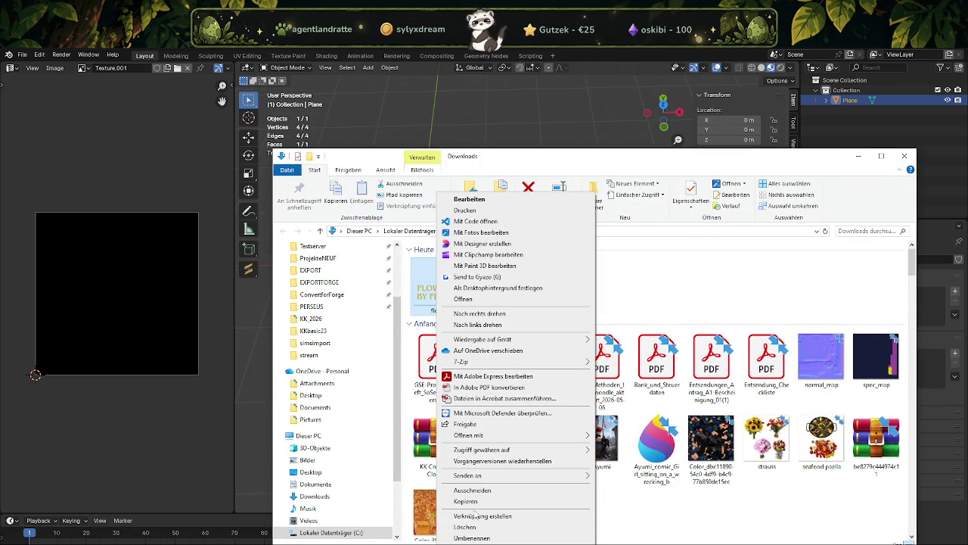
pyautogui.click(485, 542)
pyautogui.click(513, 311)
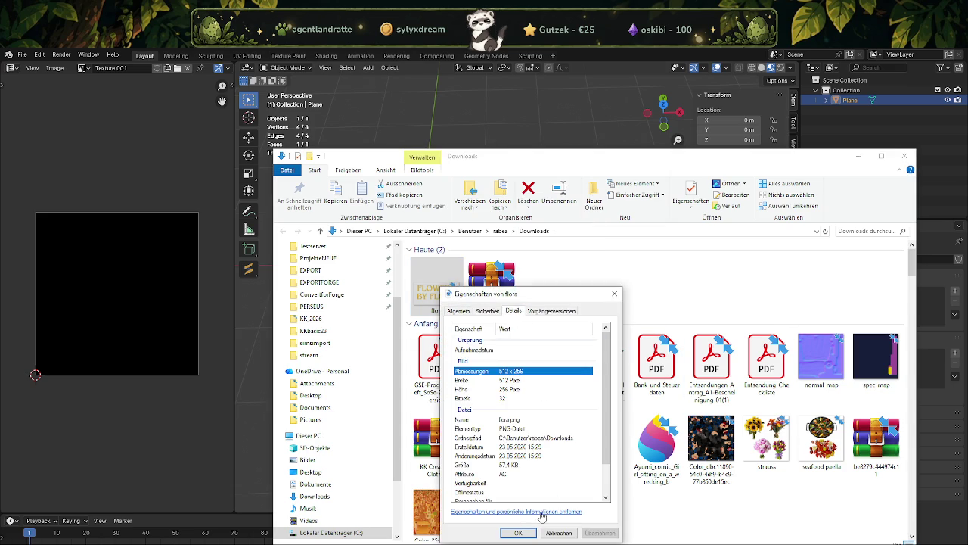
pyautogui.click(518, 533)
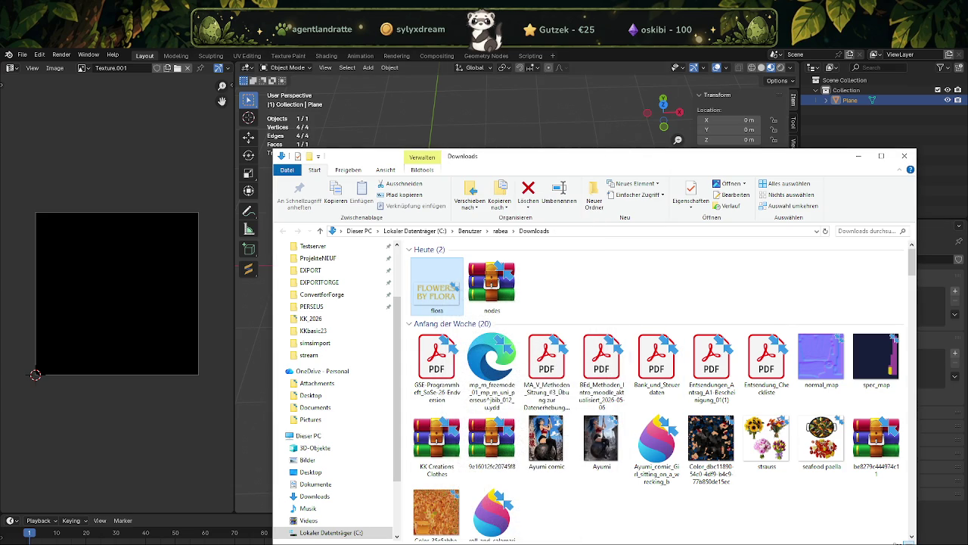
pyautogui.click(607, 130)
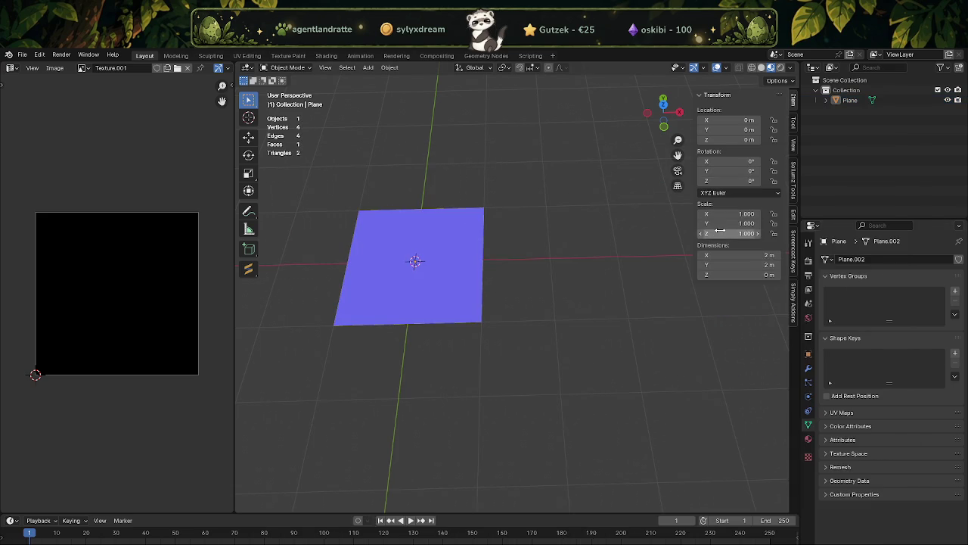
# Reselect the plane, open and cancel its Dimensions X field, then return to File Explorer.
pyautogui.click(463, 287)
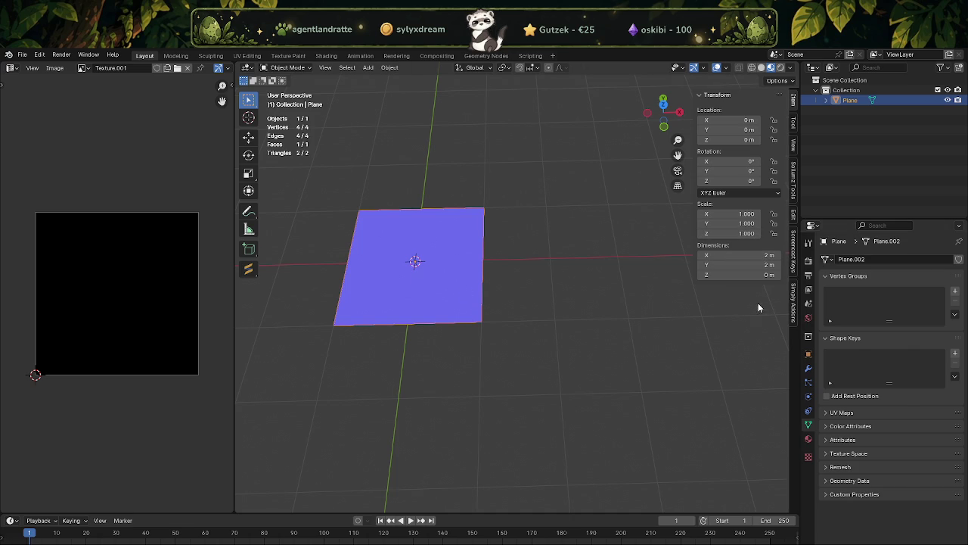
pyautogui.click(724, 255)
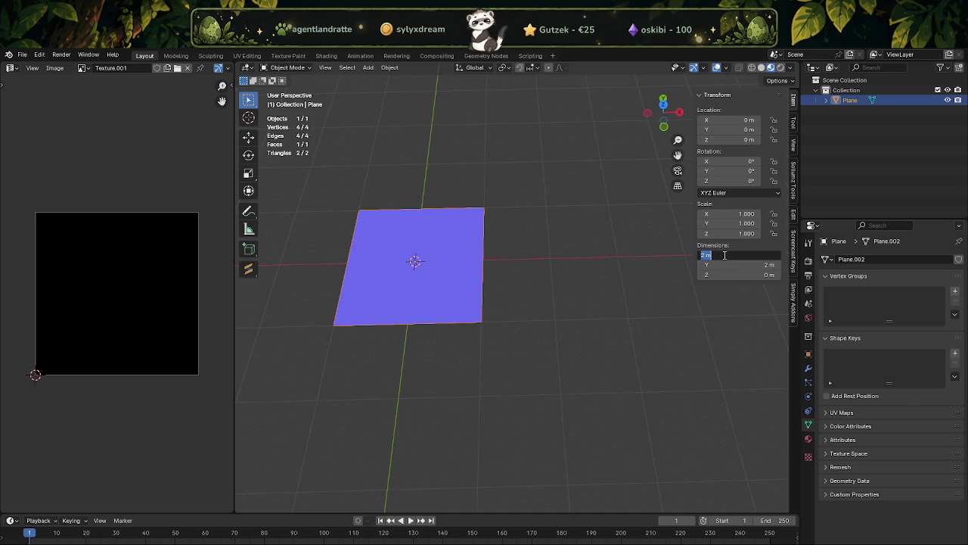
pyautogui.click(662, 250)
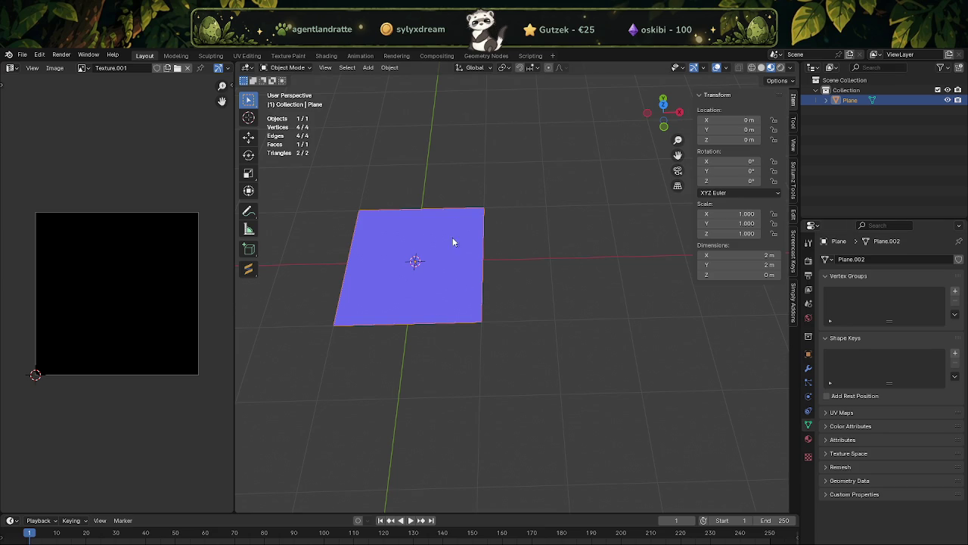
pyautogui.click(763, 256)
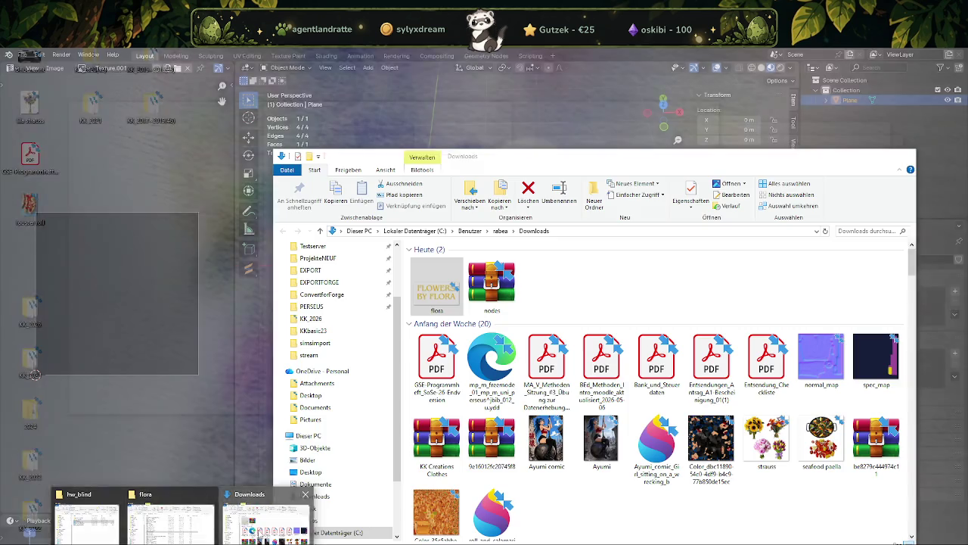
pyautogui.click(269, 522)
# Confirm flora.png is 512 × 256 in its Details properties, then return to Blender's plane dimensions.
pyautogui.rightClick(432, 286)
pyautogui.click(469, 544)
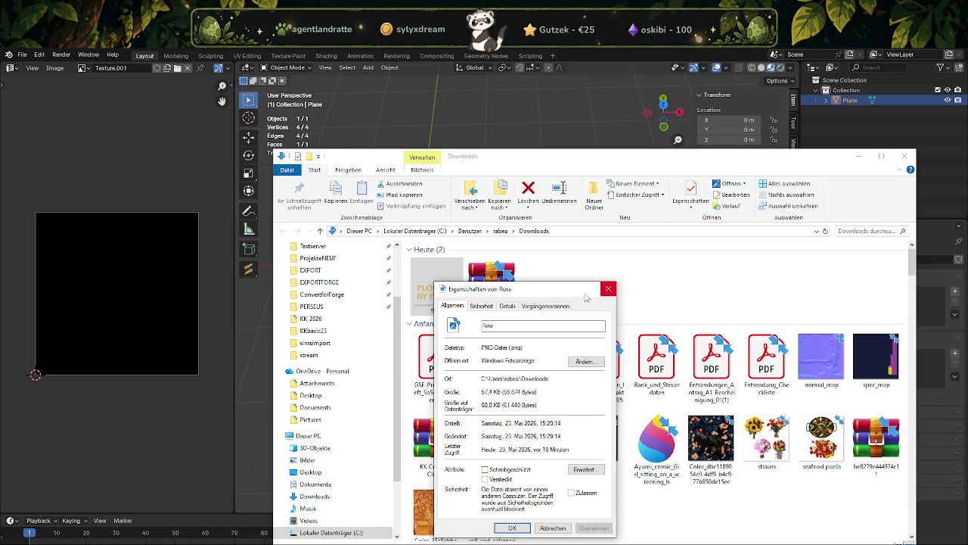
pyautogui.click(507, 306)
pyautogui.click(610, 290)
pyautogui.click(859, 155)
pyautogui.click(740, 255)
# Set the plane's X dimension to 512 m and Y to 256 m, then enter Edit Mode.
pyautogui.write('512')
pyautogui.press('Return')
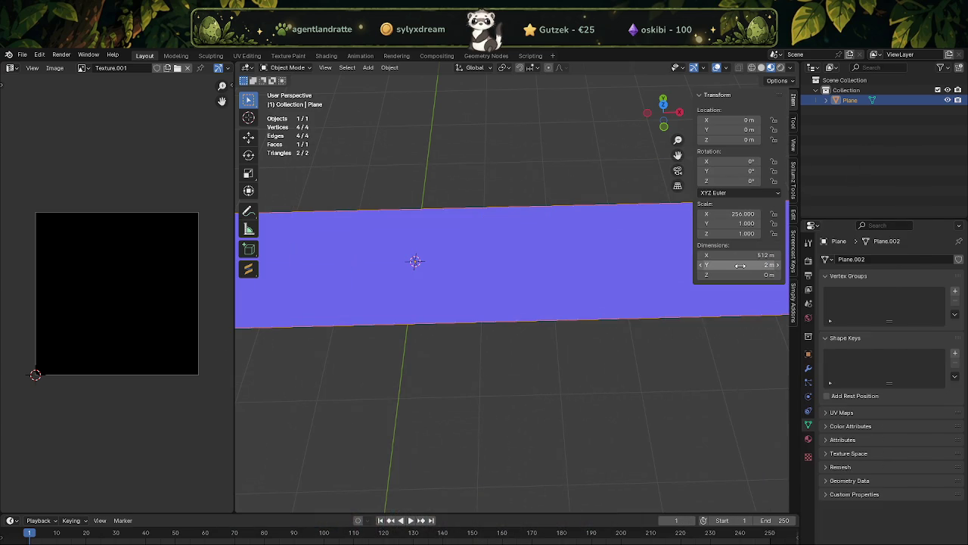
pyautogui.click(742, 265)
pyautogui.write('256')
pyautogui.press('Return')
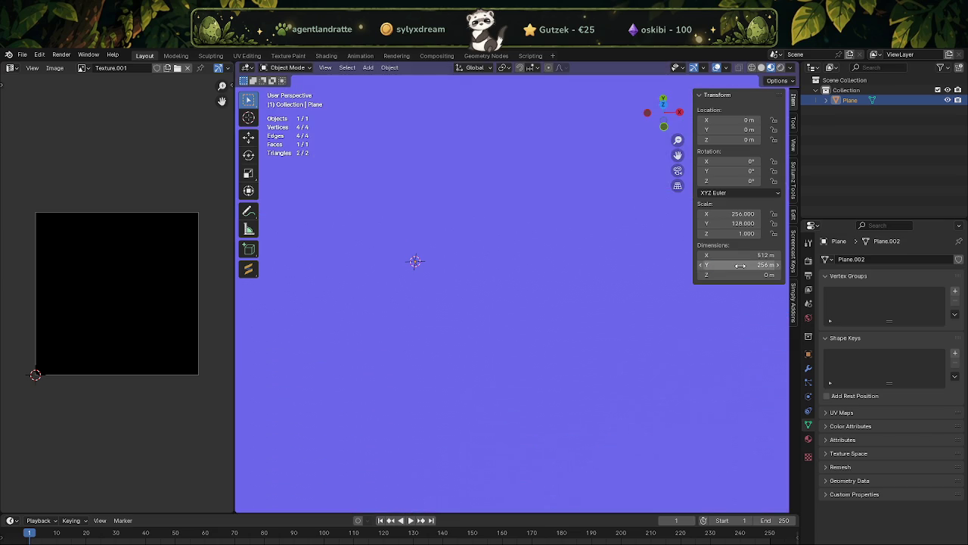
pyautogui.scroll(-1, 521, 260)
pyautogui.scroll(-3, 521, 260)
pyautogui.scroll(3, 522, 260)
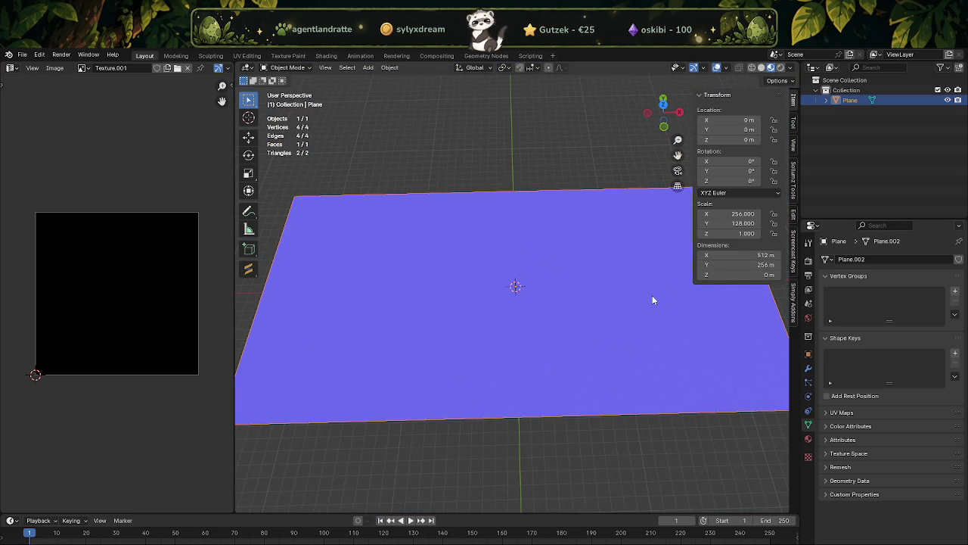
pyautogui.press('Tab')
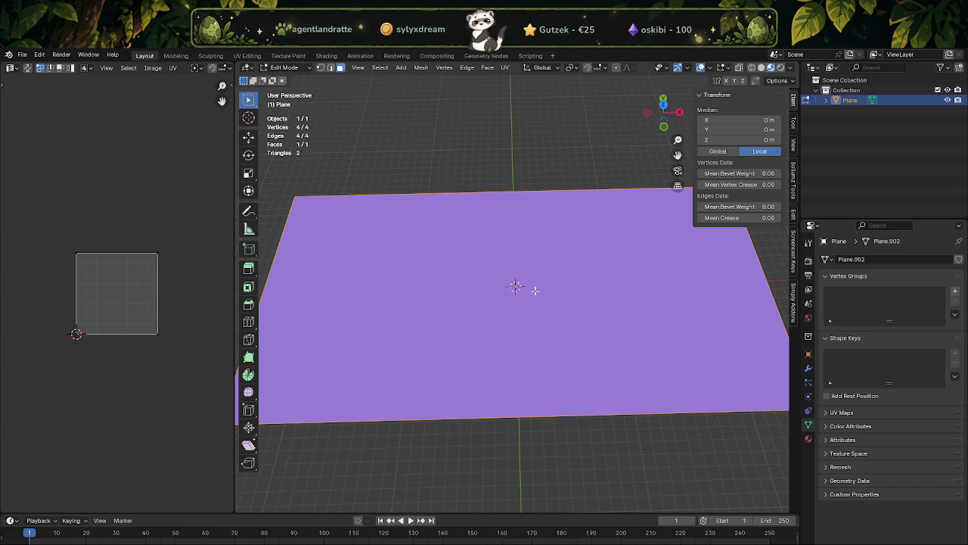
# Subdivide the plane's mesh several times and test selecting a single small face.
pyautogui.rightClick(534, 291)
pyautogui.click(535, 291)
pyautogui.rightClick(535, 290)
pyautogui.click(535, 290)
pyautogui.rightClick(535, 290)
pyautogui.click(535, 290)
pyautogui.rightClick(535, 289)
pyautogui.click(535, 290)
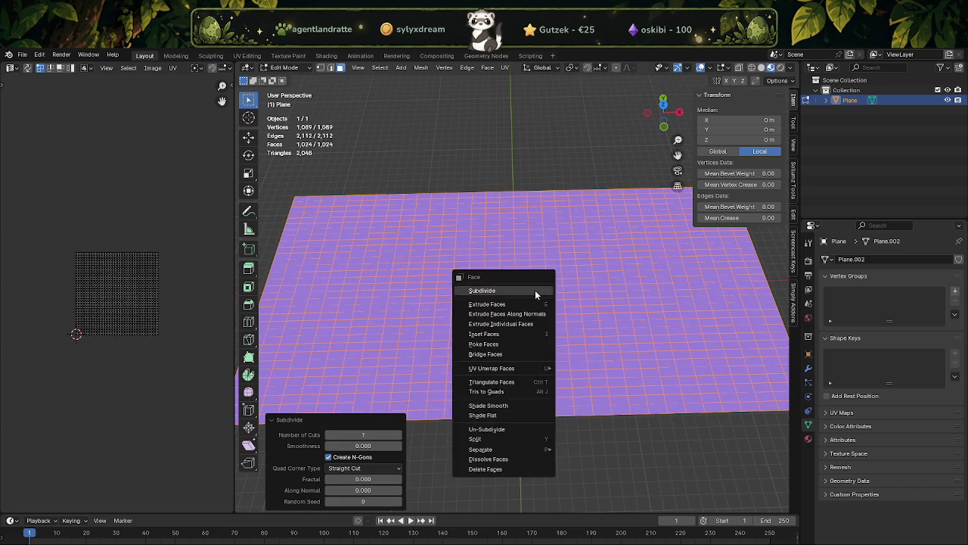
pyautogui.click(581, 285)
pyautogui.scroll(-2, 580, 288)
pyautogui.scroll(-2, 579, 294)
pyautogui.scroll(2, 578, 294)
pyautogui.press('a')
pyautogui.click(580, 295)
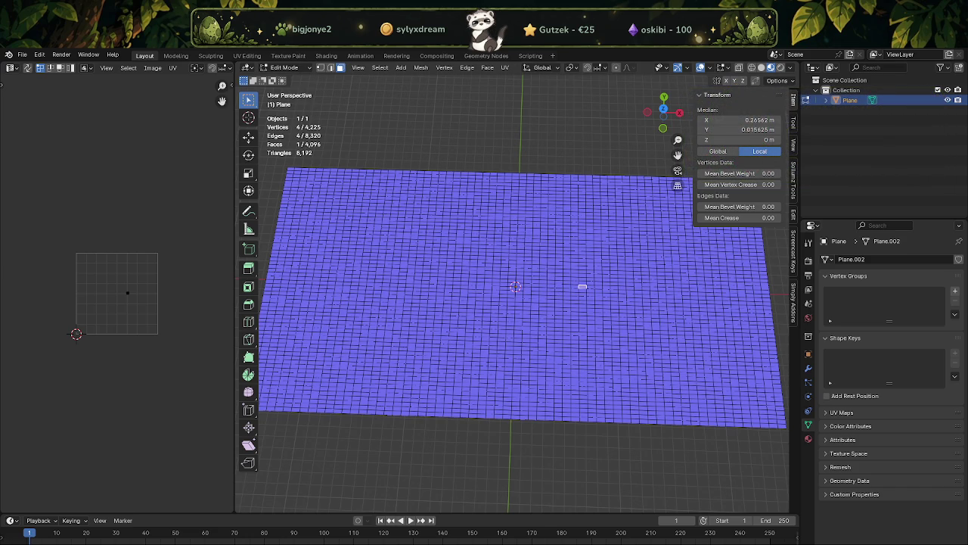
# Select all faces, subdivide once more to 16,384 faces and return to Object Mode.
pyautogui.scroll(-3, 499, 273)
pyautogui.scroll(2, 504, 269)
pyautogui.press('a')
pyautogui.rightClick(507, 266)
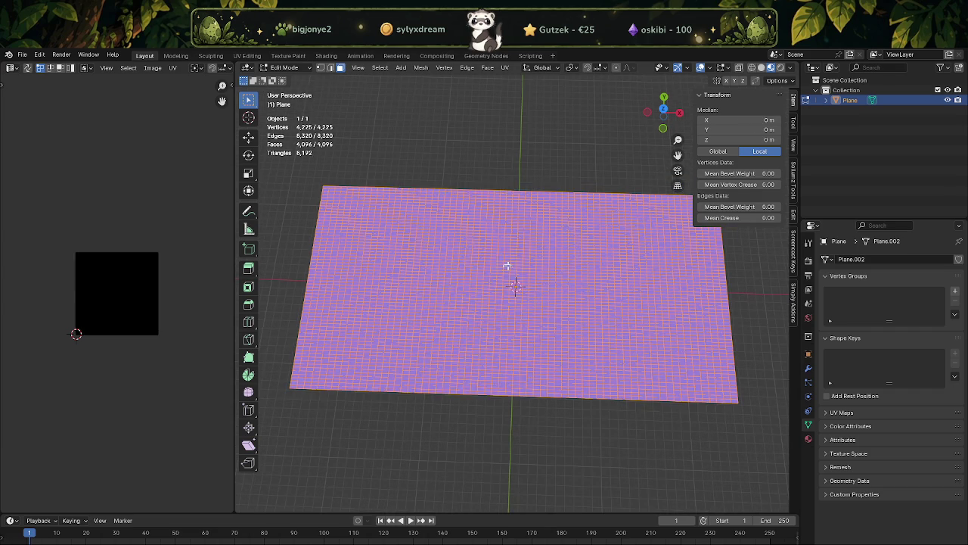
pyautogui.click(508, 266)
pyautogui.scroll(3, 507, 257)
pyautogui.press('Tab')
pyautogui.scroll(-4, 529, 272)
pyautogui.moveTo(547, 280)
pyautogui.mouseDown(button='middle')
pyautogui.moveTo(552, 290)
pyautogui.moveTo(548, 268)
pyautogui.moveTo(568, 275)
pyautogui.moveTo(548, 291)
pyautogui.mouseUp(button='middle')
pyautogui.scroll(2, 543, 265)
pyautogui.scroll(-2, 552, 270)
pyautogui.scroll(2, 552, 270)
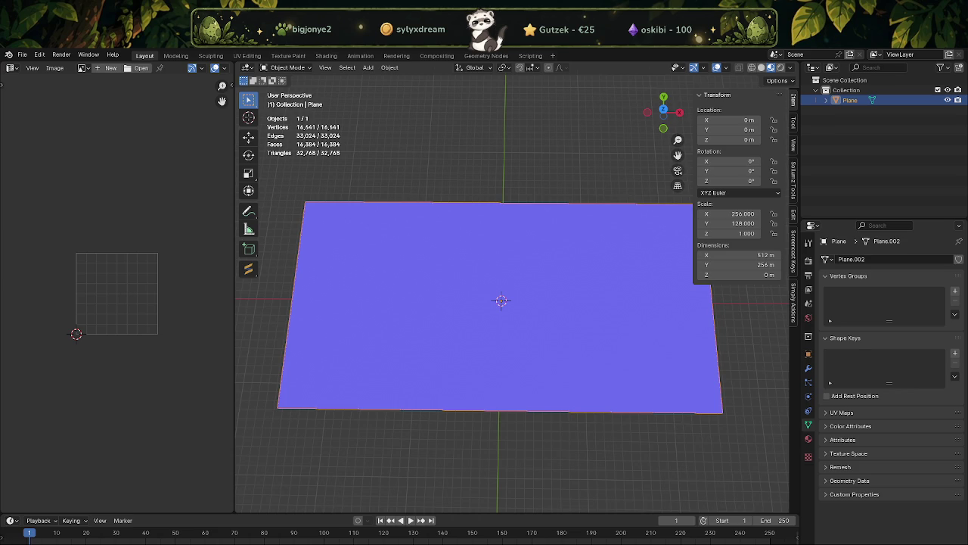
# Add a trial Displace modifier to the plane with a new, renamed texture.
pyautogui.click(808, 367)
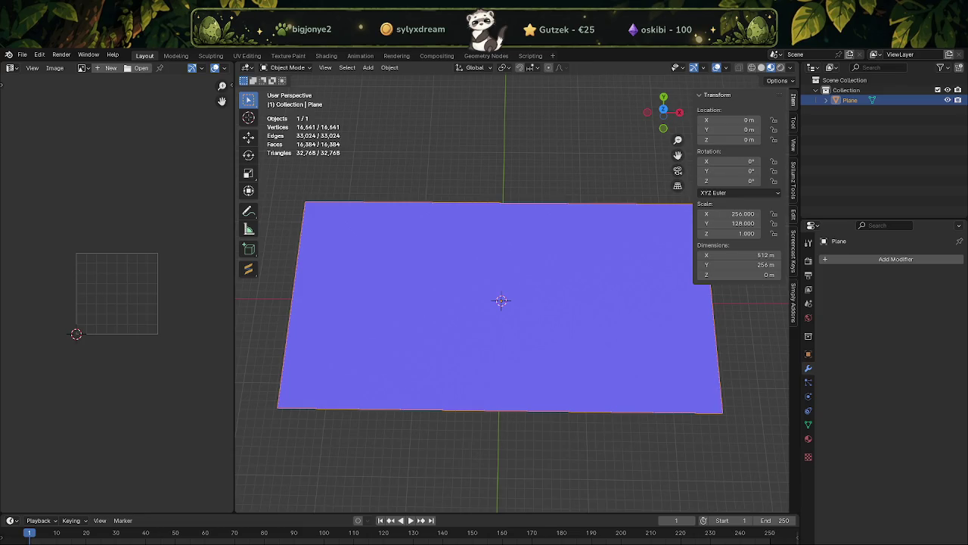
pyautogui.click(839, 259)
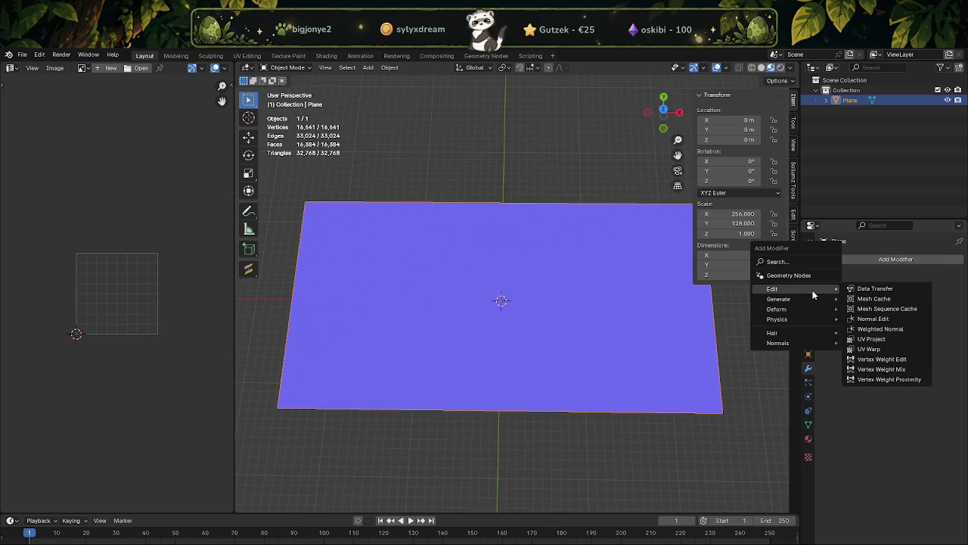
pyautogui.moveTo(778, 309)
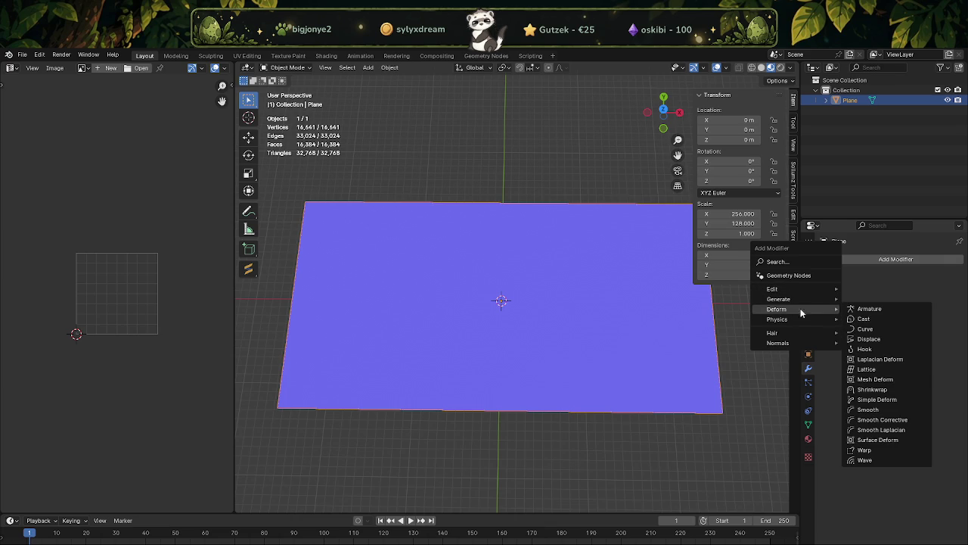
pyautogui.click(870, 339)
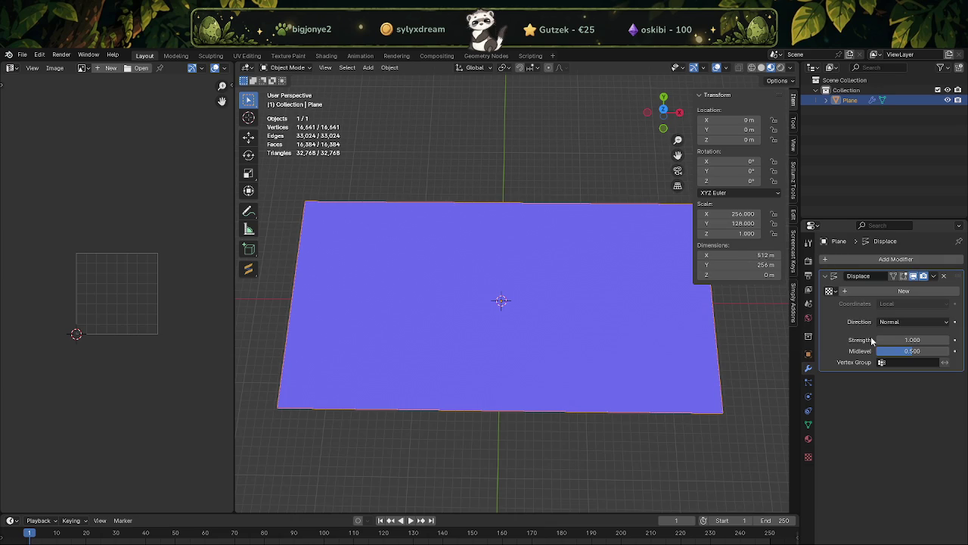
pyautogui.click(848, 294)
pyautogui.doubleClick(848, 292)
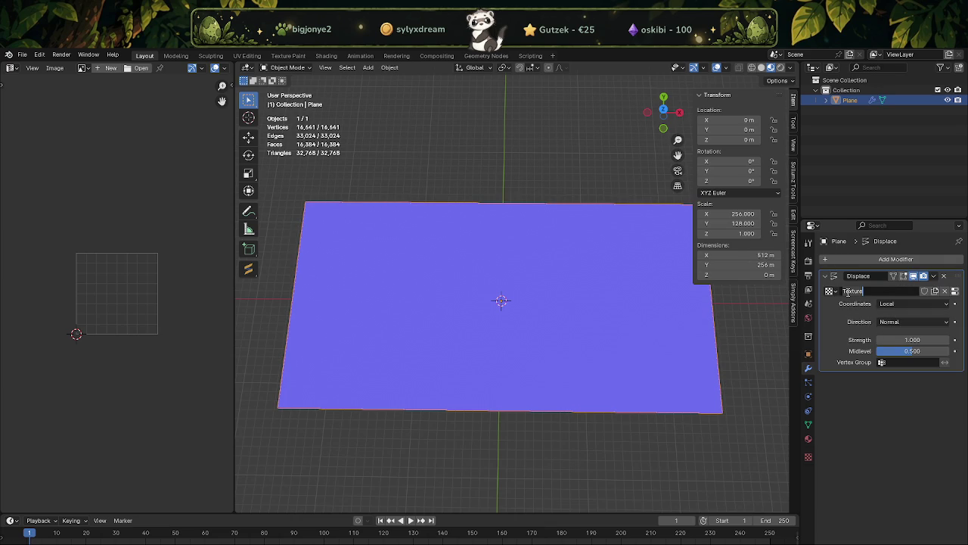
pyautogui.click(935, 292)
pyautogui.click(936, 291)
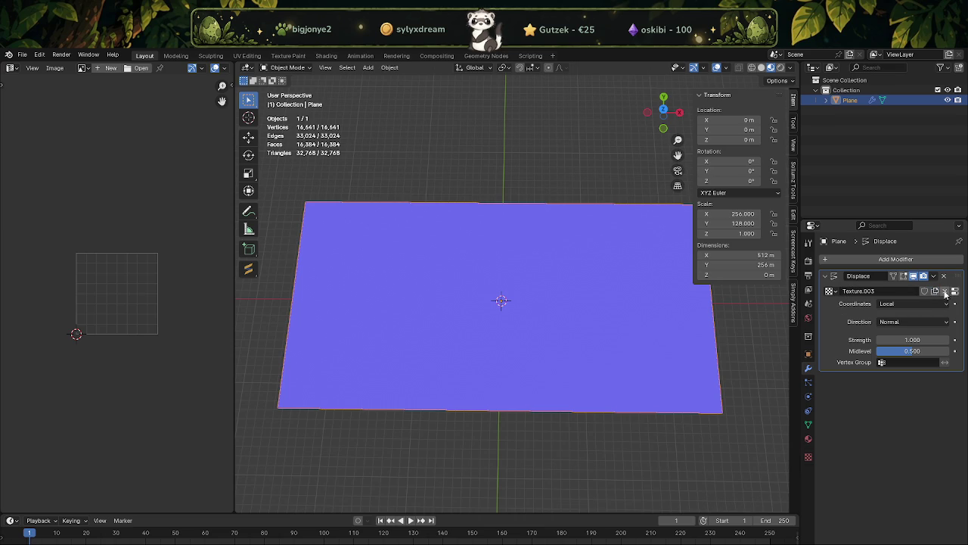
# Browse the available textures, then delete the Displace modifier and reopen the modifier list.
pyautogui.click(833, 291)
pyautogui.press('Escape')
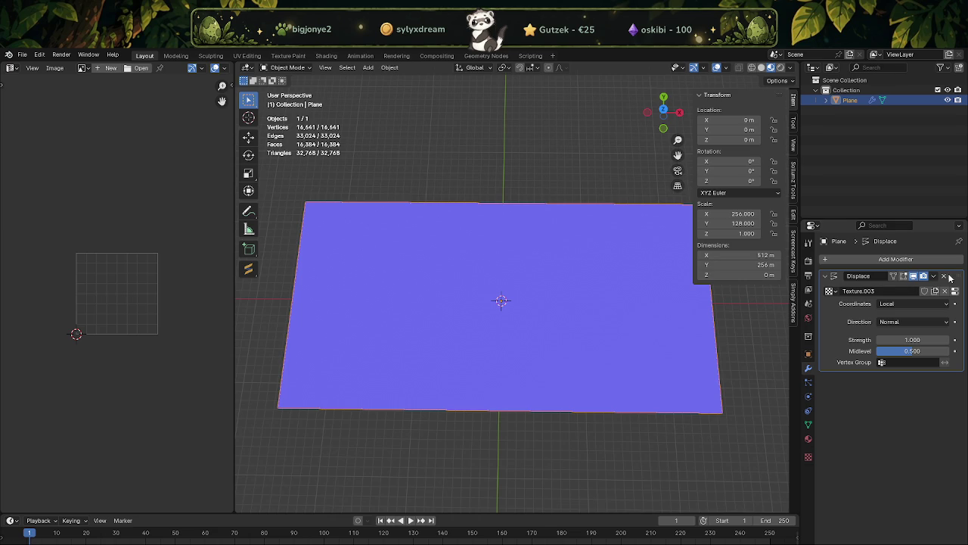
pyautogui.click(943, 276)
pyautogui.click(825, 260)
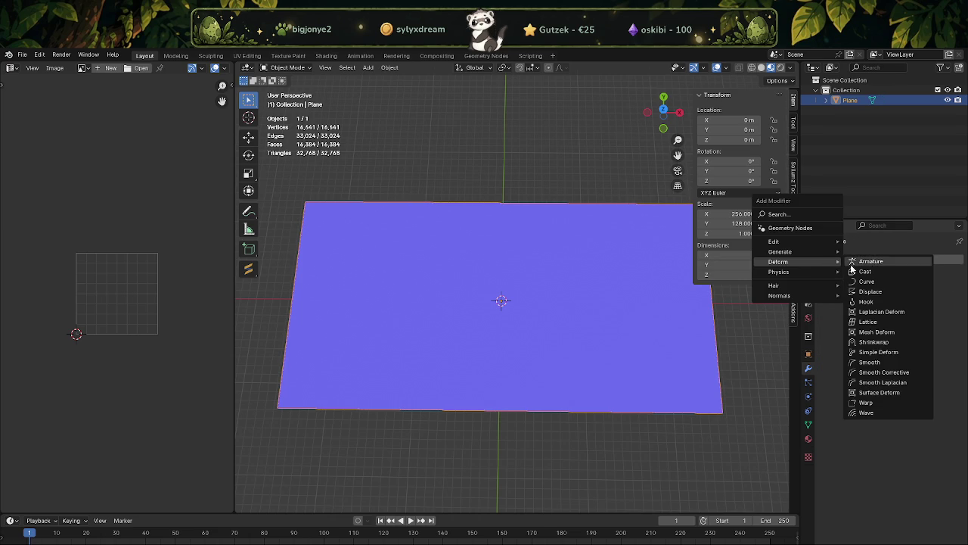
pyautogui.moveTo(786, 261)
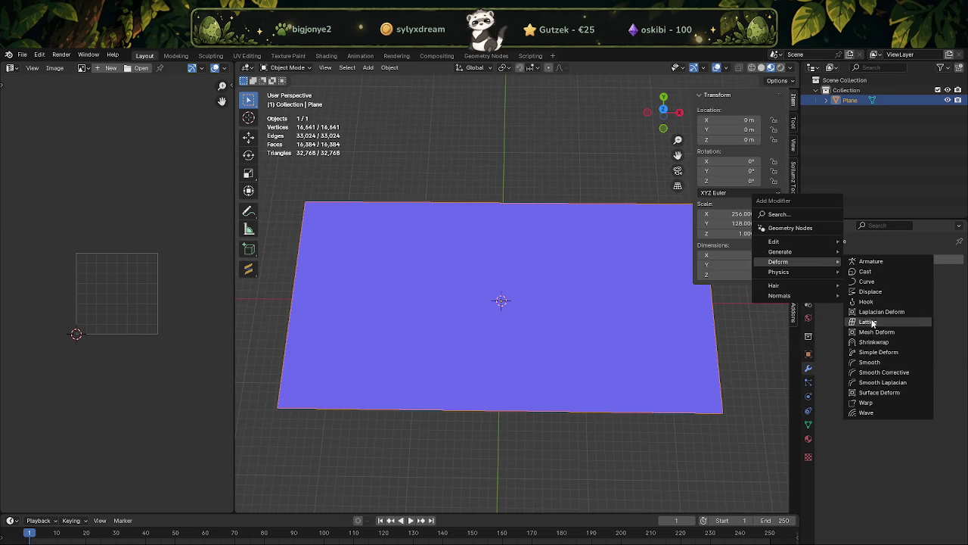
pyautogui.click(863, 291)
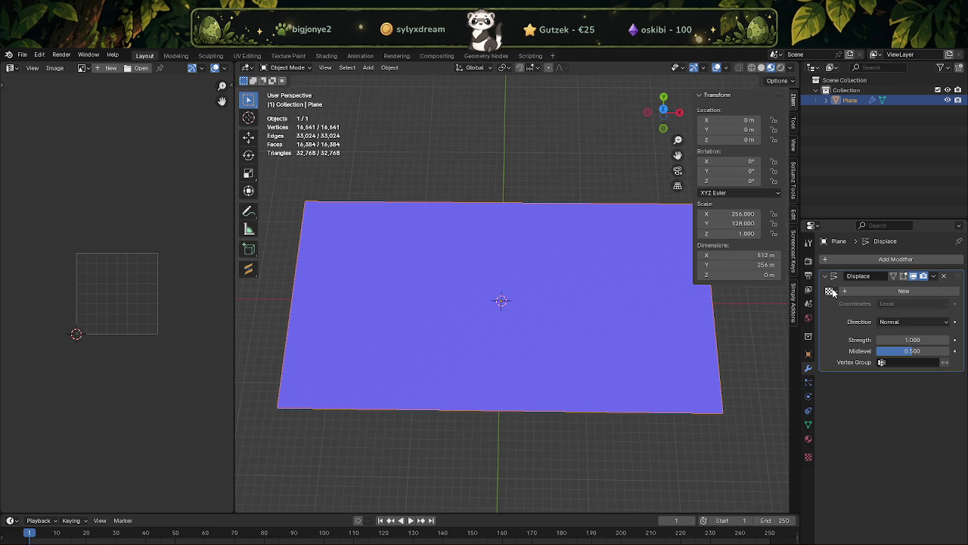
pyautogui.click(859, 292)
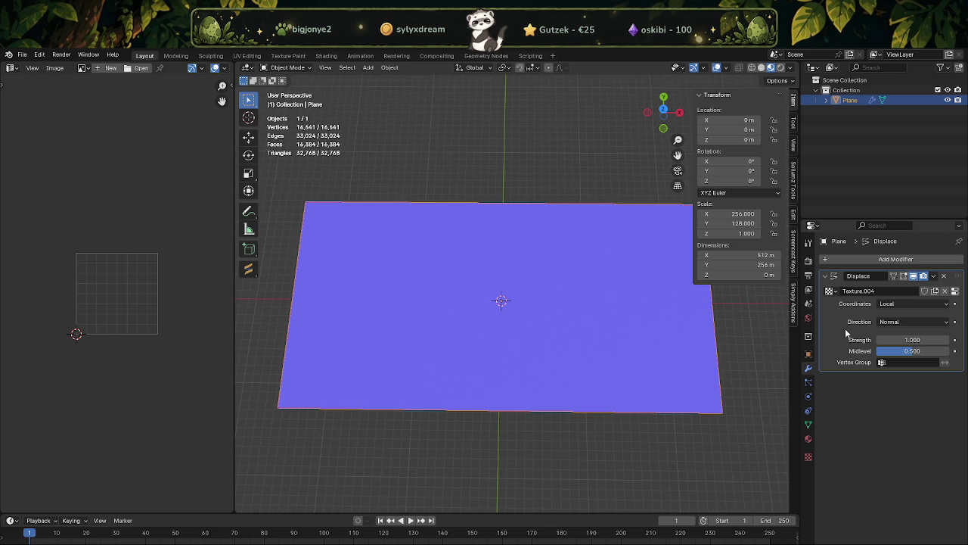
pyautogui.click(887, 350)
pyautogui.click(943, 275)
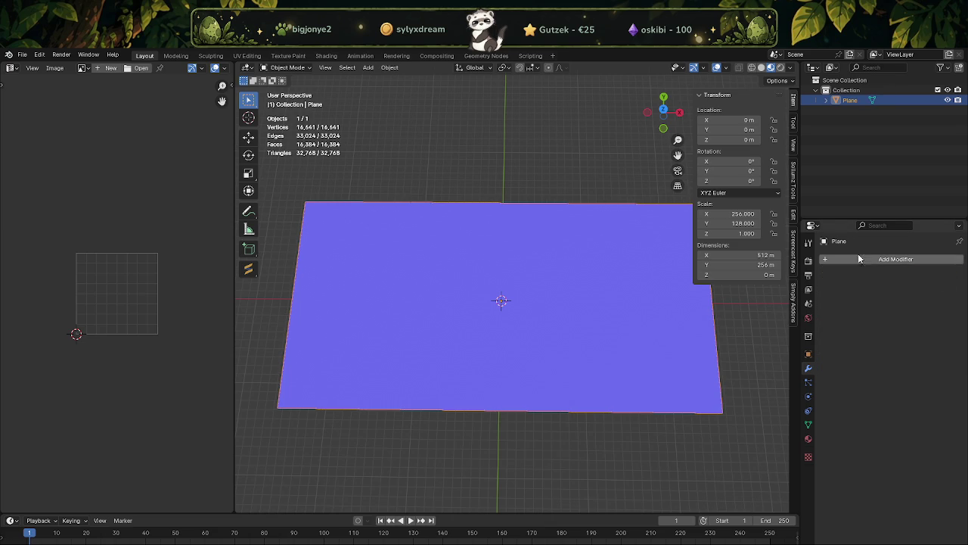
# Add a Displace modifier, give it new Texture.005, then unlink that texture.
pyautogui.click(822, 261)
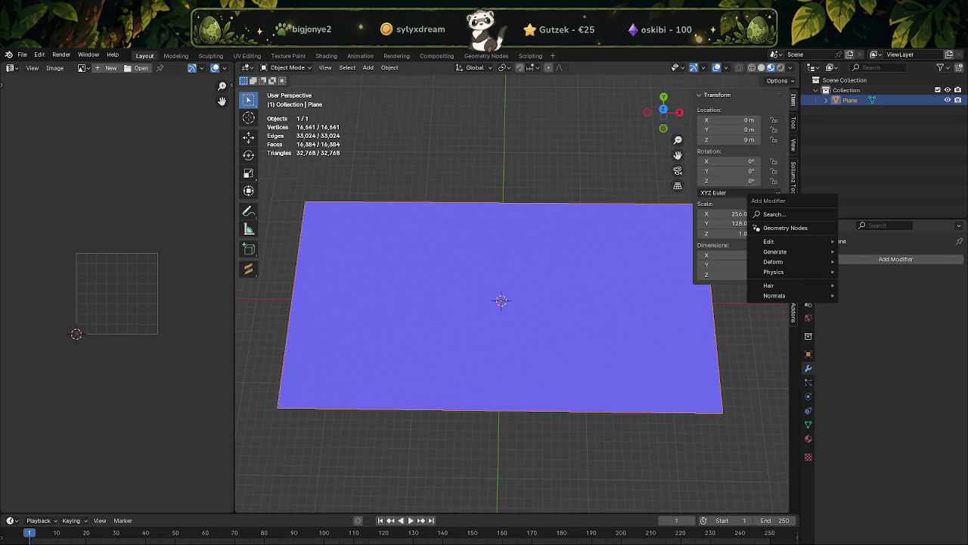
pyautogui.press('Escape')
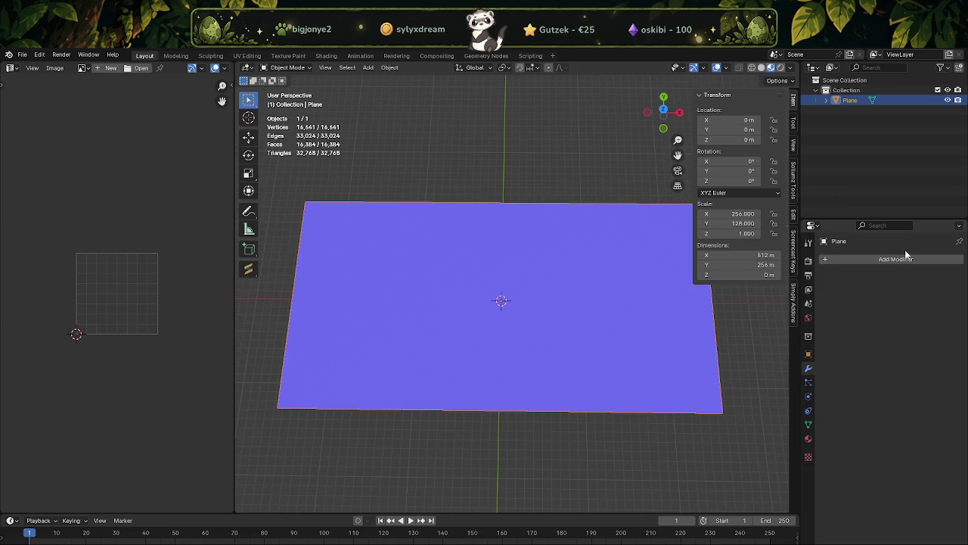
pyautogui.click(831, 260)
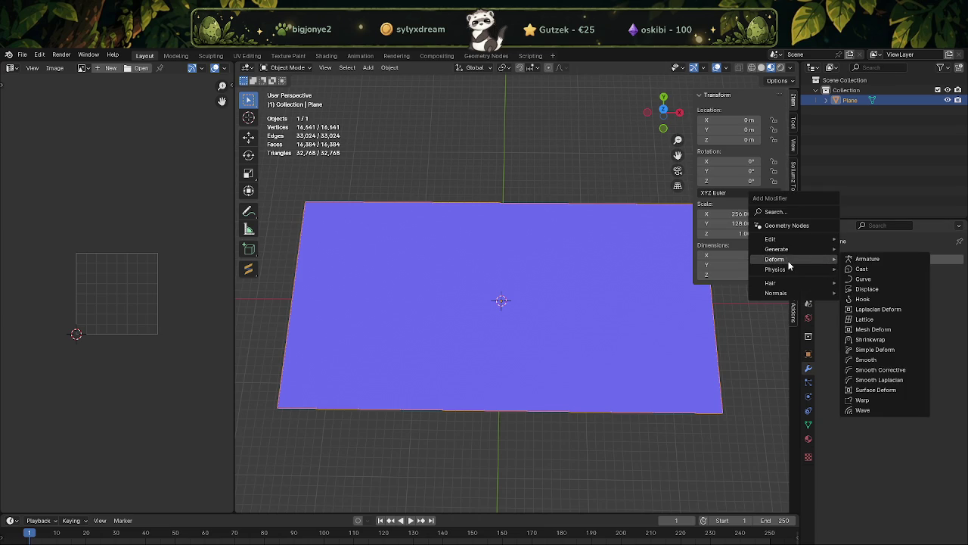
pyautogui.moveTo(776, 260)
pyautogui.click(866, 290)
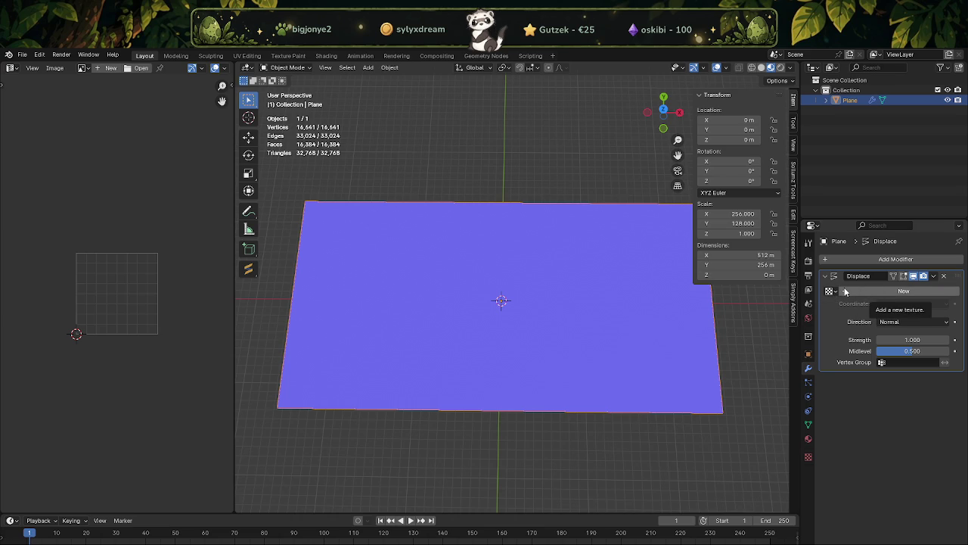
pyautogui.click(846, 292)
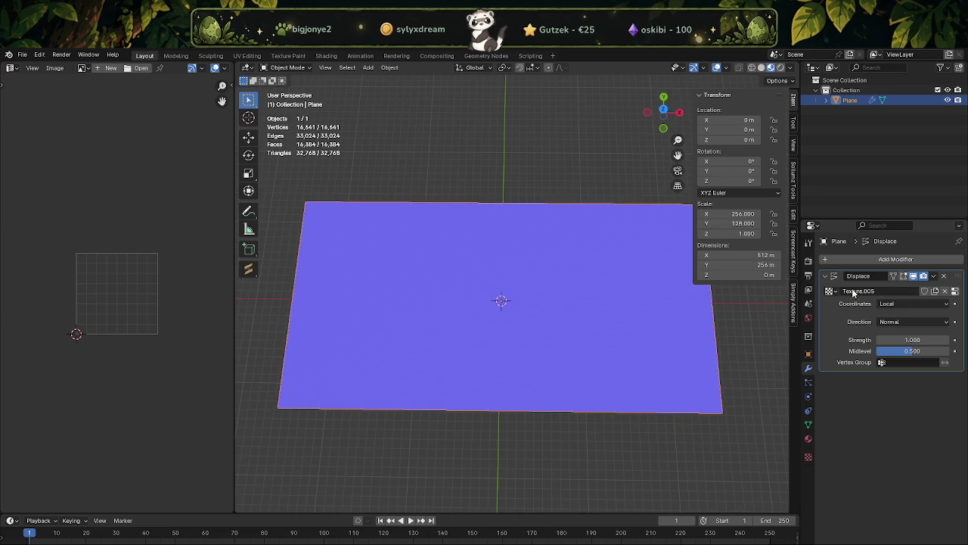
pyautogui.doubleClick(873, 292)
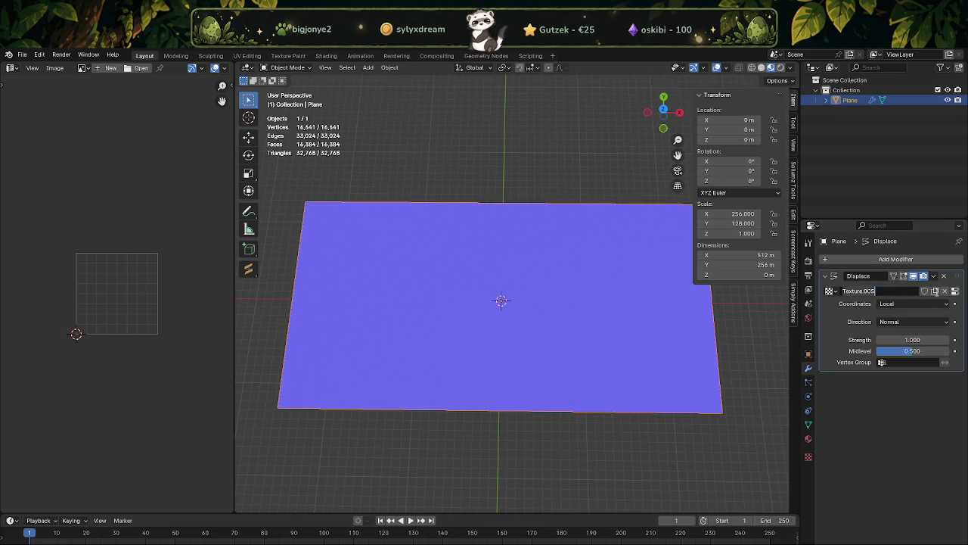
pyautogui.click(944, 291)
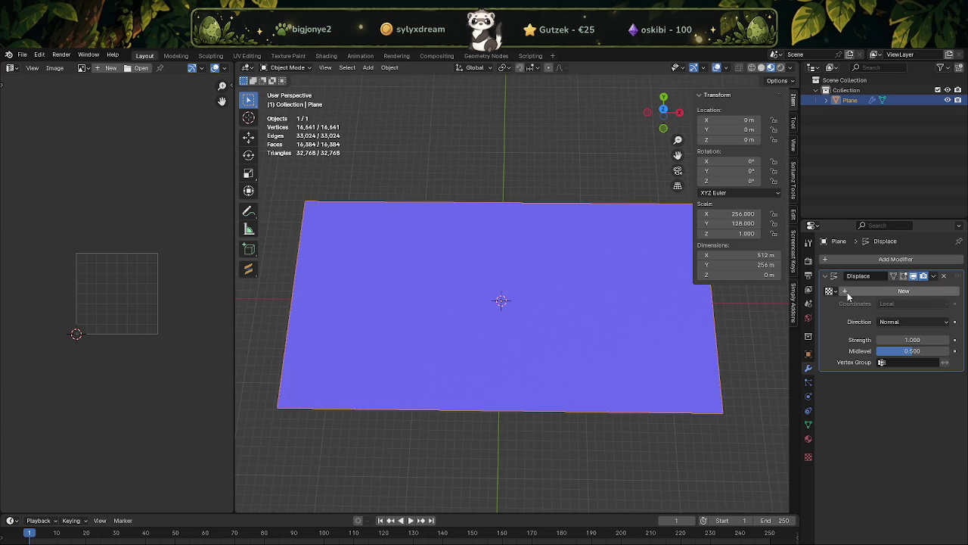
# Assign Texture.001 to the Displace modifier and browse the other existing textures.
pyautogui.click(835, 291)
pyautogui.click(856, 316)
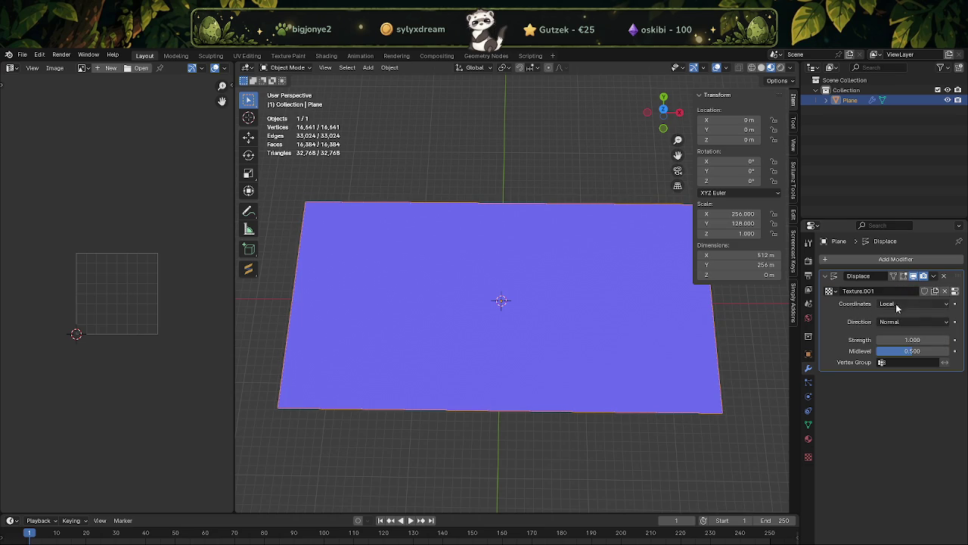
pyautogui.click(836, 291)
pyautogui.click(912, 310)
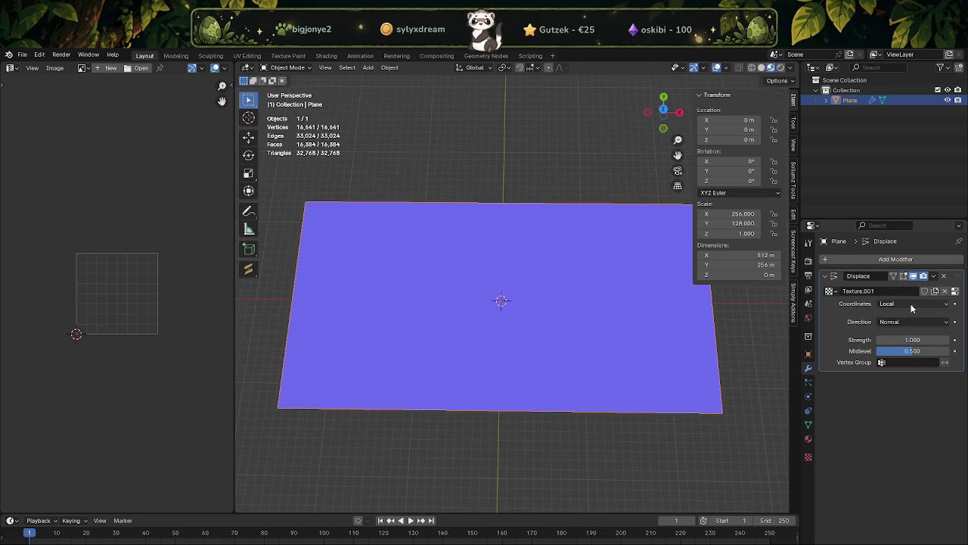
pyautogui.click(834, 291)
pyautogui.click(836, 290)
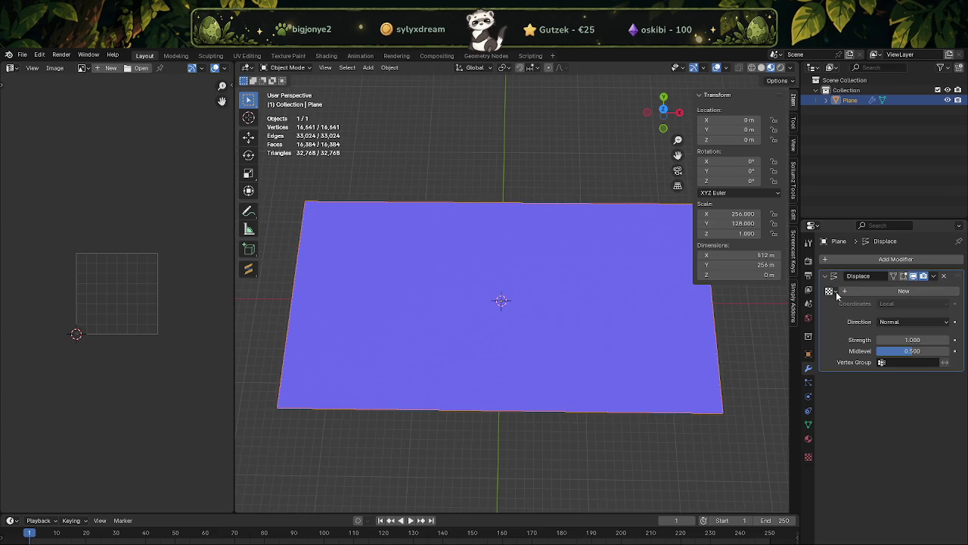
# Assign the texture named Texture, leave its name unchanged, then delete the Displace modifier.
pyautogui.click(833, 292)
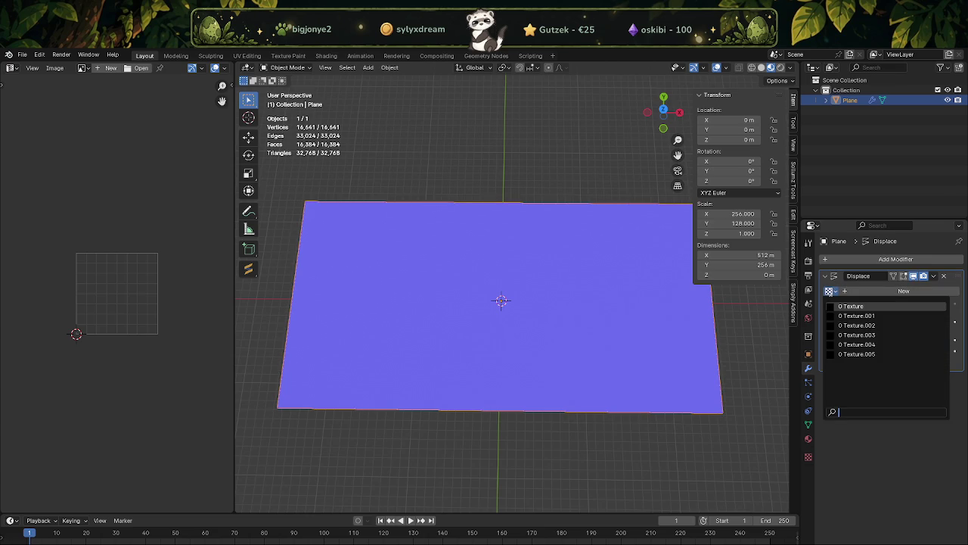
pyautogui.click(853, 306)
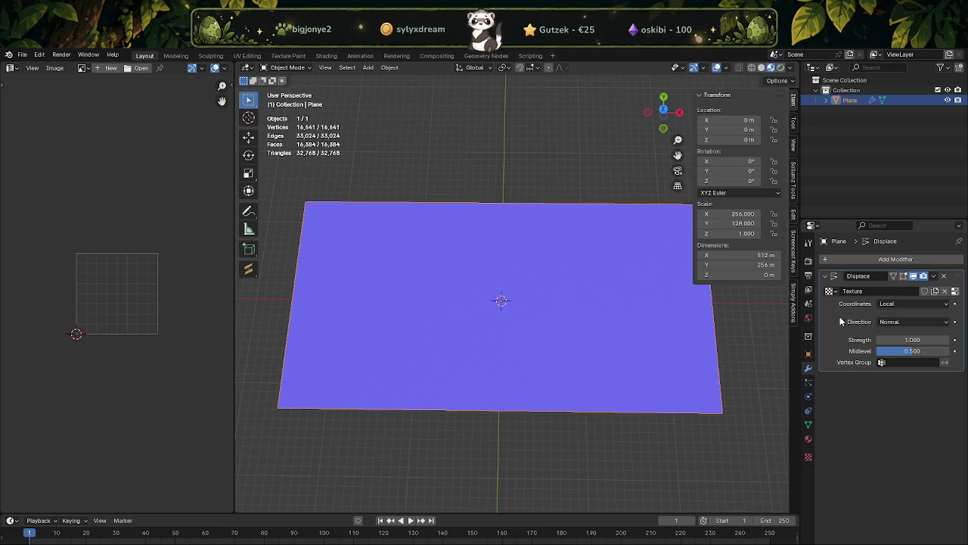
pyautogui.click(934, 277)
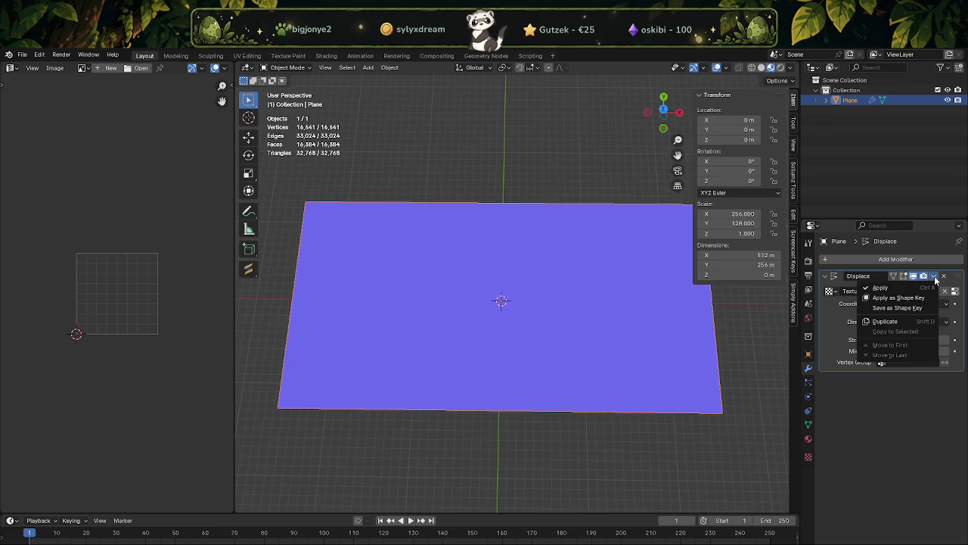
pyautogui.doubleClick(848, 291)
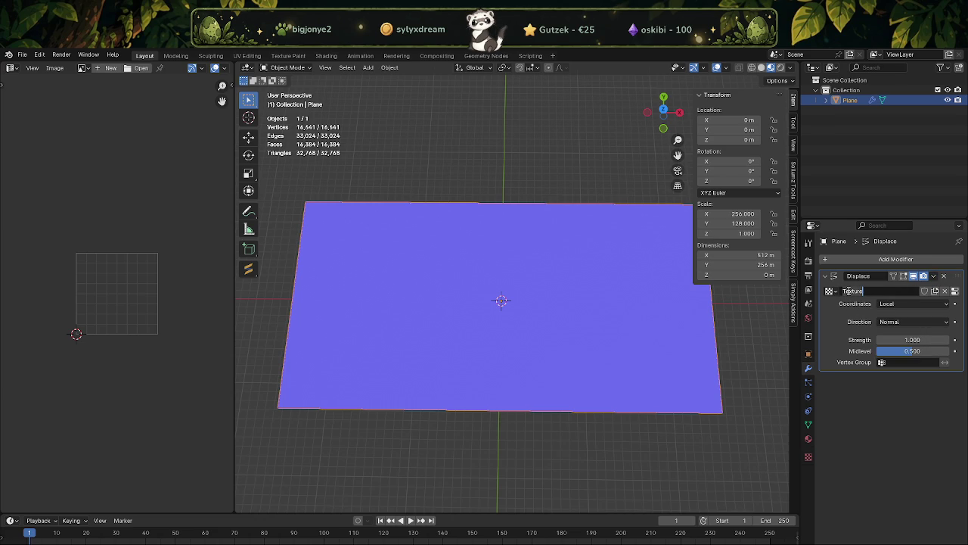
pyautogui.click(847, 331)
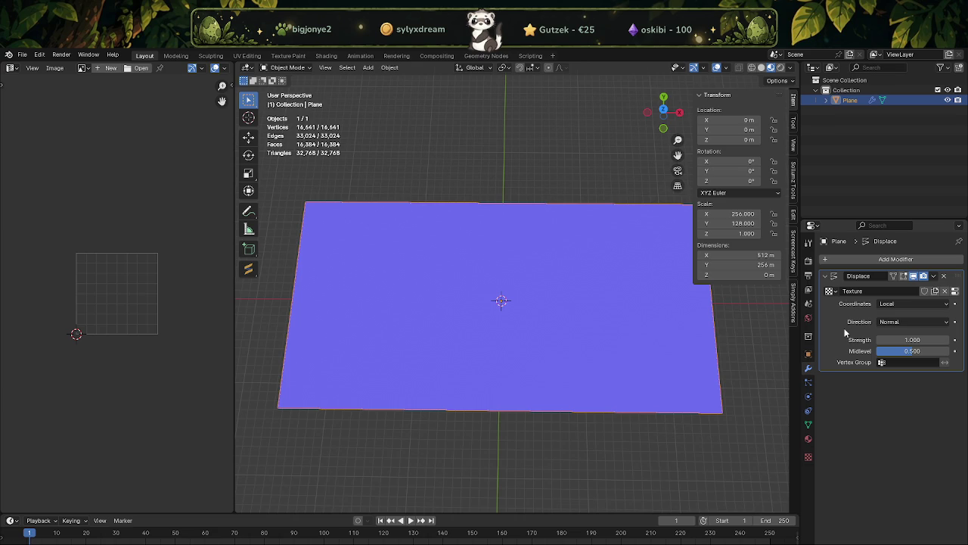
pyautogui.click(944, 275)
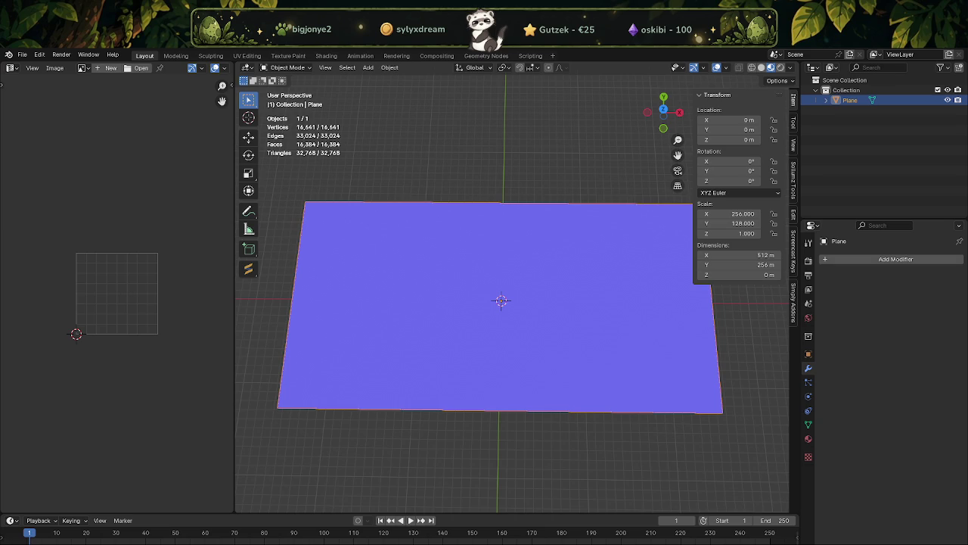
# Add a Displace modifier from the Deform list, leaving it without a texture.
pyautogui.click(826, 261)
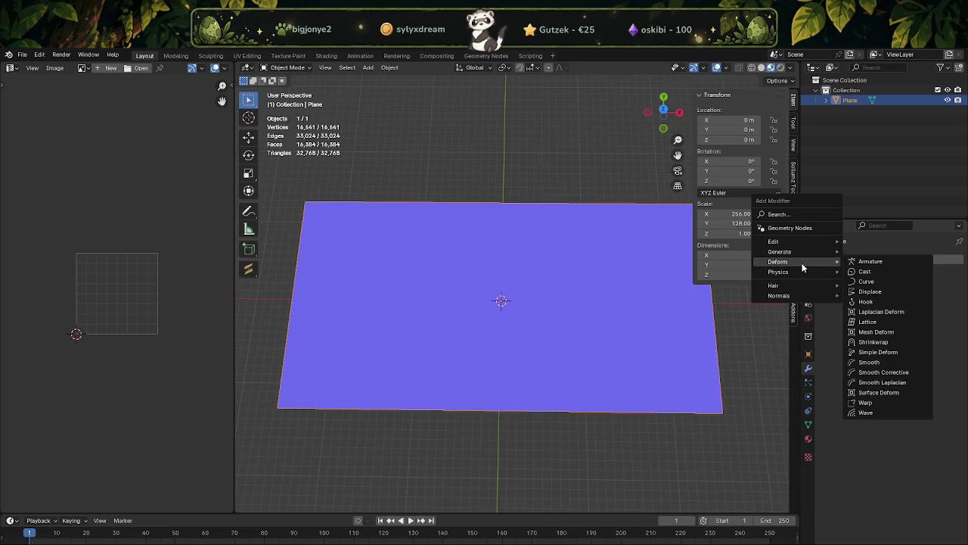
pyautogui.moveTo(779, 262)
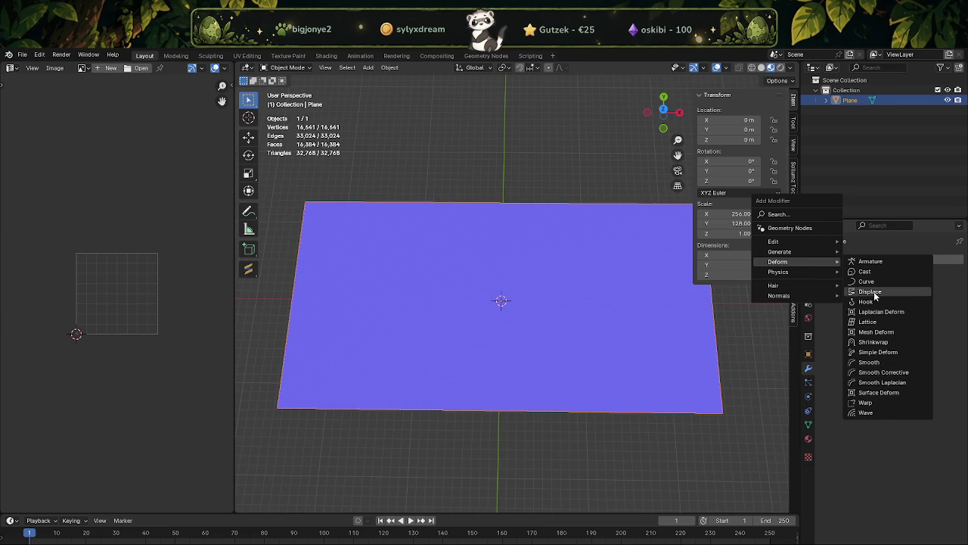
pyautogui.click(872, 291)
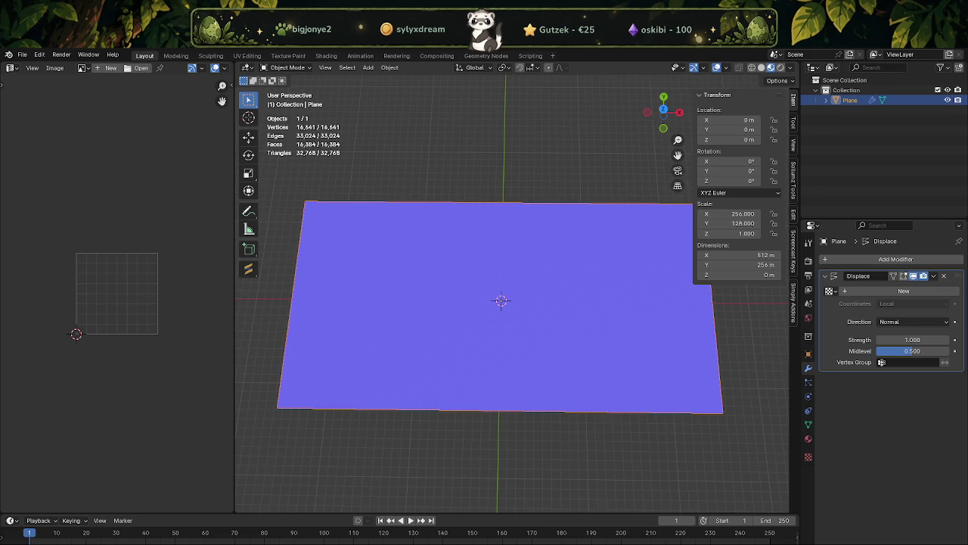
pyautogui.click(807, 438)
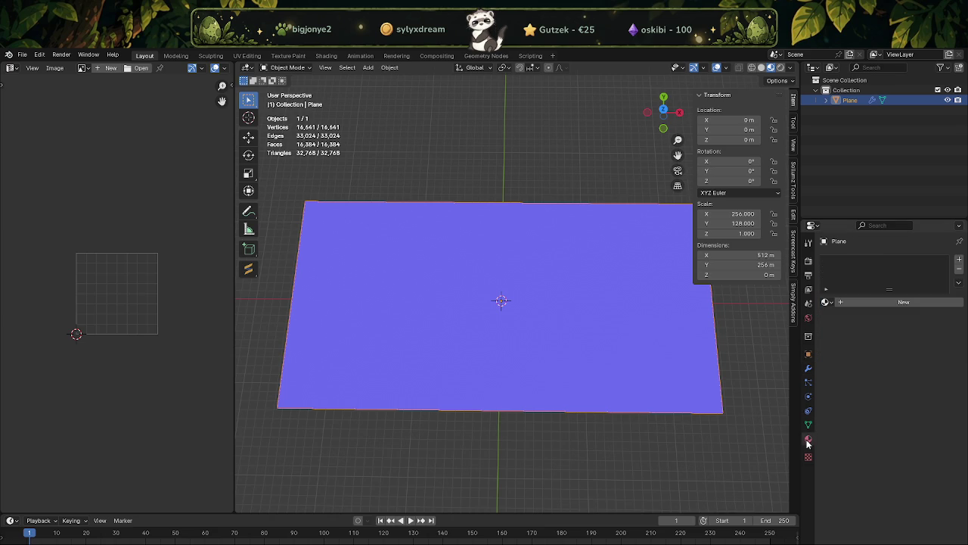
# Remove the Material.002 slot and create Material.003 with a default Principled BSDF.
pyautogui.click(840, 303)
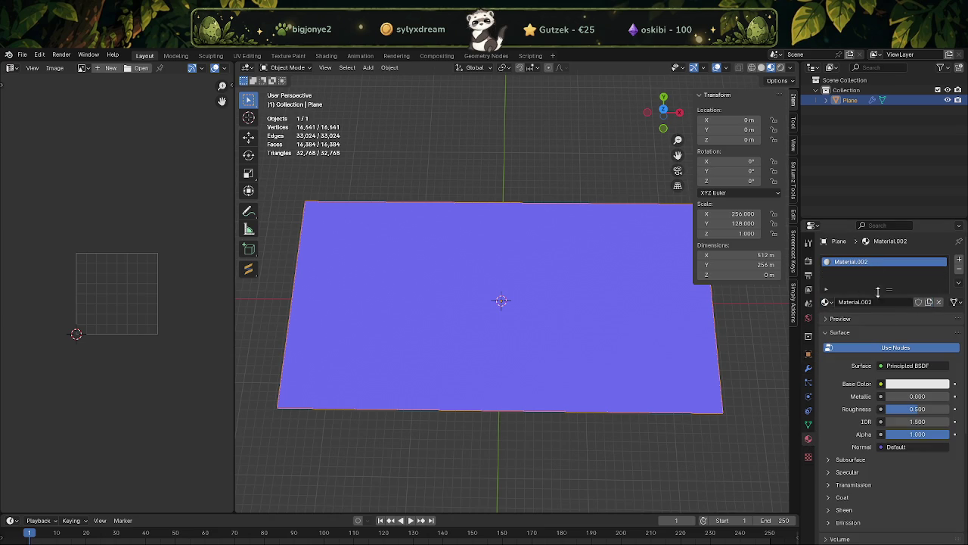
pyautogui.click(958, 268)
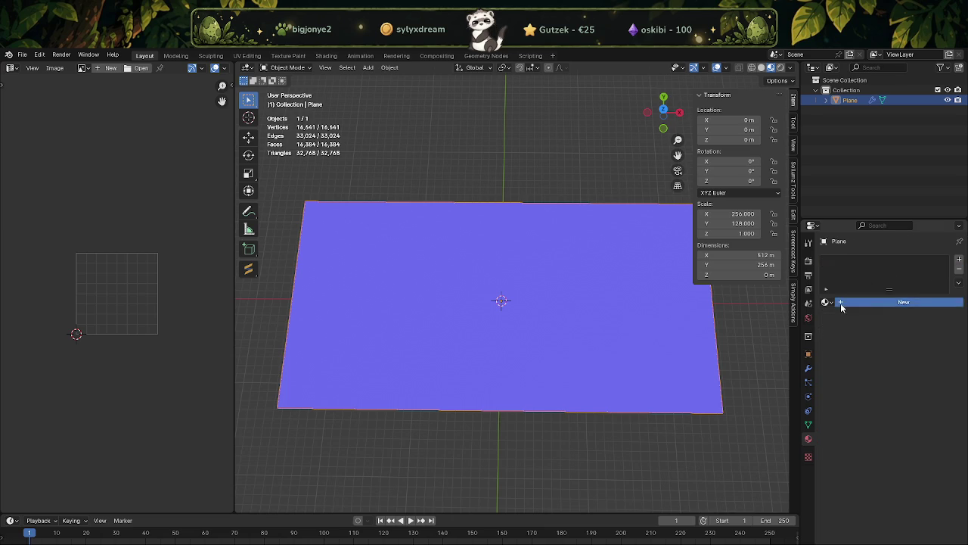
pyautogui.click(841, 303)
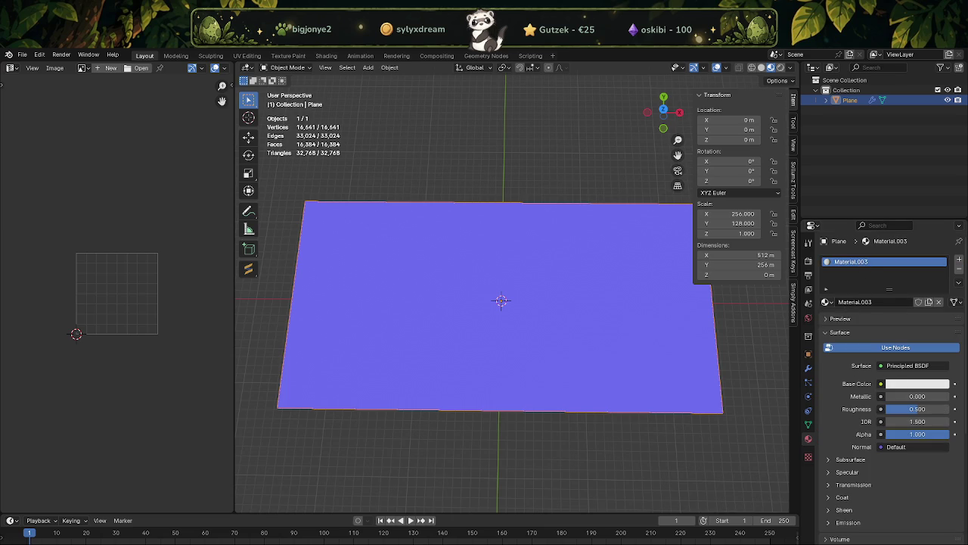
pyautogui.scroll(-3, 875, 422)
pyautogui.scroll(-3, 875, 422)
pyautogui.scroll(4, 870, 421)
pyautogui.scroll(3, 855, 356)
pyautogui.scroll(-3, 824, 443)
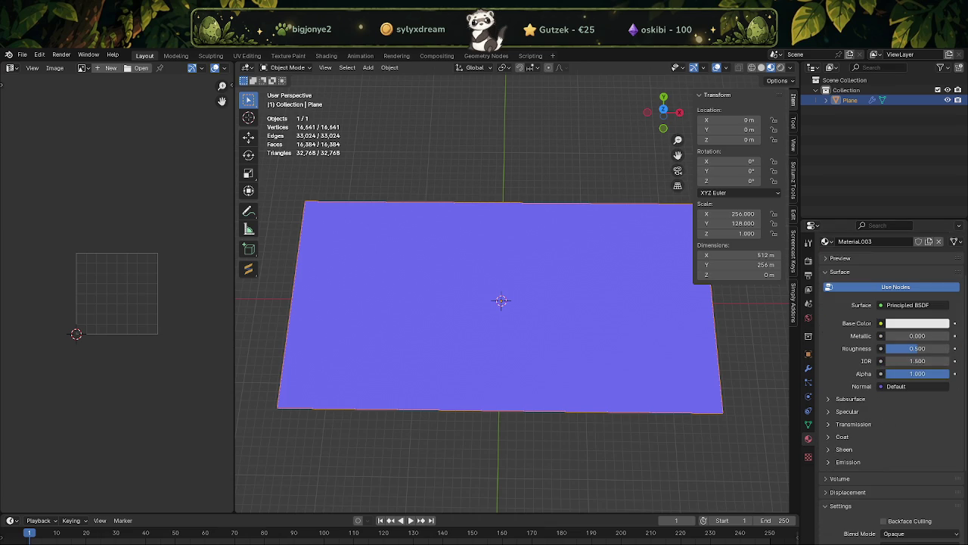
pyautogui.click(808, 457)
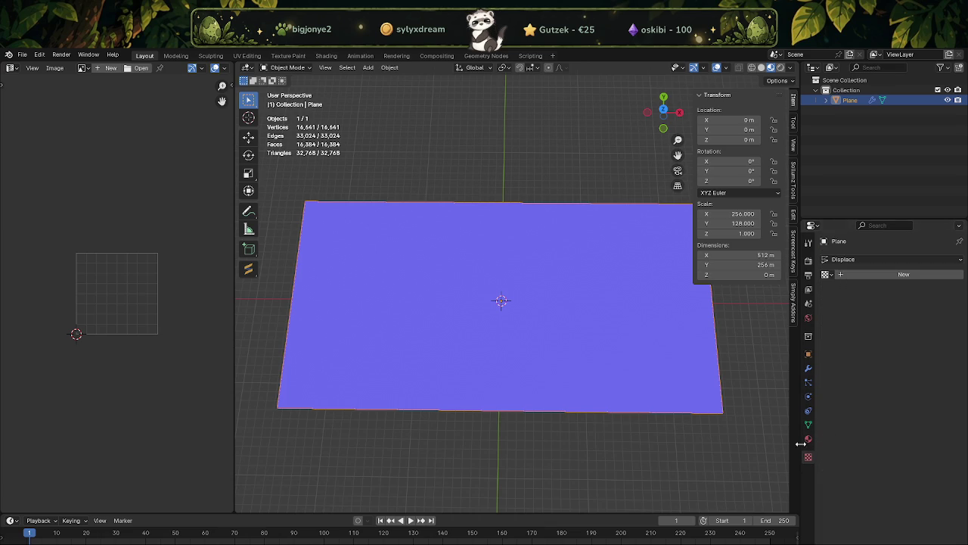
# Create a new image texture, Texture.006, for the Displace modifier.
pyautogui.click(808, 439)
pyautogui.click(808, 457)
pyautogui.click(849, 277)
pyautogui.click(847, 438)
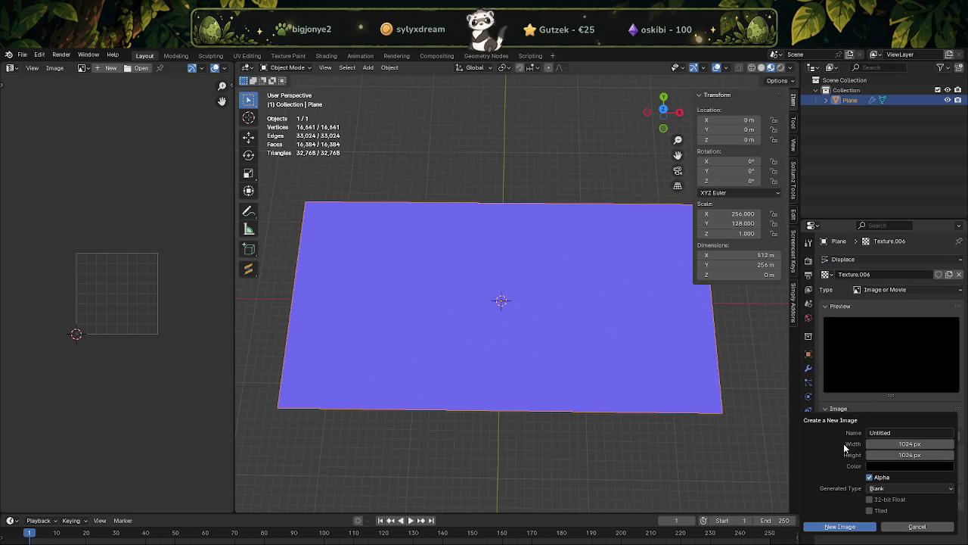
# Give the texture a blank 512 × 256 px image and bring up the image file browser.
pyautogui.click(903, 444)
pyautogui.write('512')
pyautogui.press('Return')
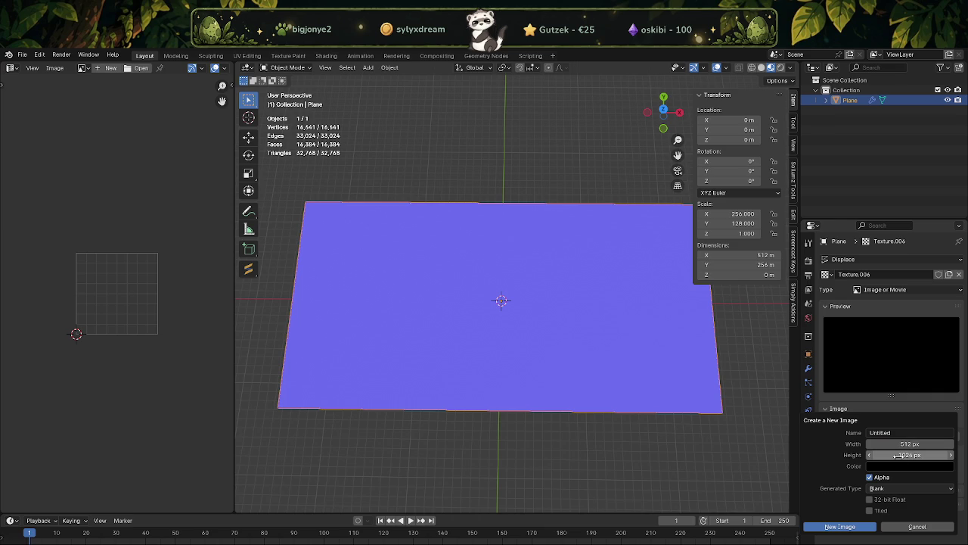
pyautogui.click(898, 456)
pyautogui.write('256')
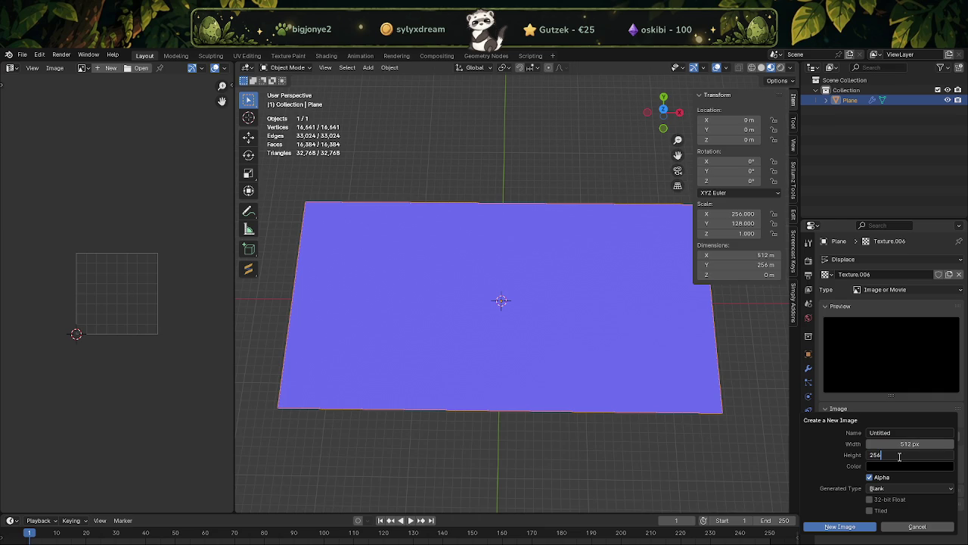
pyautogui.click(861, 525)
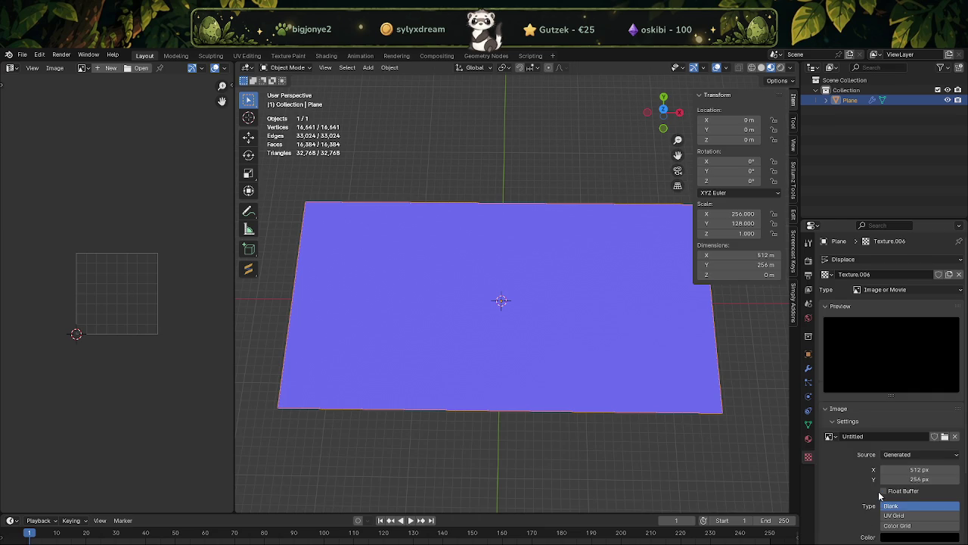
pyautogui.scroll(-2, 885, 499)
pyautogui.click(944, 396)
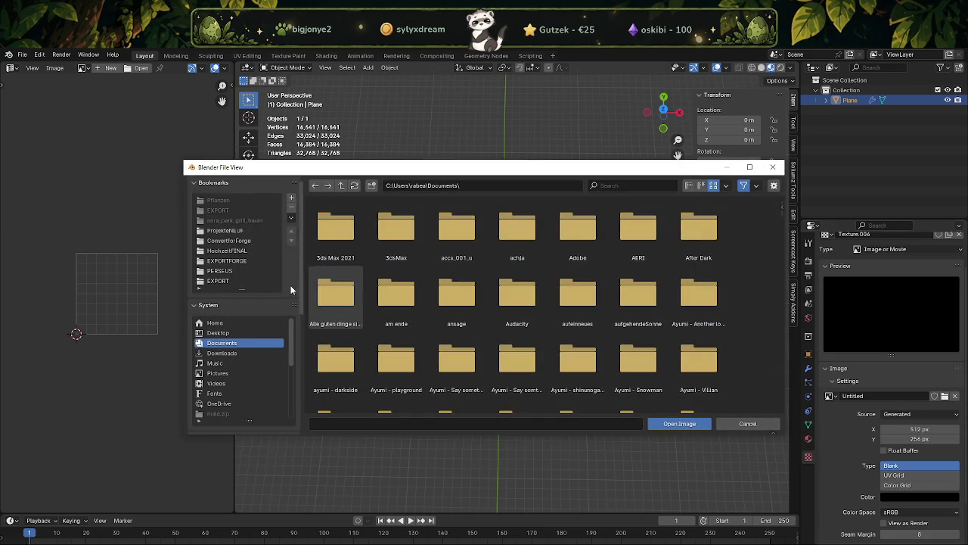
# Load flora.png from Downloads, filtered by 'flor', as the texture image.
pyautogui.click(228, 354)
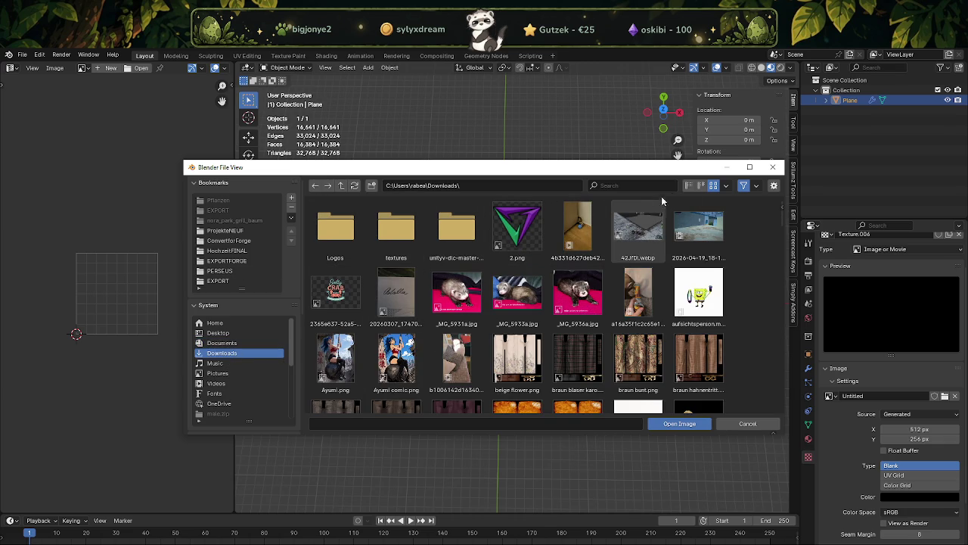
pyautogui.click(689, 190)
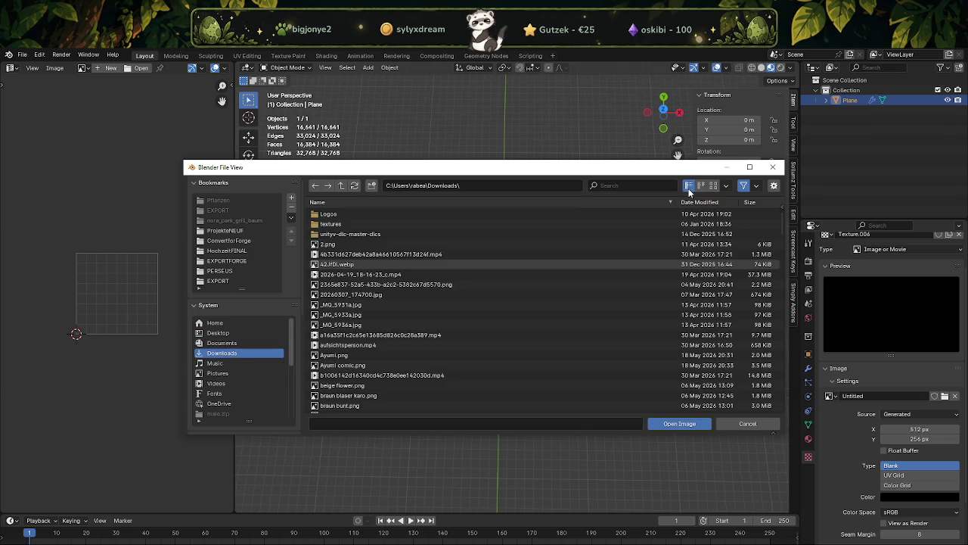
pyautogui.click(605, 185)
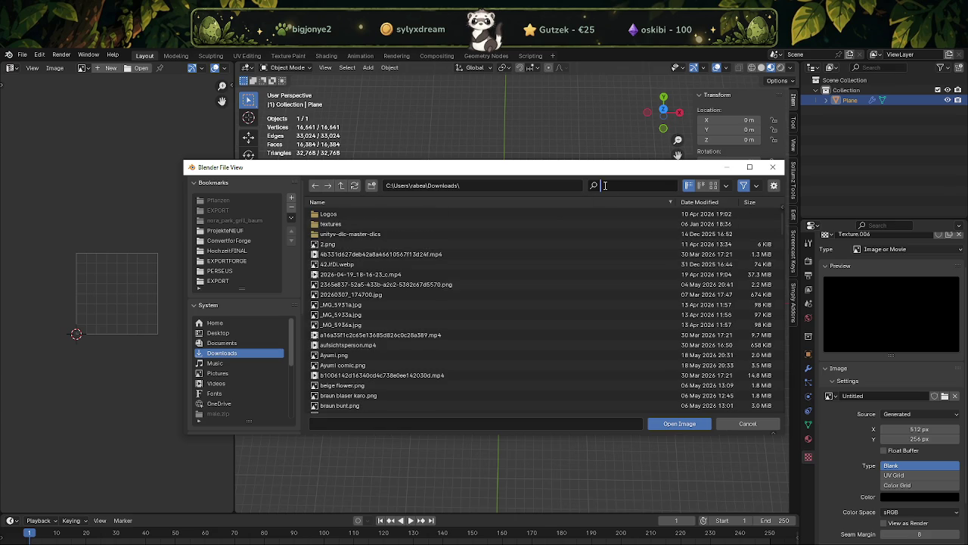
pyautogui.write('flor')
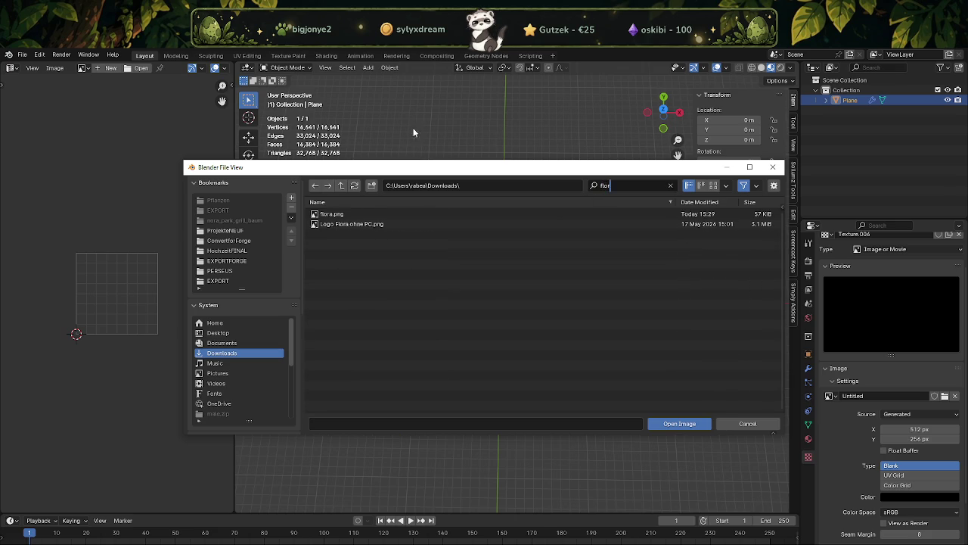
pyautogui.doubleClick(330, 214)
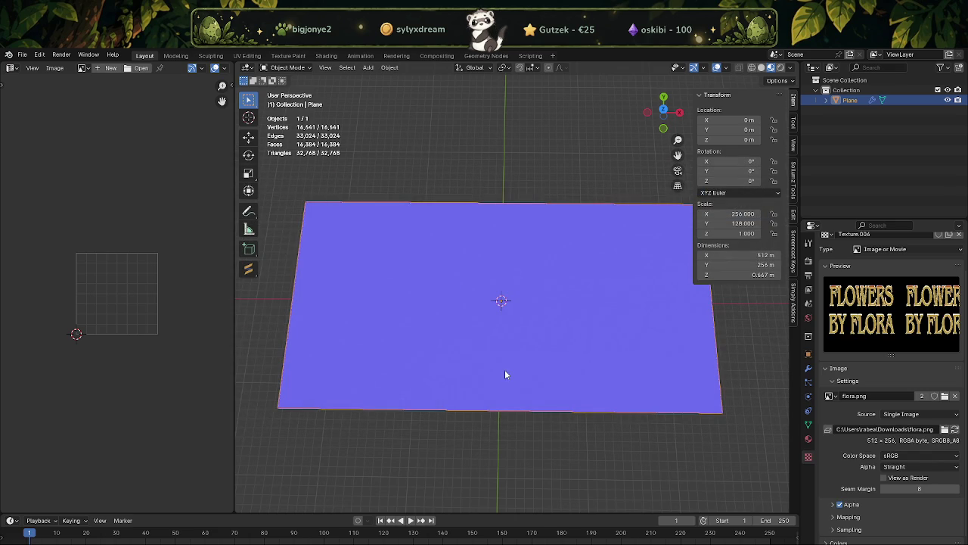
# Orbit to inspect the plane, then start a new scene discarding unsaved changes.
pyautogui.scroll(-1, 879, 313)
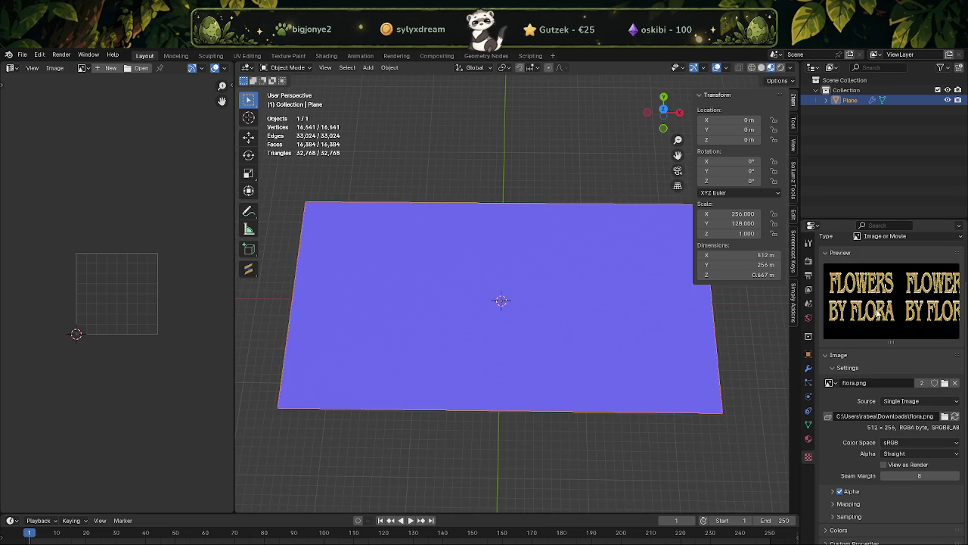
pyautogui.scroll(-3, 566, 353)
pyautogui.moveTo(575, 334)
pyautogui.mouseDown(button='middle')
pyautogui.moveTo(520, 285)
pyautogui.moveTo(564, 264)
pyautogui.mouseUp(button='middle')
pyautogui.scroll(3, 572, 315)
pyautogui.moveTo(575, 320)
pyautogui.mouseDown(button='middle')
pyautogui.moveTo(519, 300)
pyautogui.moveTo(530, 288)
pyautogui.mouseUp(button='middle')
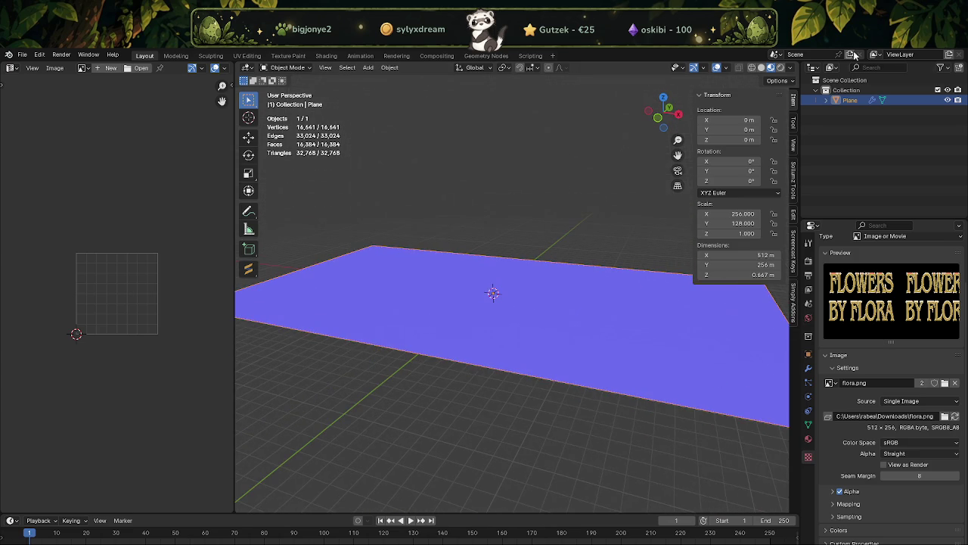
pyautogui.click(962, 53)
pyautogui.click(508, 322)
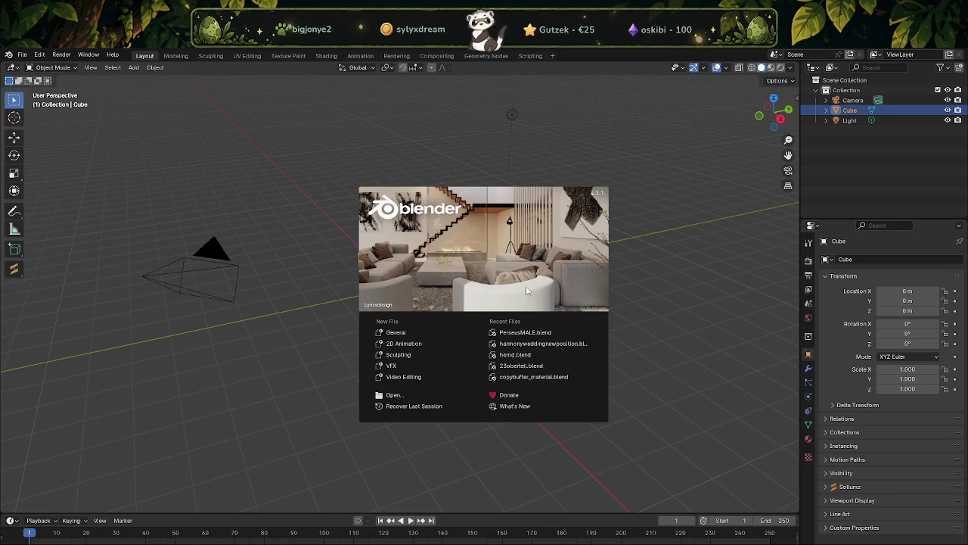
# Delete the default camera, cube and light and add a plane at the origin.
pyautogui.click(278, 221)
pyautogui.scroll(-6, 287, 213)
pyautogui.moveTo(288, 213); pyautogui.dragTo(511, 360)
pyautogui.press('Delete')
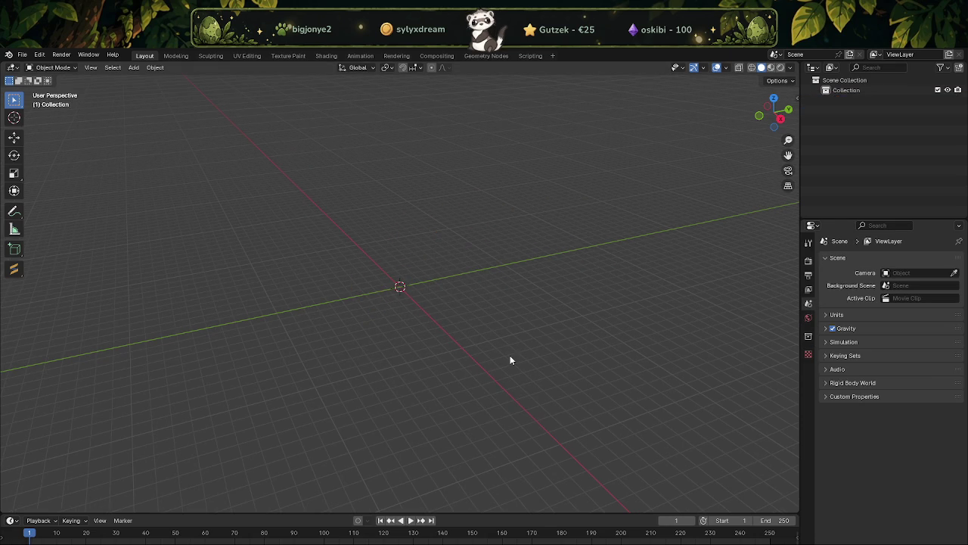
pyautogui.click(155, 68)
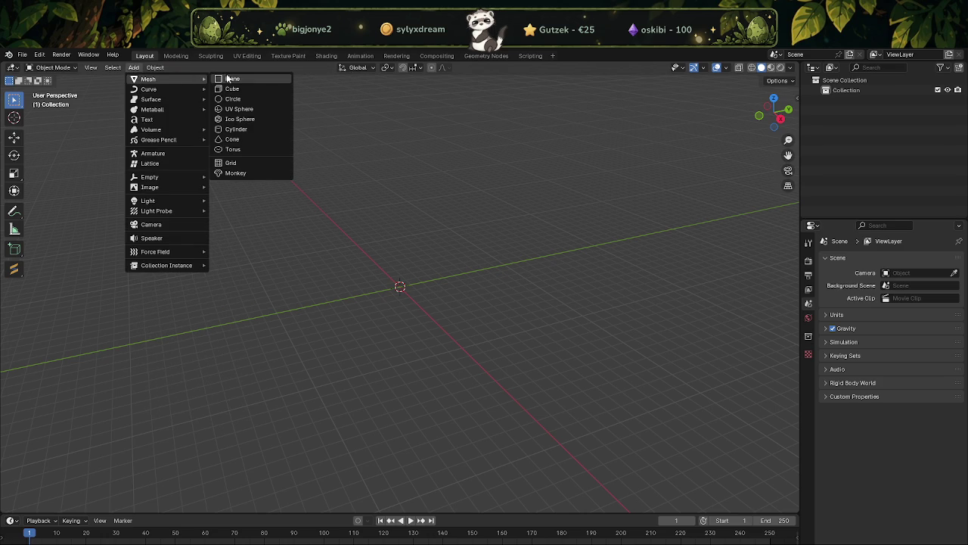
pyautogui.moveTo(147, 79)
pyautogui.click(227, 79)
pyautogui.scroll(5, 449, 309)
pyautogui.moveTo(502, 272); pyautogui.dragTo(440, 289, button='middle')
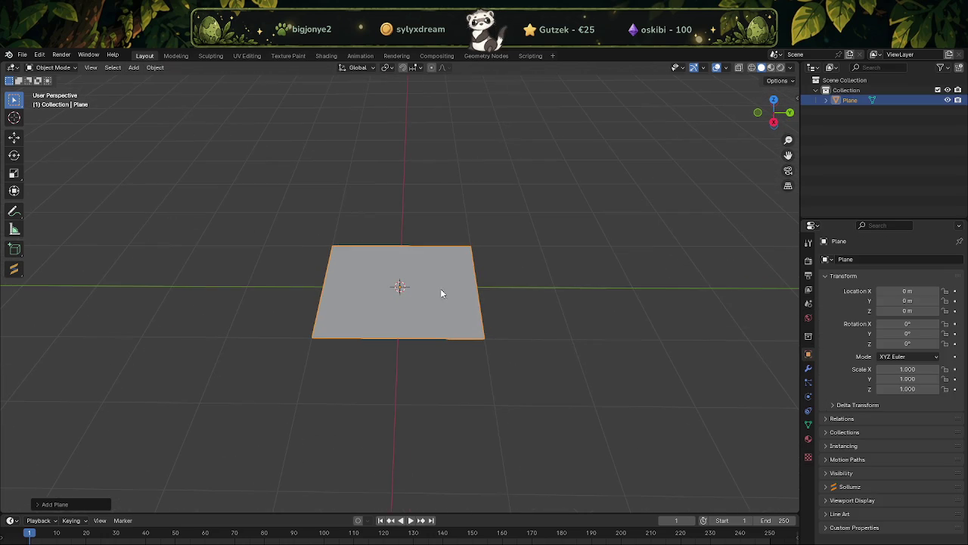
# Show the N sidebar and add a Displace modifier to the plane.
pyautogui.click(808, 368)
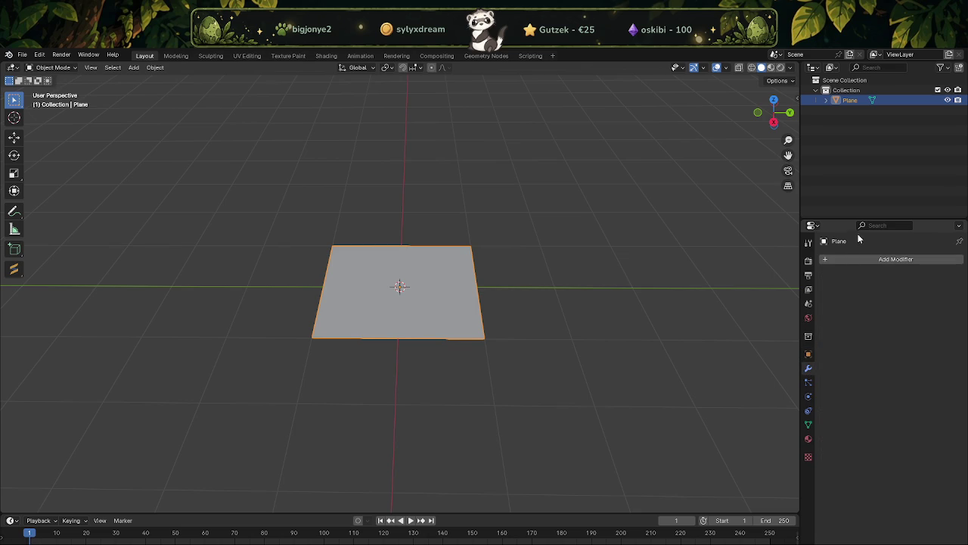
pyautogui.click(824, 258)
pyautogui.press('Tab')
pyautogui.press('Tab')
pyautogui.press('n')
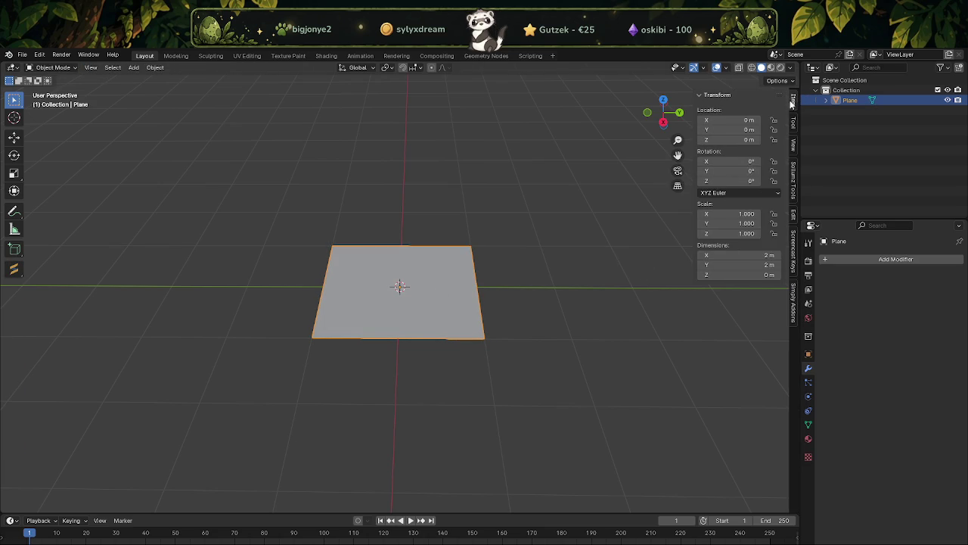
pyautogui.press('Tab')
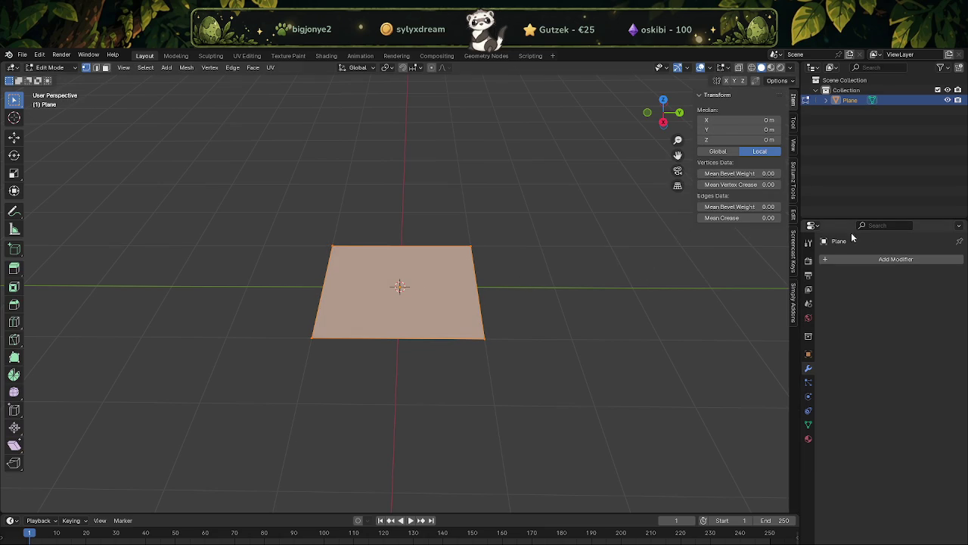
pyautogui.press('Tab')
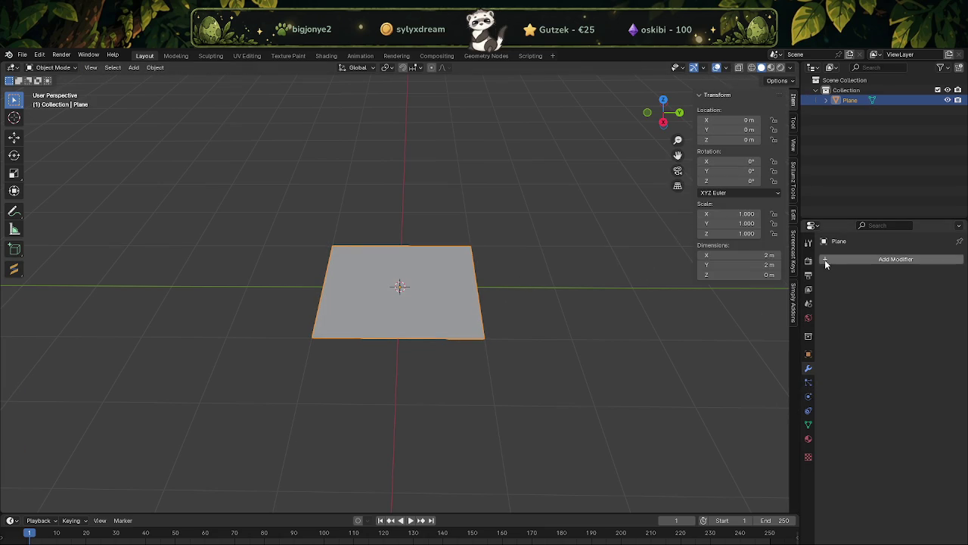
pyautogui.click(825, 260)
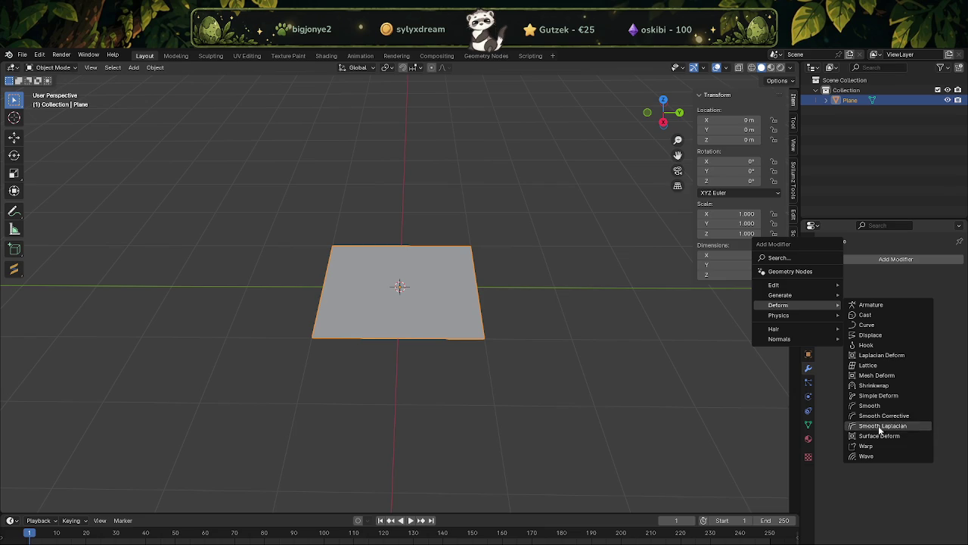
pyautogui.moveTo(779, 305)
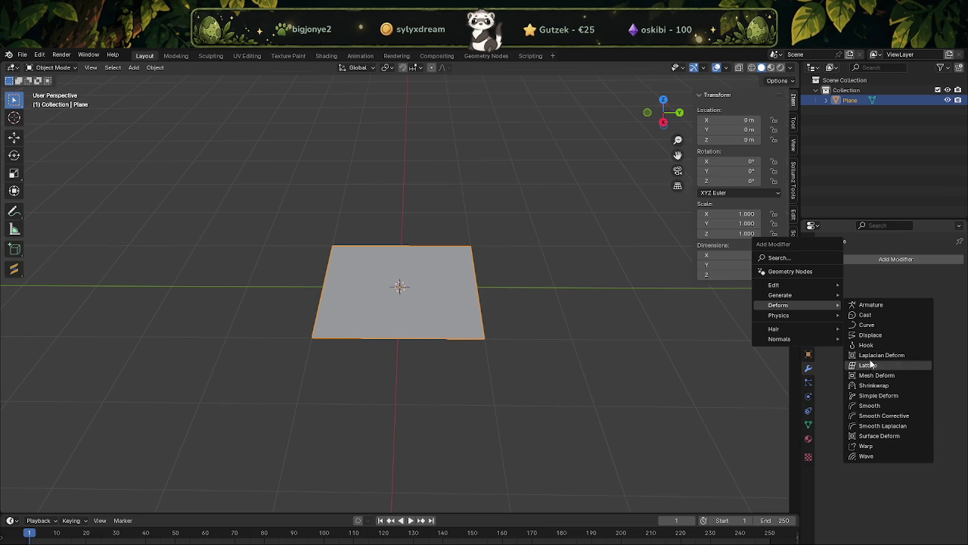
pyautogui.click(870, 334)
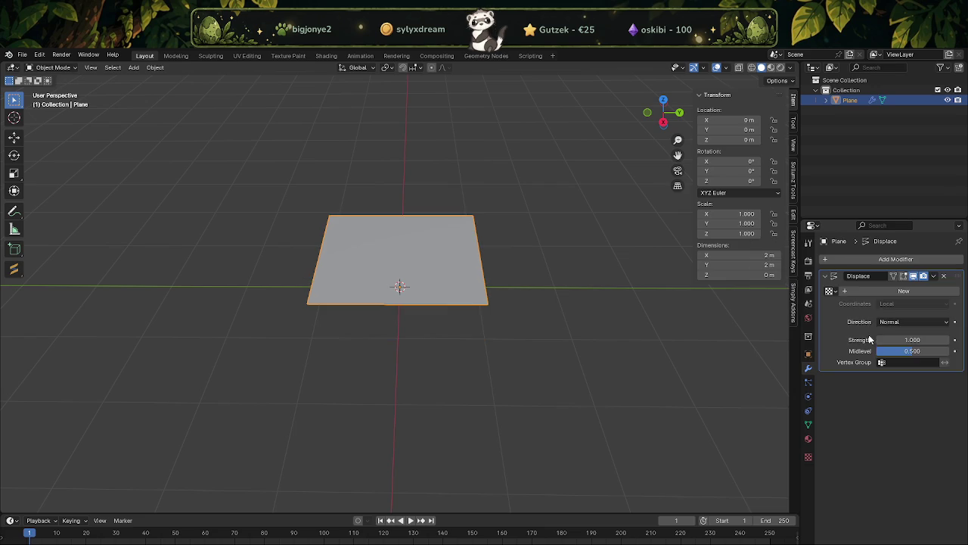
# Give the Displace modifier a new texture holding a blank 1024 × 1024 Untitled image.
pyautogui.click(807, 457)
pyautogui.click(840, 275)
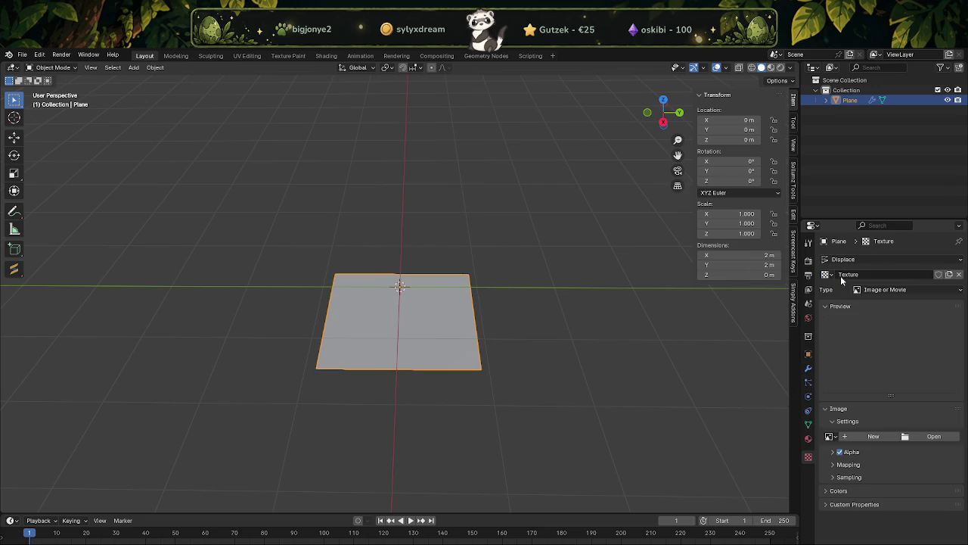
pyautogui.click(855, 436)
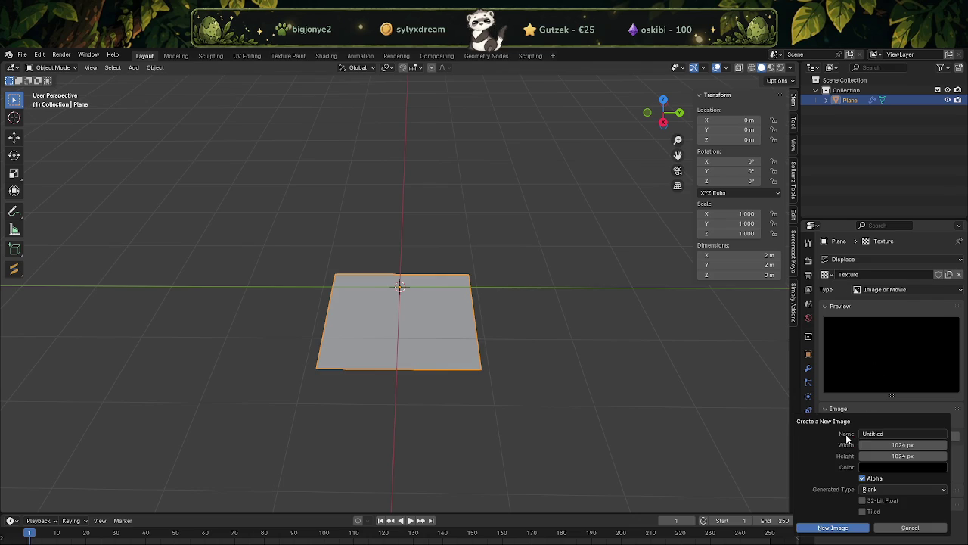
pyautogui.click(830, 526)
pyautogui.scroll(-2, 870, 423)
pyautogui.scroll(-1, 907, 408)
pyautogui.click(944, 377)
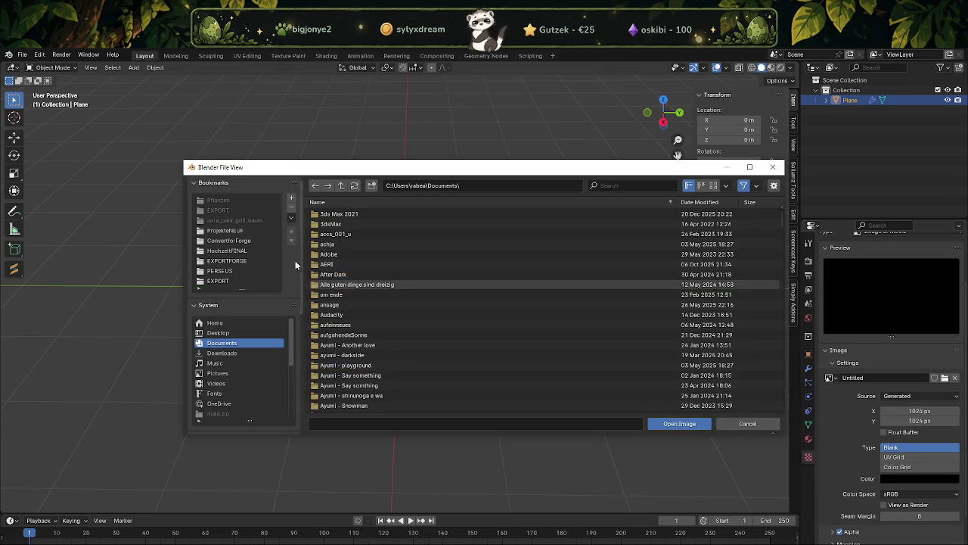
# Load flora.png from Downloads as the texture's image.
pyautogui.click(221, 352)
pyautogui.click(609, 185)
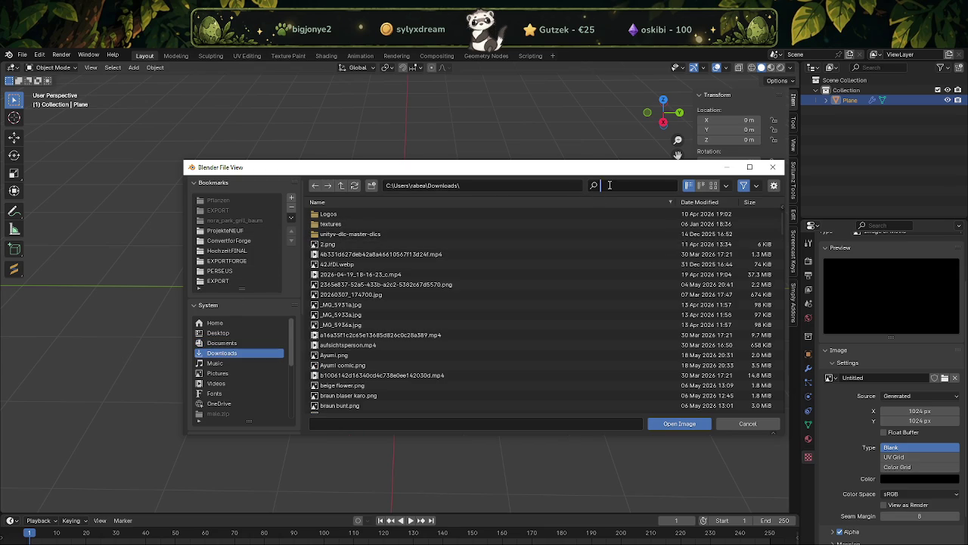
pyautogui.write('flor')
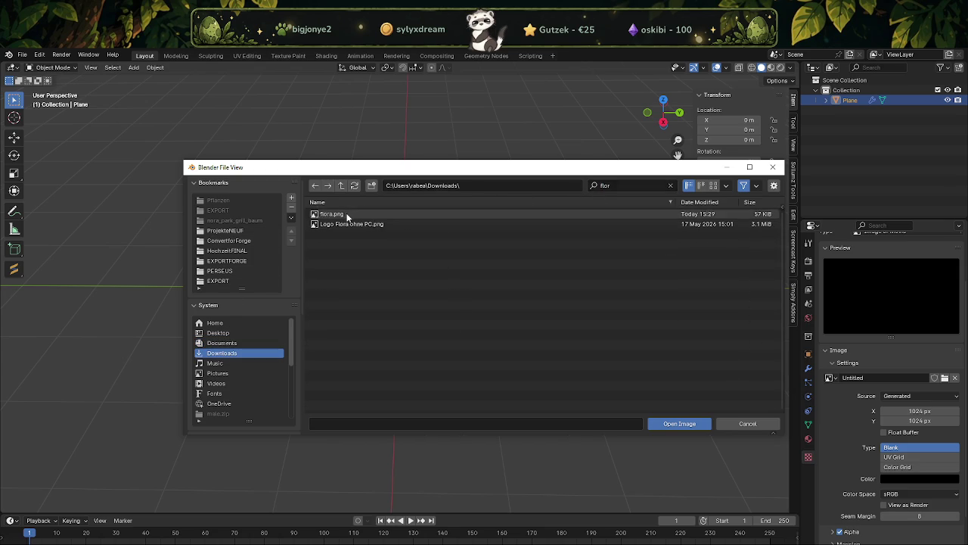
pyautogui.doubleClick(350, 214)
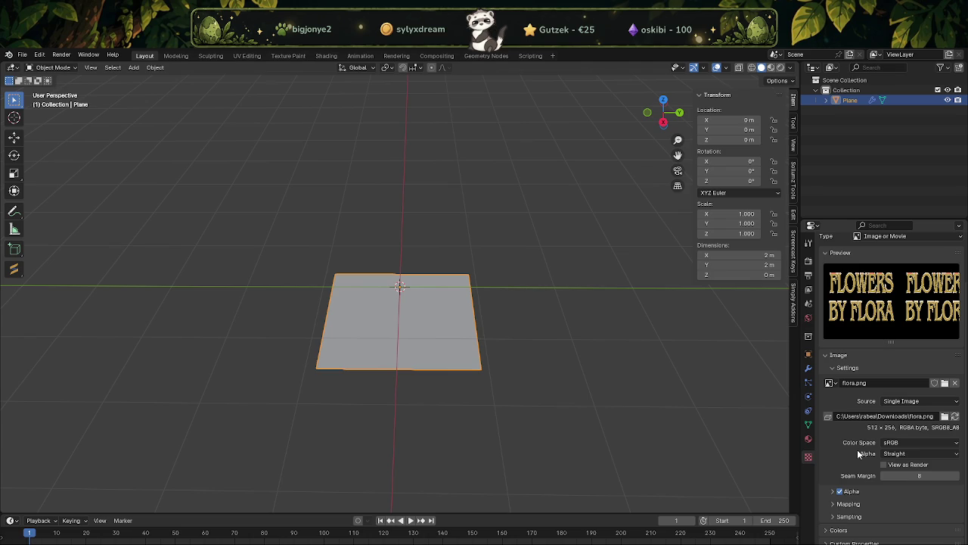
pyautogui.scroll(2, 859, 416)
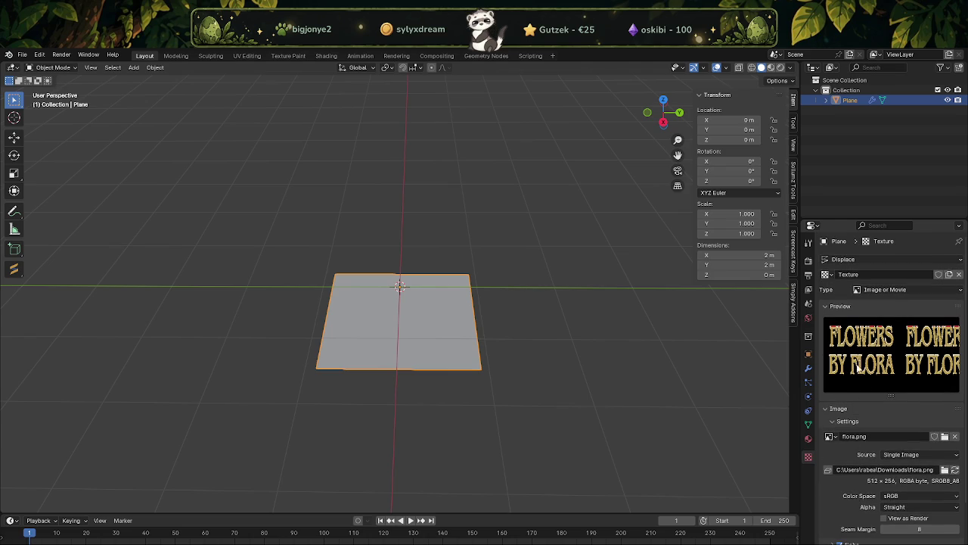
pyautogui.scroll(-2, 850, 433)
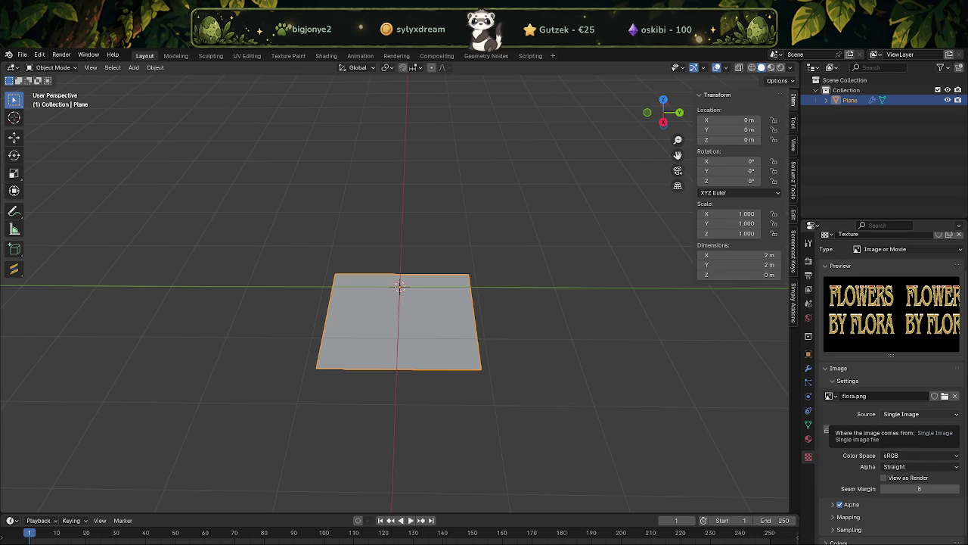
# Unlink flora.png and reload it from Downloads into the displacement texture.
pyautogui.click(808, 368)
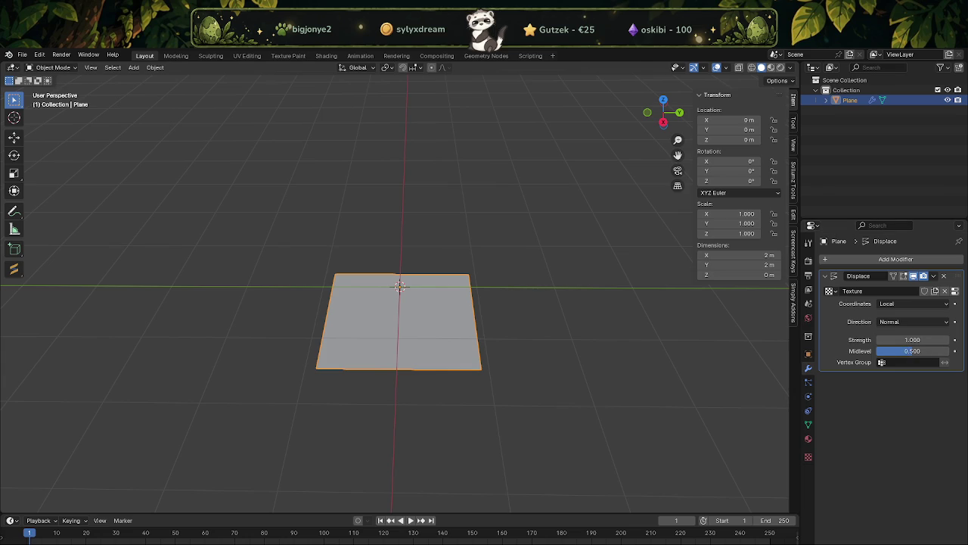
pyautogui.click(809, 457)
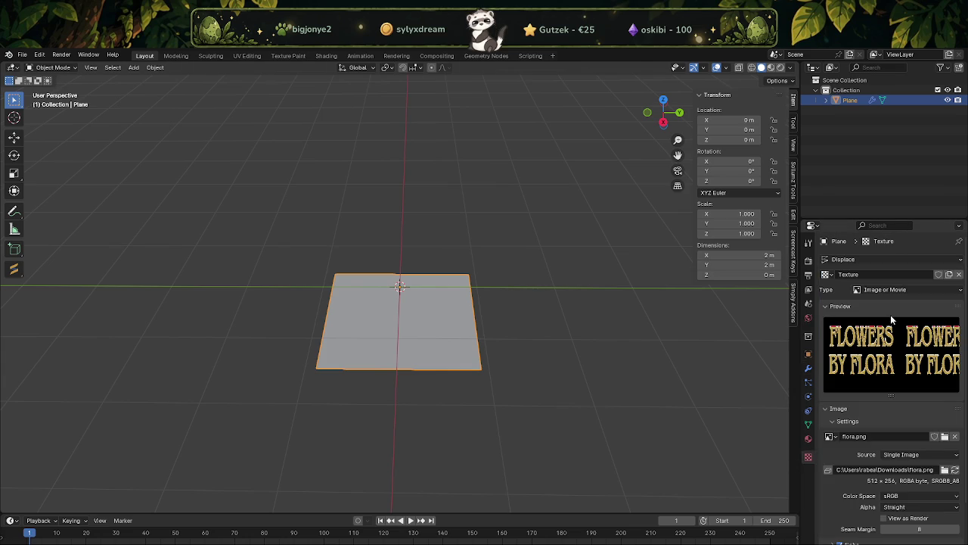
pyautogui.scroll(-3, 890, 366)
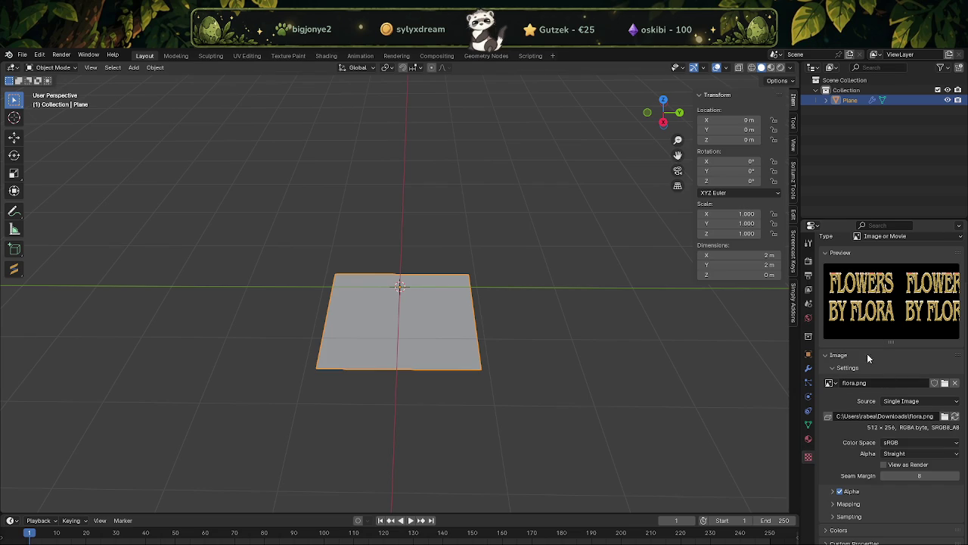
pyautogui.click(954, 385)
pyautogui.click(929, 436)
pyautogui.click(220, 353)
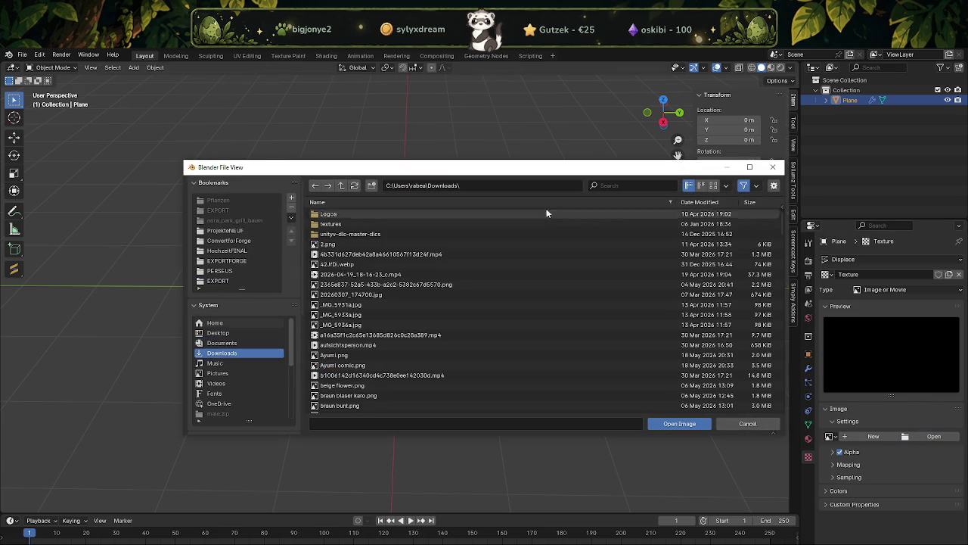
pyautogui.click(618, 186)
pyautogui.write('flora')
pyautogui.press('Return')
pyautogui.doubleClick(331, 214)
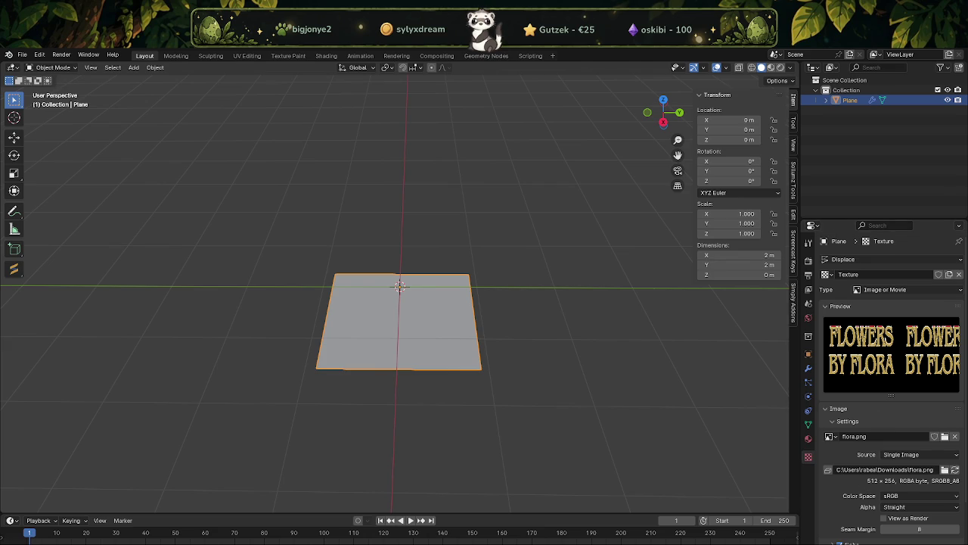
# Turn on View as Render for the flora.png image and put the plane in Edit Mode.
pyautogui.scroll(-2, 847, 503)
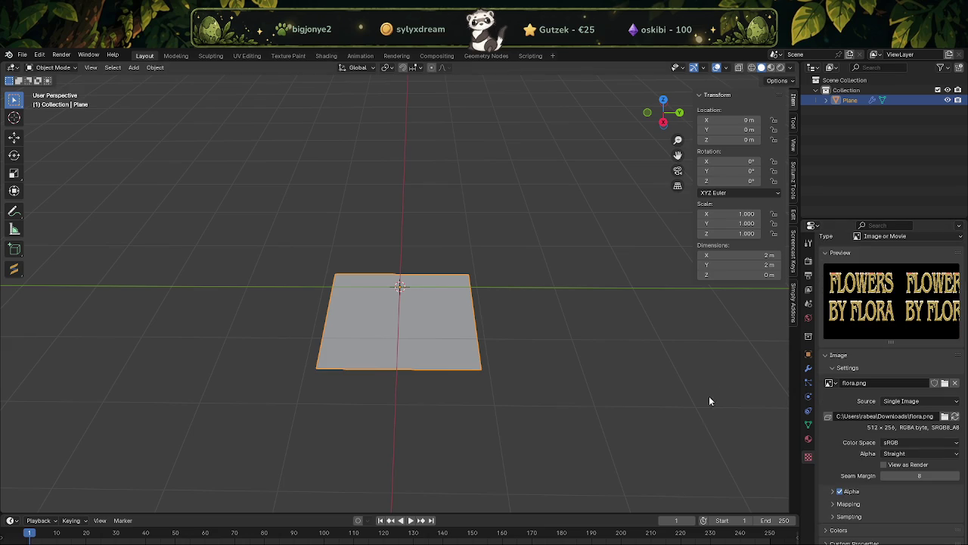
pyautogui.moveTo(462, 341)
pyautogui.mouseDown(button='middle')
pyautogui.moveTo(431, 320)
pyautogui.moveTo(423, 283)
pyautogui.mouseUp(button='middle')
pyautogui.press('Tab')
pyautogui.hotkey('ctrl', 'z')
pyautogui.hotkey('ctrl', 'z')
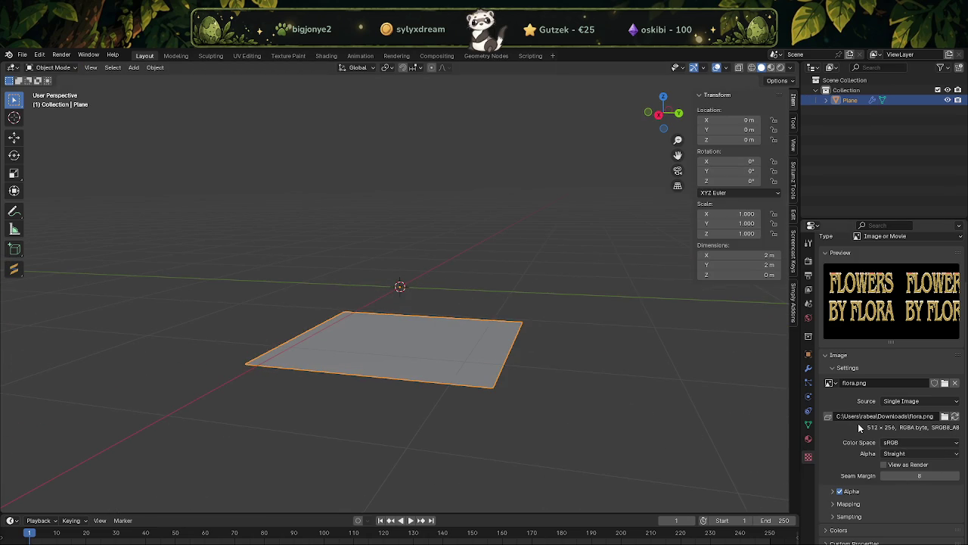
pyautogui.click(883, 465)
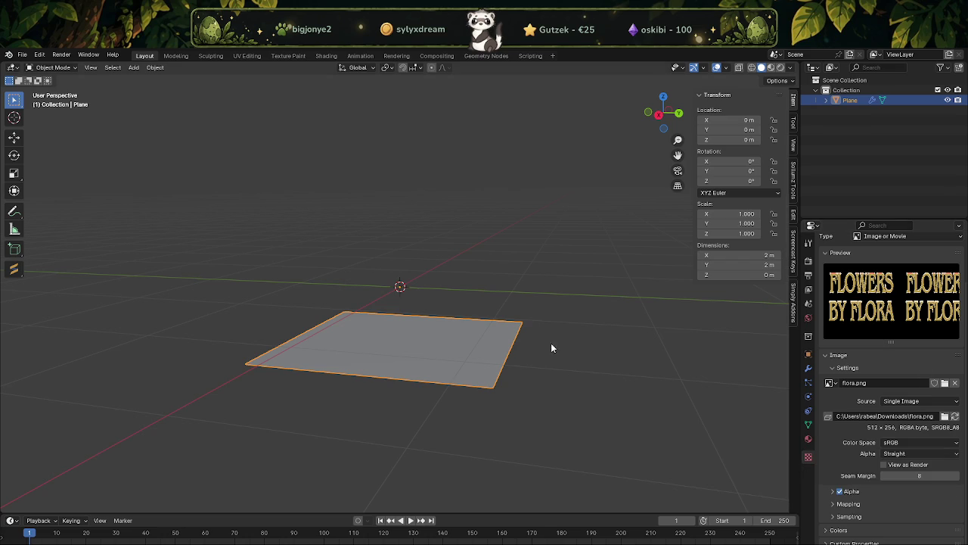
pyautogui.press('Tab')
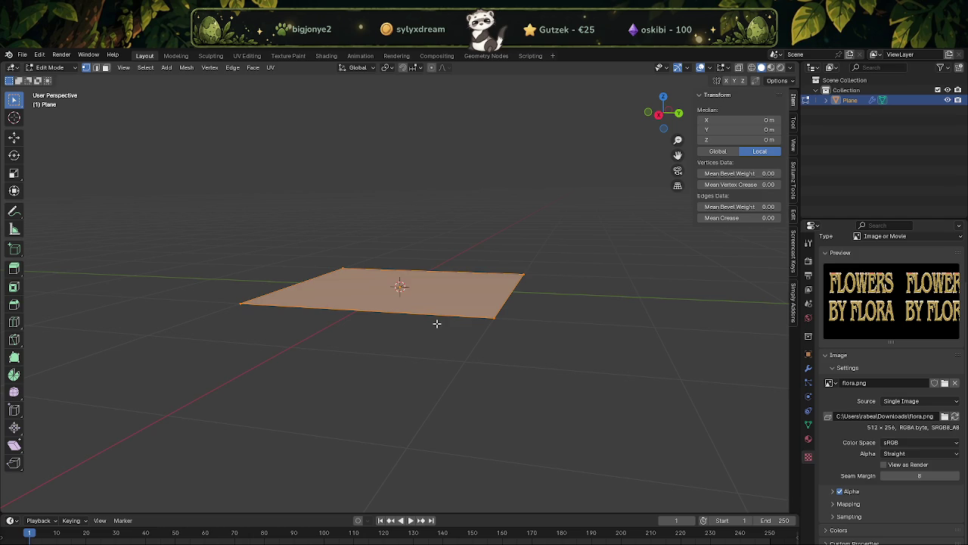
# Orbit to a higher view and switch the plane to face selection.
pyautogui.hotkey('ctrl', 's')
pyautogui.press('Escape')
pyautogui.moveTo(476, 324)
pyautogui.mouseDown(button='middle')
pyautogui.moveTo(528, 345)
pyautogui.moveTo(510, 353)
pyautogui.mouseUp(button='middle')
pyautogui.press('3')
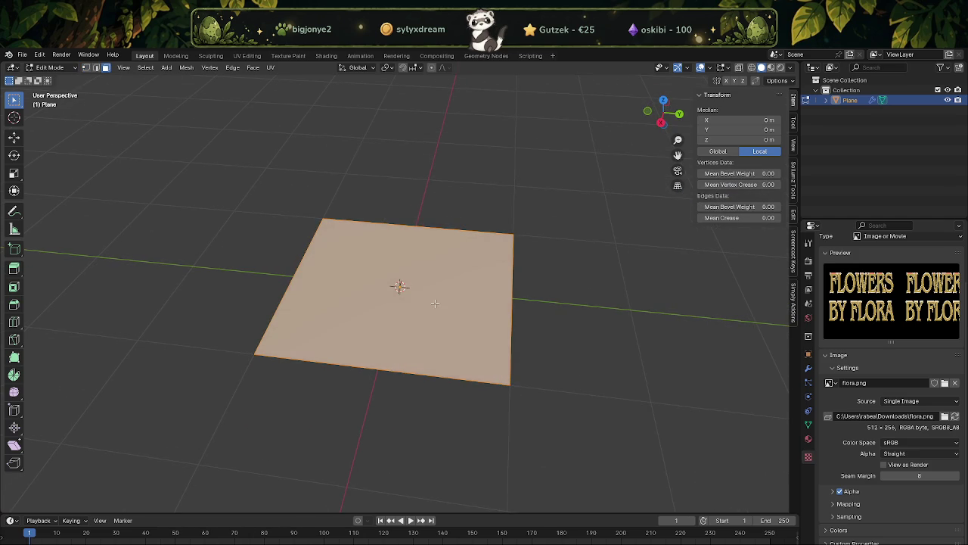
pyautogui.rightClick(437, 304)
# Subdivide the plane's face five times in a row.
pyautogui.hotkey('ctrl', 's')
pyautogui.press('Escape')
pyautogui.rightClick(427, 277)
pyautogui.click(401, 277)
pyautogui.rightClick(423, 269)
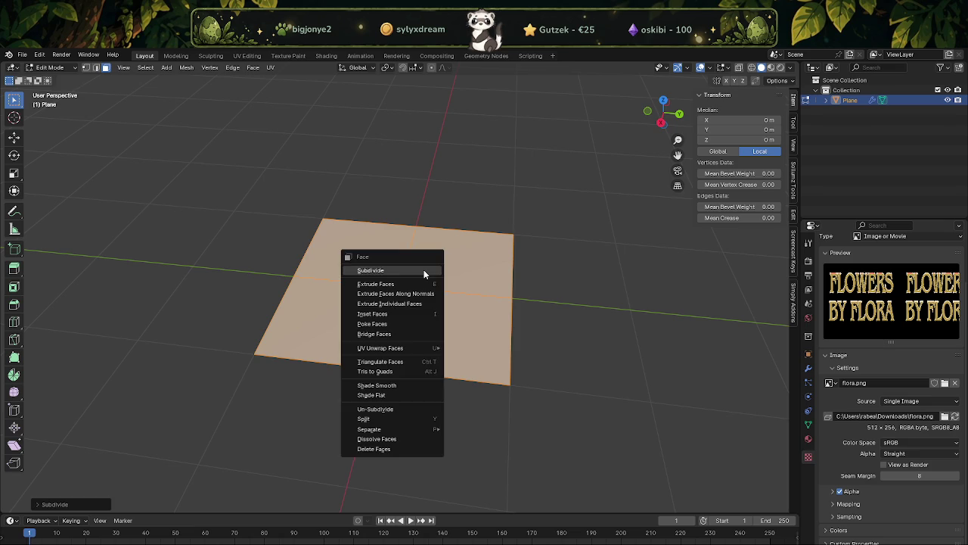
pyautogui.click(399, 269)
pyautogui.rightClick(424, 269)
pyautogui.click(404, 266)
pyautogui.rightClick(410, 269)
pyautogui.click(391, 270)
pyautogui.rightClick(422, 269)
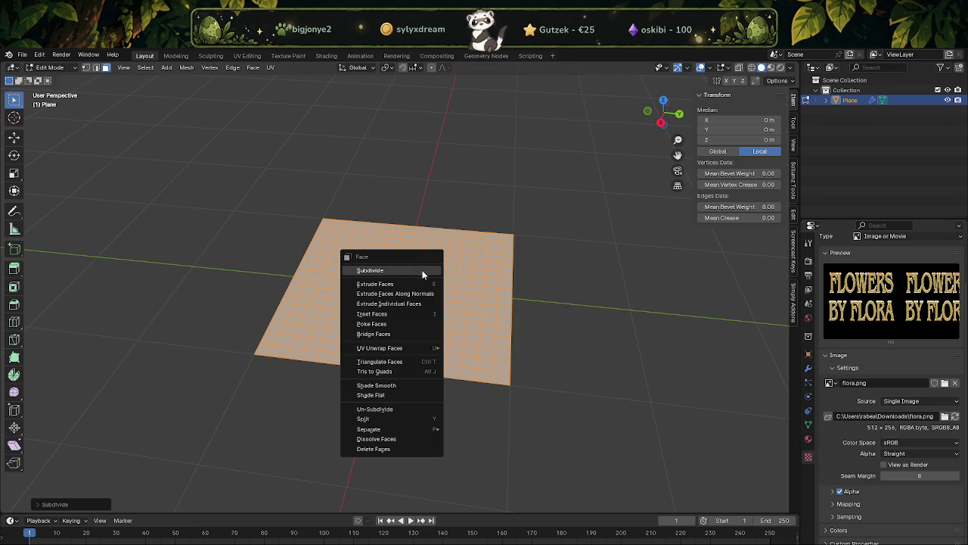
pyautogui.click(409, 271)
# Check the displacement in Object Mode, then subdivide the plane twice more.
pyautogui.press('Tab')
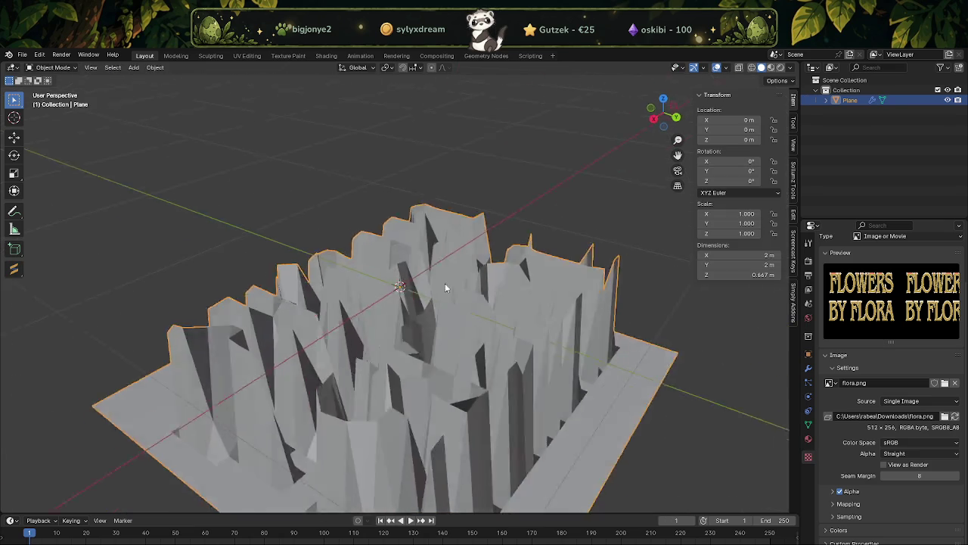
pyautogui.press('Tab')
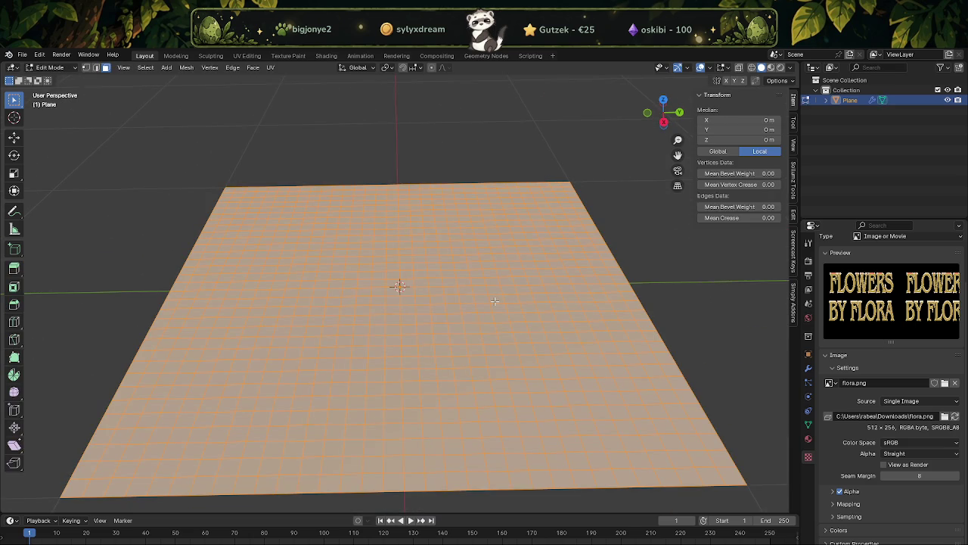
pyautogui.hotkey('ctrl', 's')
pyautogui.press('Escape')
pyautogui.rightClick(494, 301)
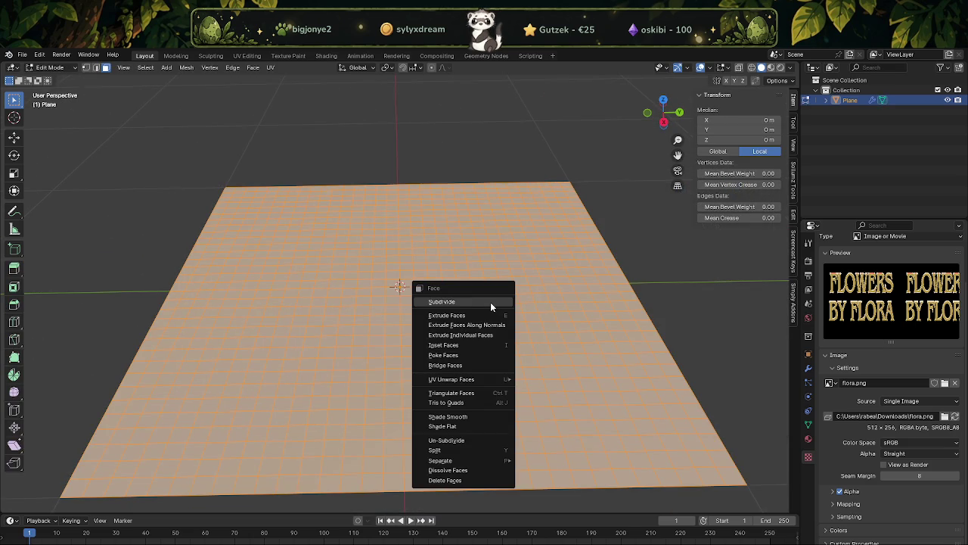
pyautogui.click(491, 302)
pyautogui.rightClick(490, 302)
pyautogui.click(490, 302)
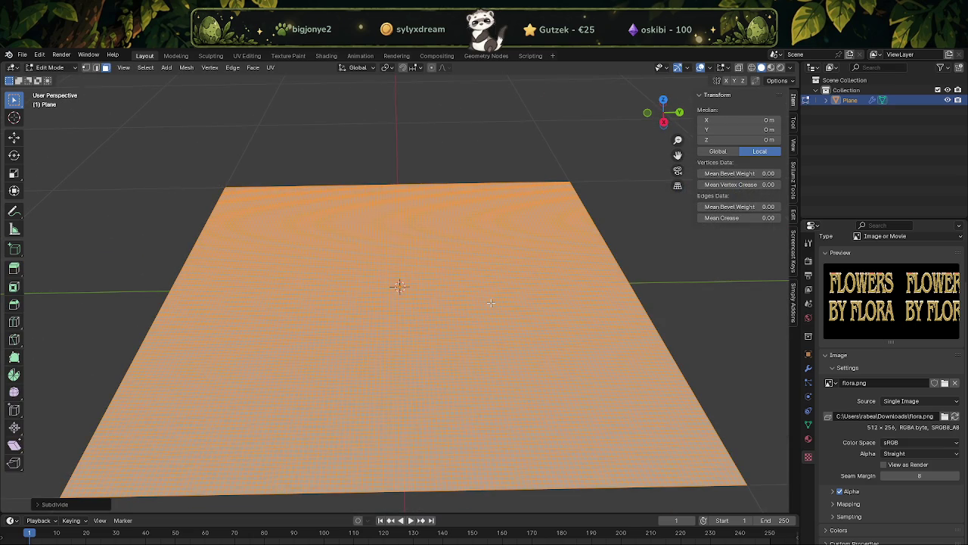
# Subdivide twice more, checking the rising flora.png letters in Object Mode between passes.
pyautogui.press('Tab')
pyautogui.moveTo(490, 302)
pyautogui.mouseDown(button='middle')
pyautogui.moveTo(472, 317)
pyautogui.moveTo(574, 340)
pyautogui.moveTo(596, 360)
pyautogui.moveTo(560, 354)
pyautogui.moveTo(556, 286)
pyautogui.moveTo(507, 279)
pyautogui.mouseUp(button='middle')
pyautogui.press('Tab')
pyautogui.rightClick(505, 280)
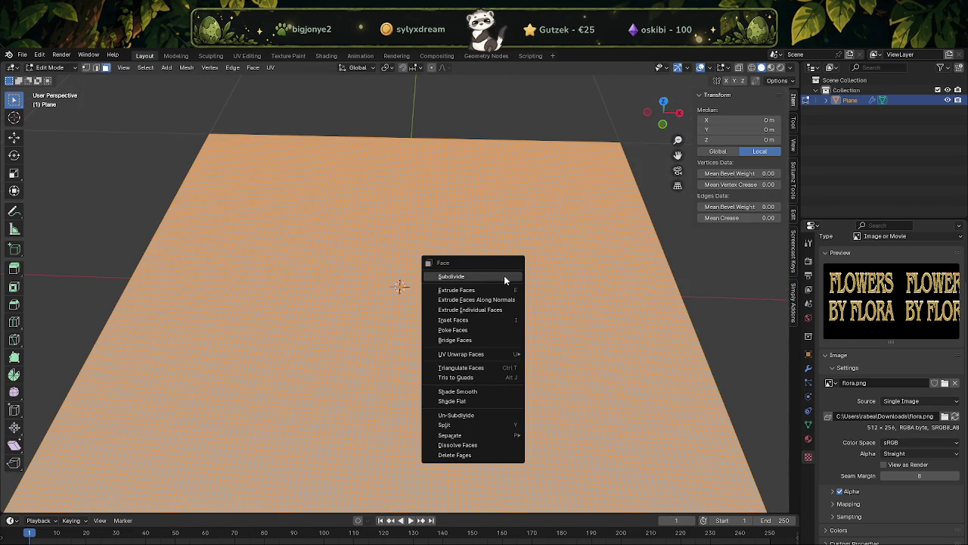
pyautogui.click(505, 277)
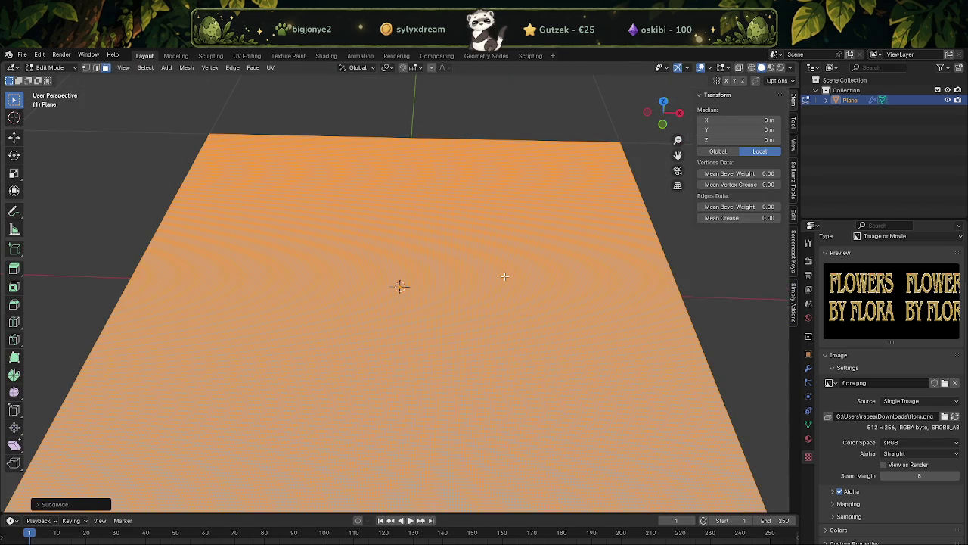
pyautogui.press('Tab')
pyautogui.moveTo(505, 276)
pyautogui.mouseDown(button='middle')
pyautogui.moveTo(496, 281)
pyautogui.moveTo(458, 259)
pyautogui.moveTo(490, 232)
pyautogui.moveTo(544, 294)
pyautogui.moveTo(588, 308)
pyautogui.moveTo(599, 278)
pyautogui.moveTo(484, 280)
pyautogui.moveTo(482, 303)
pyautogui.moveTo(521, 357)
pyautogui.mouseUp(button='middle')
pyautogui.scroll(-4, 488, 302)
pyautogui.scroll(3, 520, 348)
pyautogui.press('Tab')
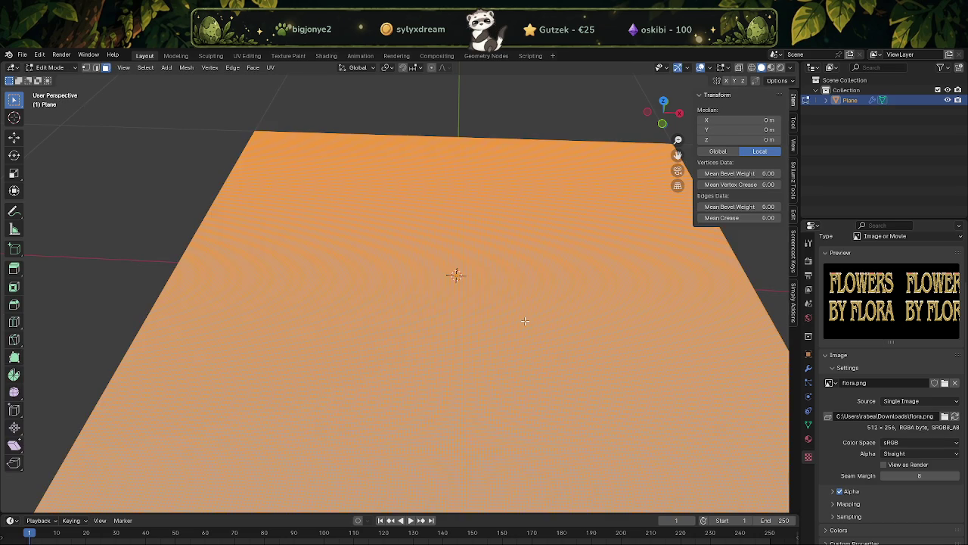
pyautogui.rightClick(524, 296)
pyautogui.click(455, 296)
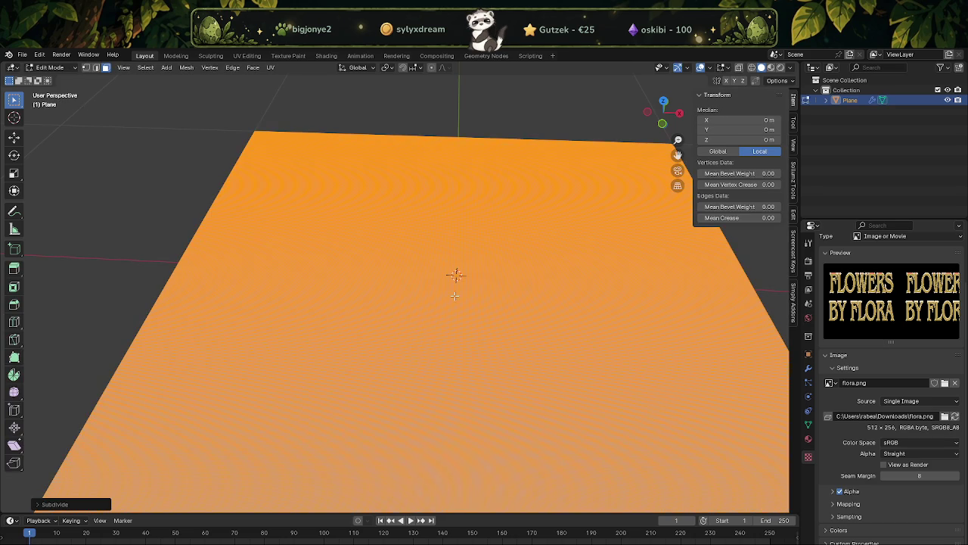
pyautogui.press('Tab')
pyautogui.moveTo(507, 293); pyautogui.dragTo(444, 293, button='middle')
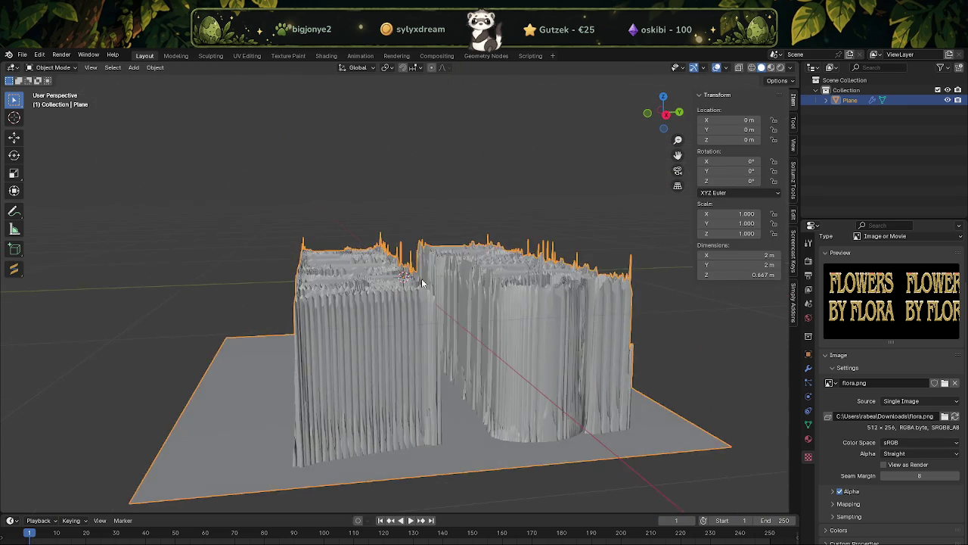
# Lower the Displace modifier's midlevel to 0.486, keeping strength at 1.000.
pyautogui.scroll(2, 444, 293)
pyautogui.scroll(-3, 429, 301)
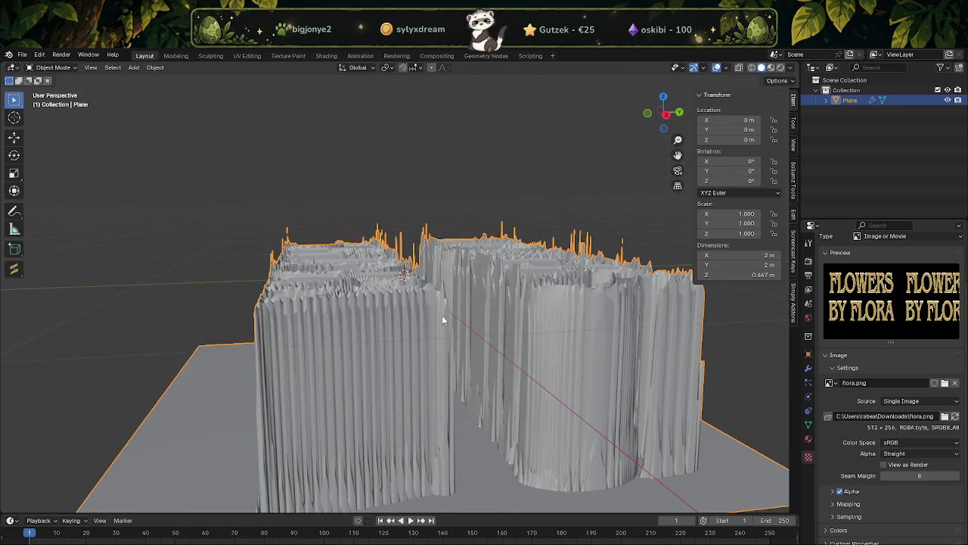
pyautogui.press('Tab')
pyautogui.press('Tab')
pyautogui.moveTo(540, 342)
pyautogui.mouseDown(button='middle')
pyautogui.moveTo(636, 394)
pyautogui.moveTo(419, 375)
pyautogui.mouseUp(button='middle')
pyautogui.click(258, 338)
pyautogui.scroll(2, 259, 337)
pyautogui.scroll(1, 530, 363)
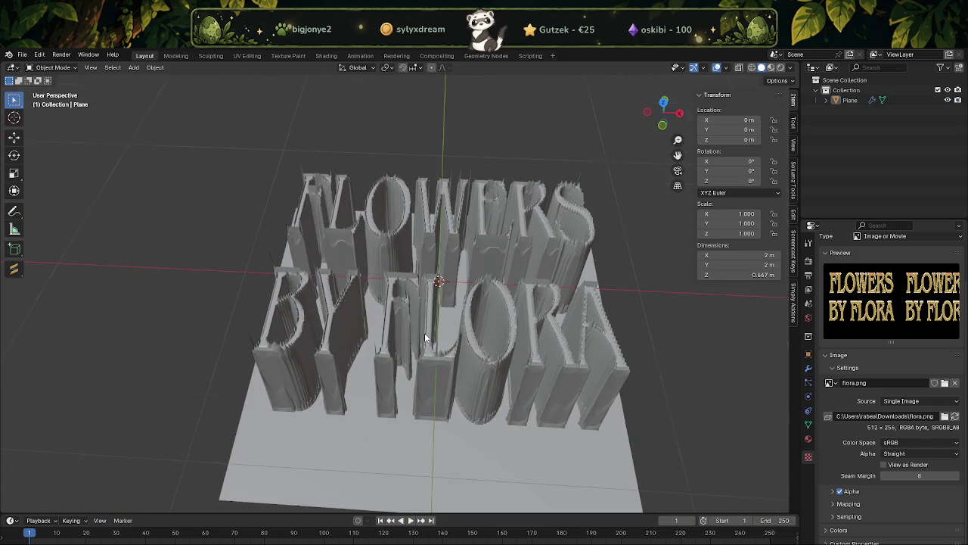
pyautogui.click(808, 367)
pyautogui.moveTo(912, 351); pyautogui.dragTo(844, 352)
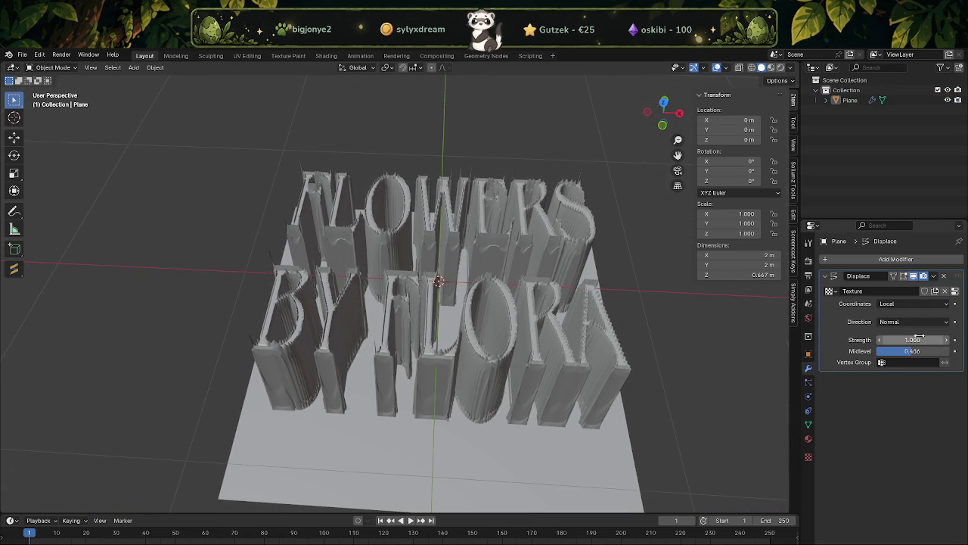
# Inspect the letters from below, then select the plane and enter Edit Mode.
pyautogui.scroll(-3, 558, 384)
pyautogui.moveTo(557, 384)
pyautogui.mouseDown(button='middle')
pyautogui.moveTo(496, 297)
pyautogui.moveTo(464, 317)
pyautogui.moveTo(442, 307)
pyautogui.moveTo(329, 452)
pyautogui.mouseUp(button='middle')
pyautogui.scroll(3, 454, 304)
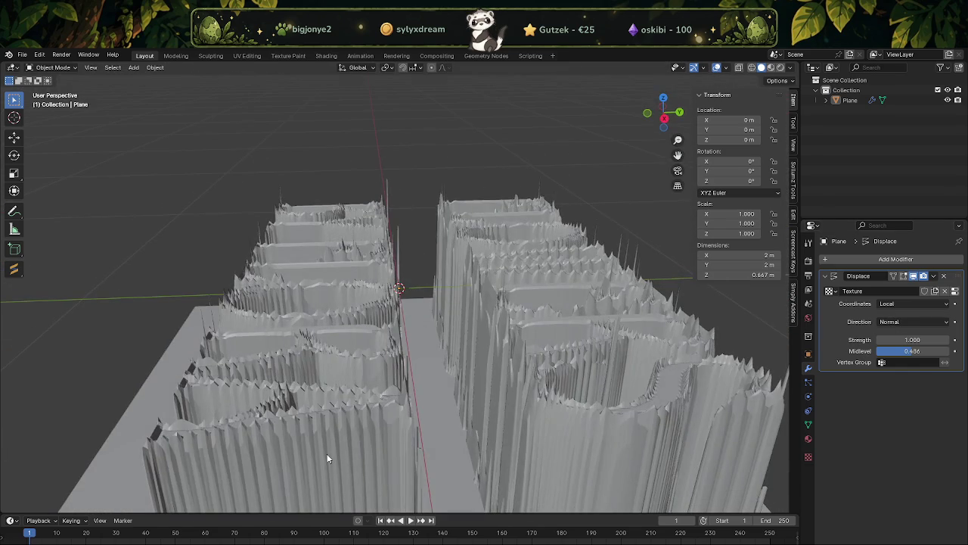
pyautogui.click(319, 440)
pyautogui.press('Tab')
pyautogui.moveTo(329, 418); pyautogui.dragTo(454, 317, button='middle')
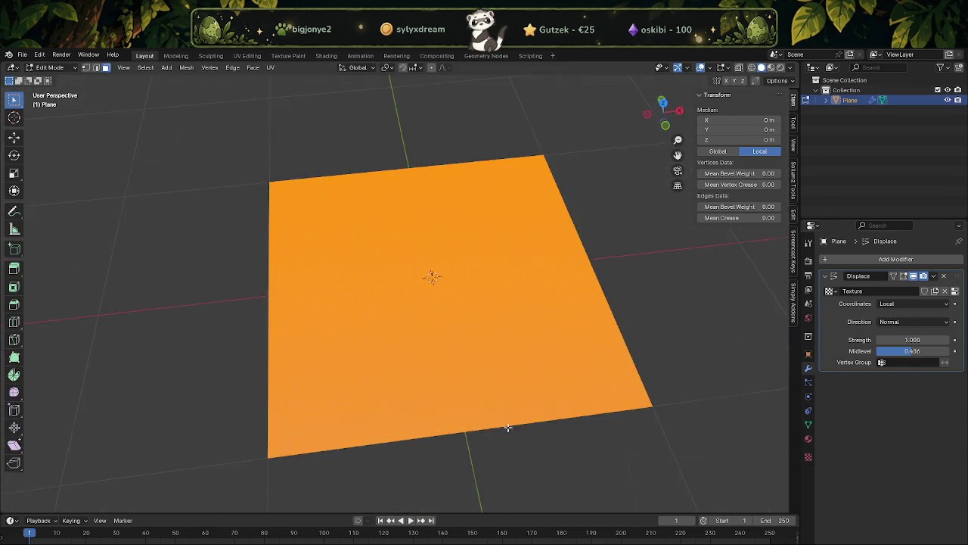
# Subdivide the plane's mesh once more in Edit Mode.
pyautogui.scroll(4, 485, 327)
pyautogui.press('Tab')
pyautogui.press('Tab')
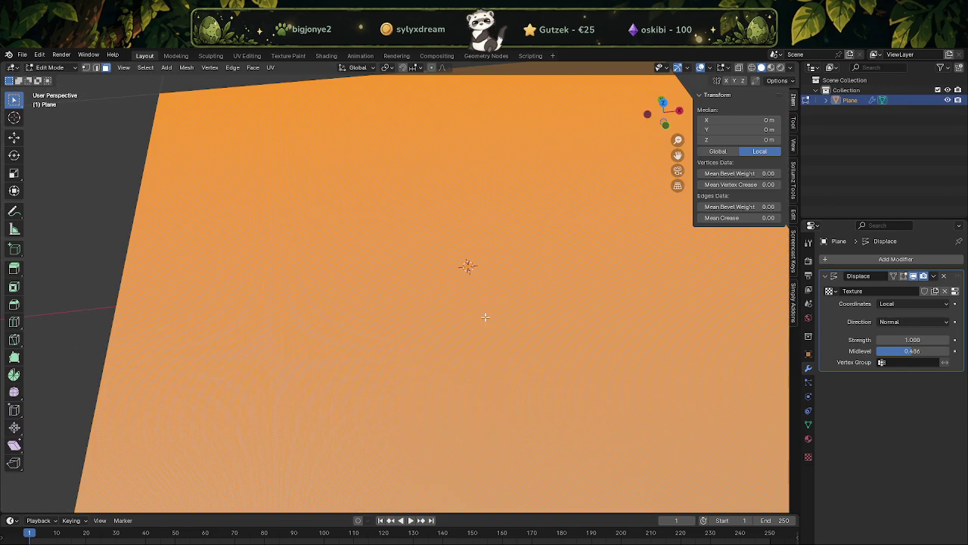
pyautogui.hotkey('ctrl', 'f')
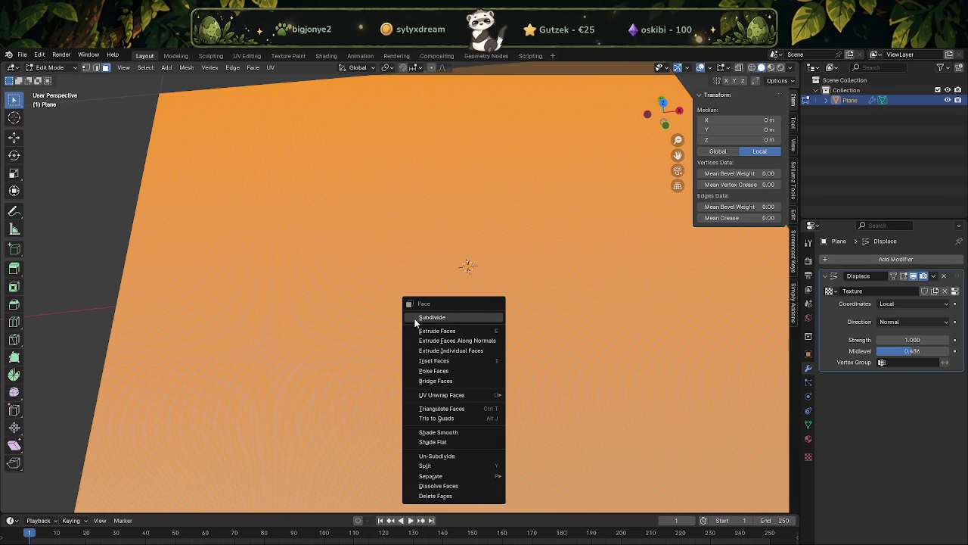
pyautogui.press('Escape')
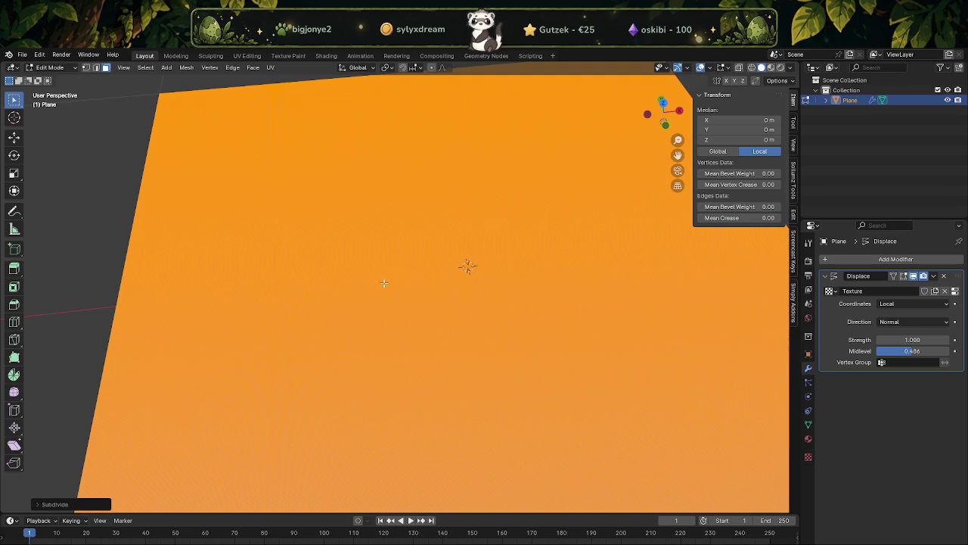
pyautogui.click(484, 304)
# Inspect the displaced letters, then remove the Displace modifier and delete the plane.
pyautogui.press('Tab')
pyautogui.scroll(-10, 472, 302)
pyautogui.scroll(4, 487, 296)
pyautogui.moveTo(509, 308); pyautogui.dragTo(470, 277, button='middle')
pyautogui.scroll(4, 471, 276)
pyautogui.moveTo(459, 316); pyautogui.dragTo(426, 309, button='middle')
pyautogui.scroll(-5, 464, 320)
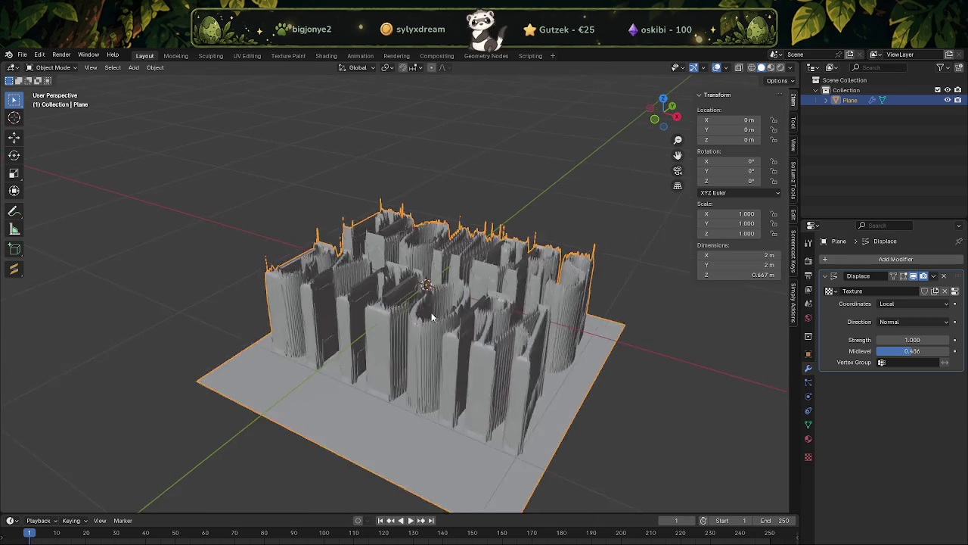
pyautogui.scroll(4, 489, 345)
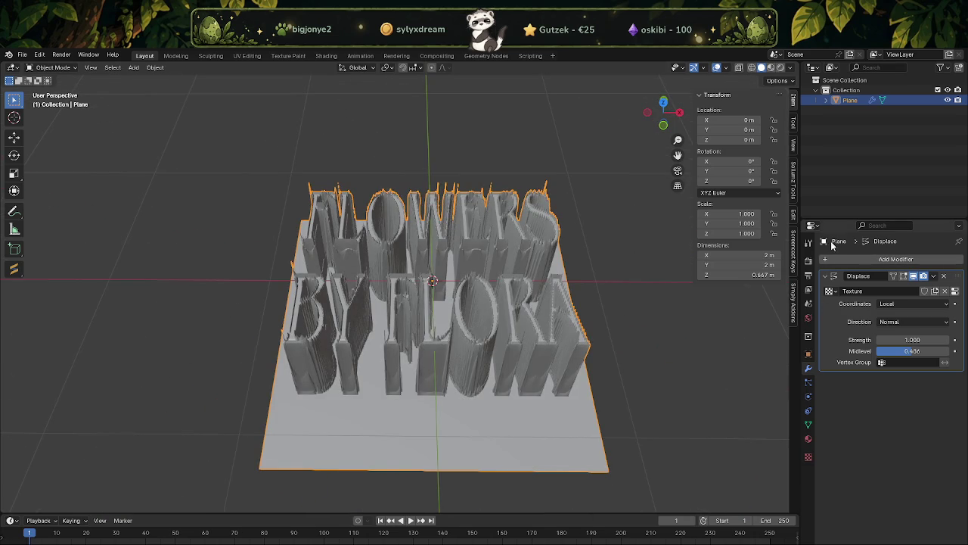
pyautogui.click(943, 276)
pyautogui.press('Delete')
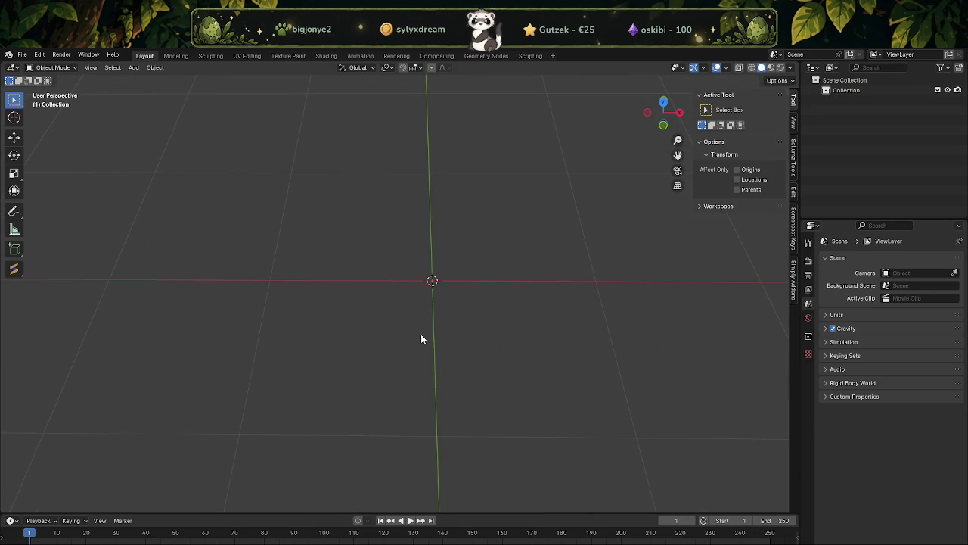
# Add a new Text object to the scene.
pyautogui.click(156, 69)
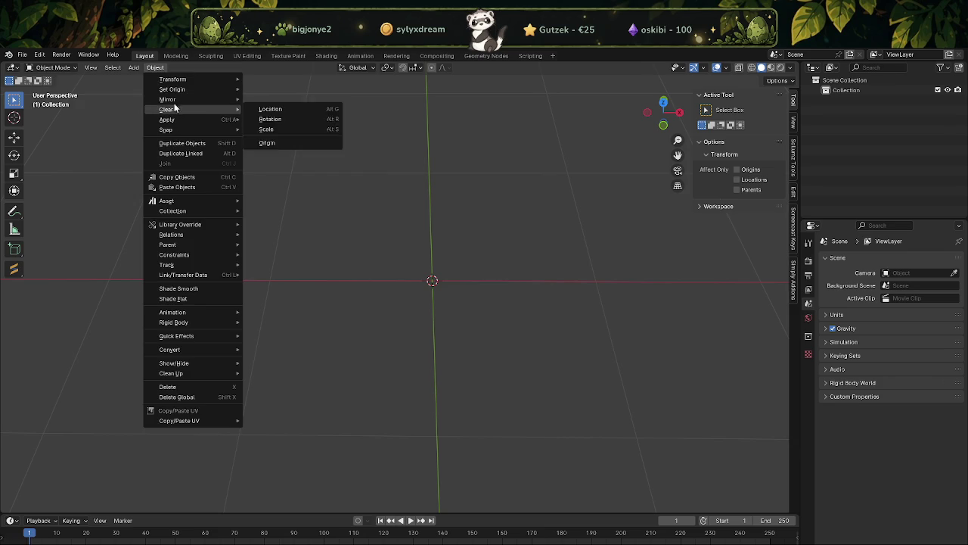
pyautogui.press('Escape')
pyautogui.click(132, 68)
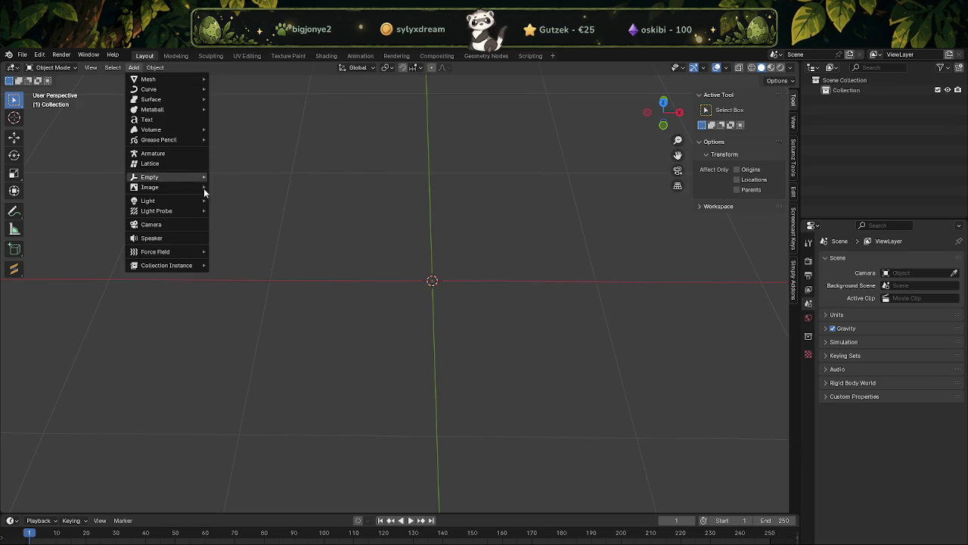
pyautogui.click(157, 121)
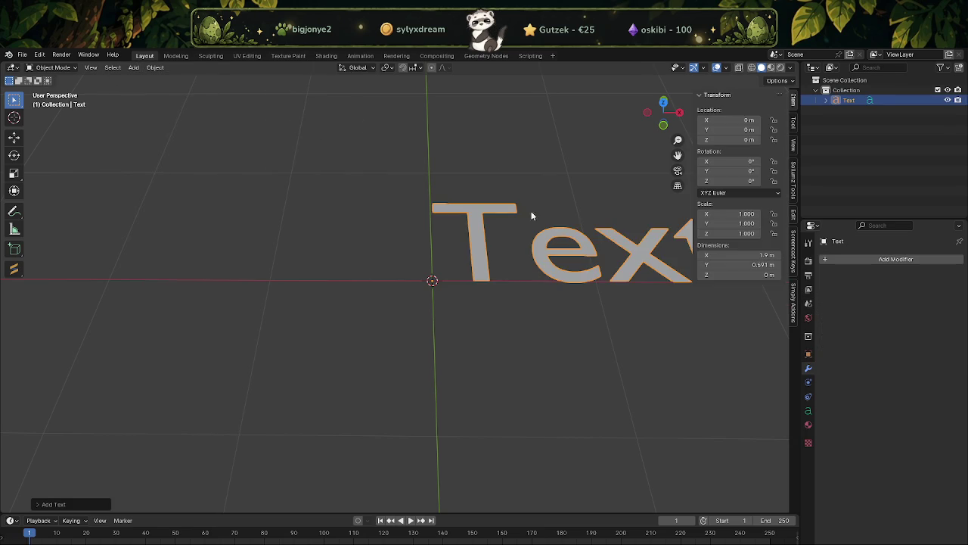
pyautogui.scroll(-5, 527, 263)
# Replace the default text with 'FLOWERS by FLORA'.
pyautogui.press('Tab')
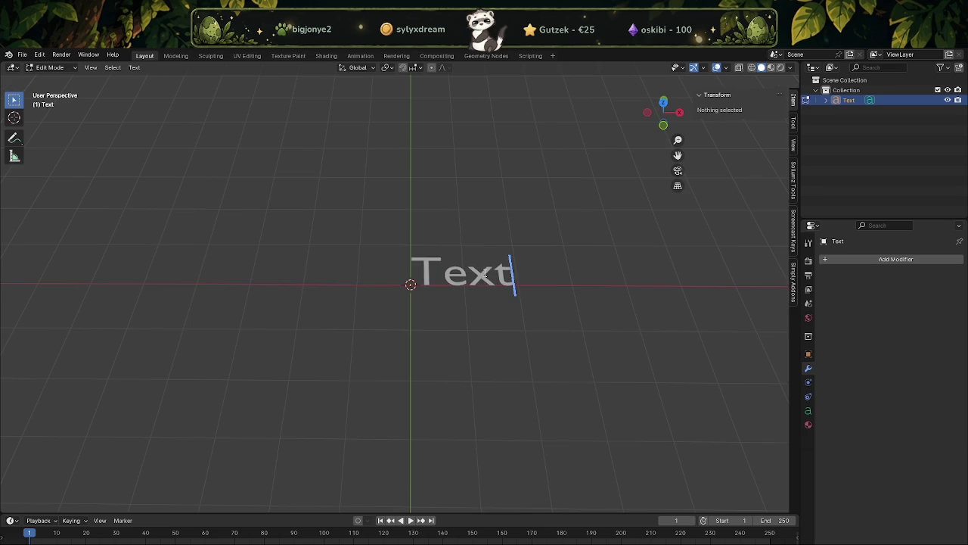
pyautogui.press('BackSpace')
pyautogui.press('BackSpace')
pyautogui.press('BackSpace')
pyautogui.press('BackSpace')
pyautogui.write('Flowers')
pyautogui.press('BackSpace')
pyautogui.press('BackSpace')
pyautogui.press('BackSpace')
pyautogui.press('BackSpace')
pyautogui.press('BackSpace')
pyautogui.write('LOWERS')
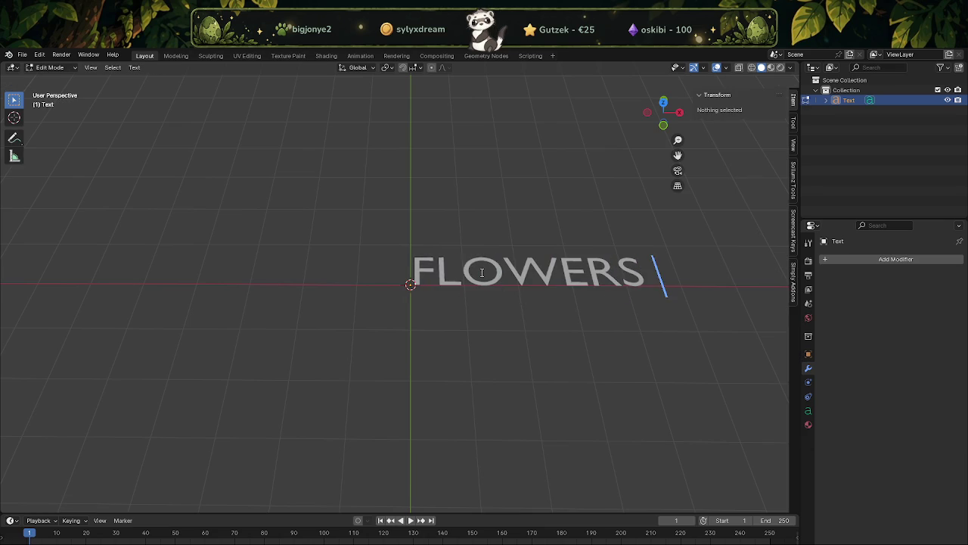
pyautogui.write(' by FLO')
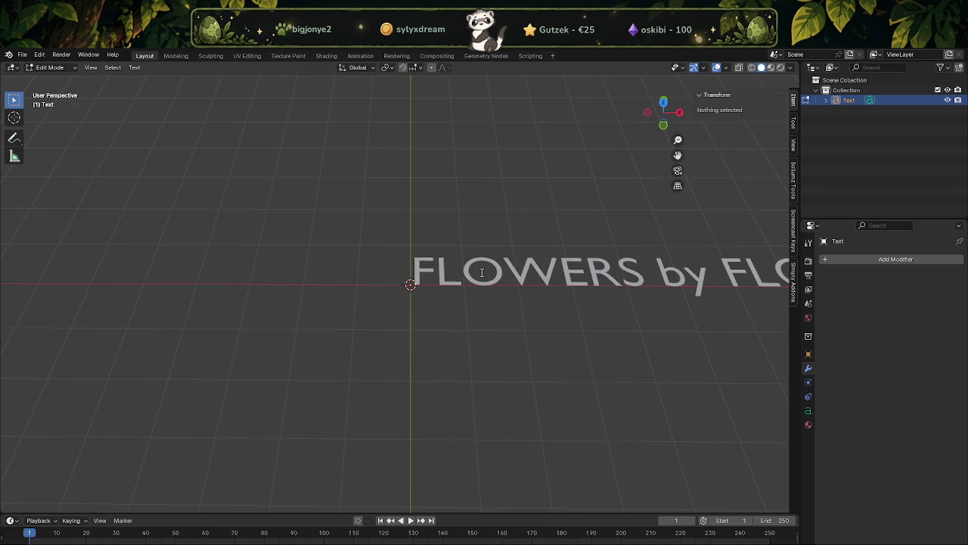
pyautogui.write('RA')
# Select the whole 'FLOWERS by FLORA' text and show its Text Data settings.
pyautogui.scroll(-3, 469, 285)
pyautogui.doubleClick(445, 281)
pyautogui.click(445, 282)
pyautogui.moveTo(570, 276); pyautogui.dragTo(355, 286)
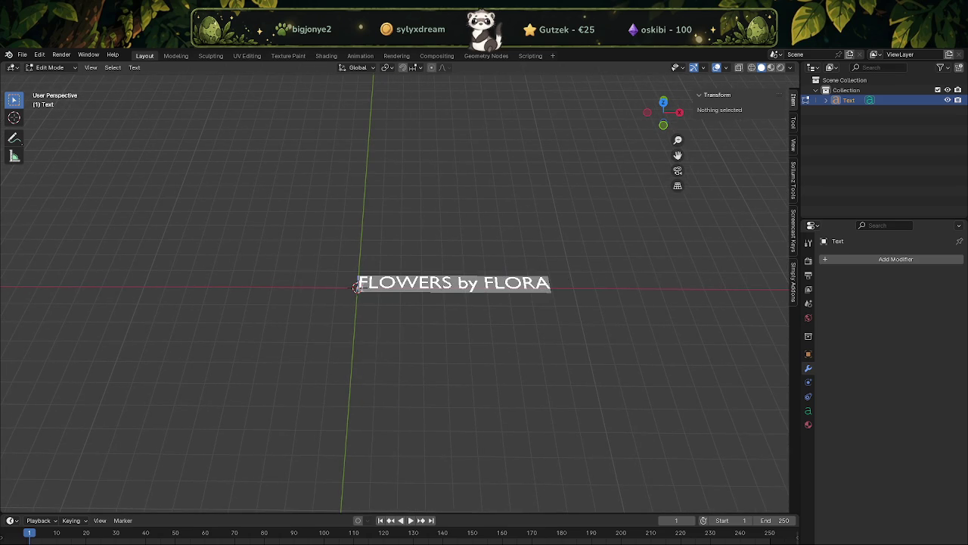
pyautogui.click(806, 410)
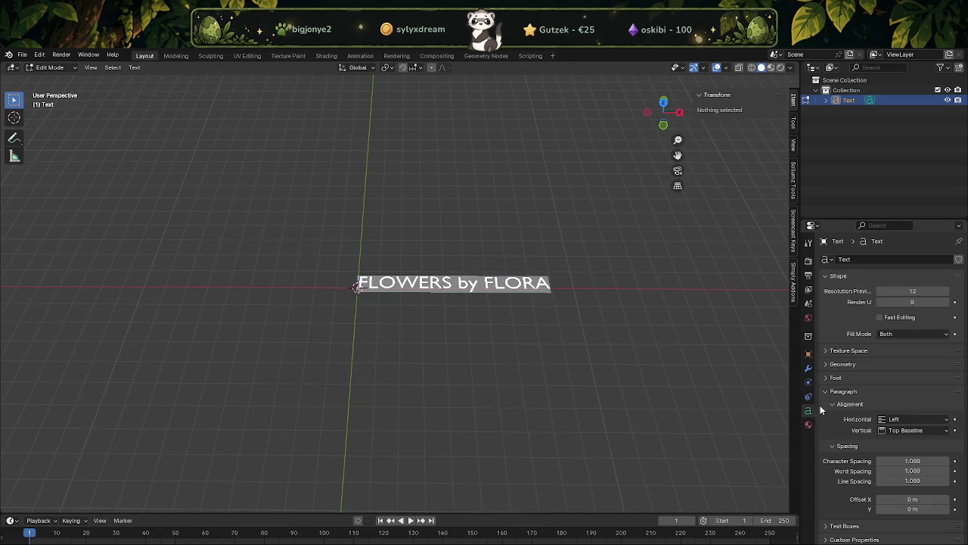
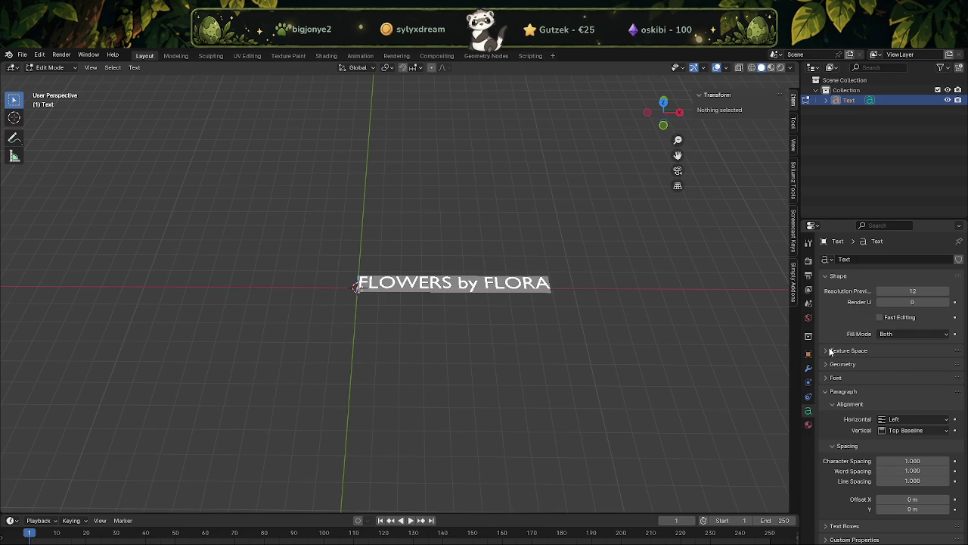
# Set the text's Regular font to Bell MT Italic from the Windows fonts folder.
pyautogui.click(831, 378)
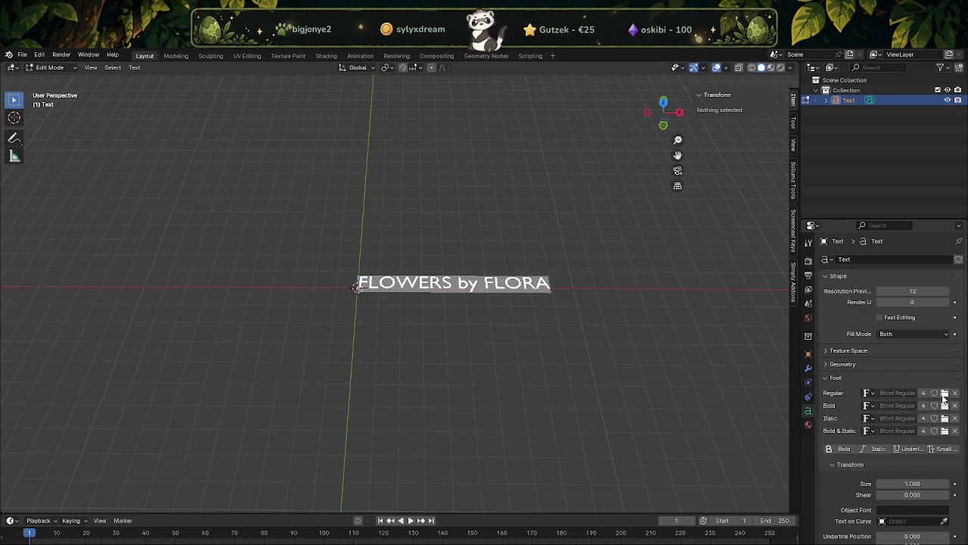
pyautogui.click(944, 393)
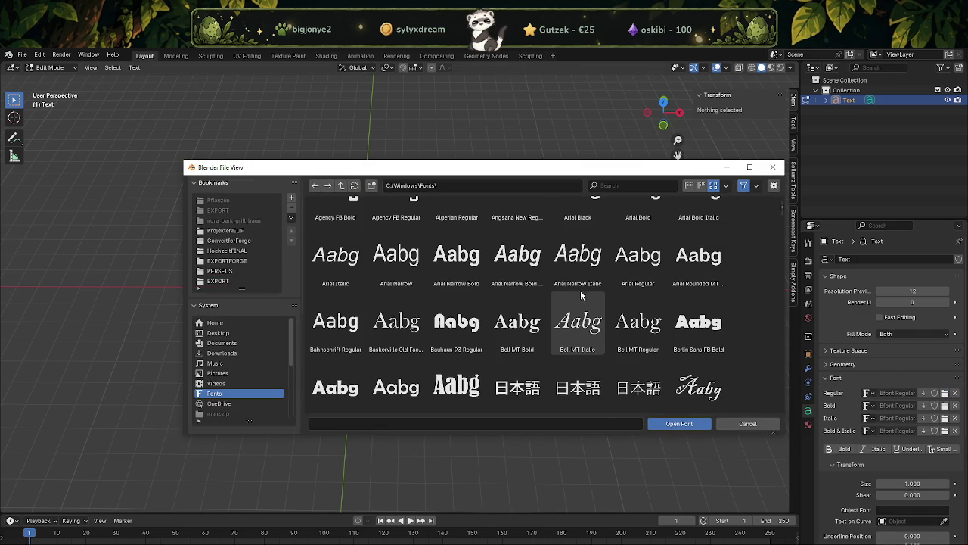
pyautogui.click(578, 321)
pyautogui.click(680, 424)
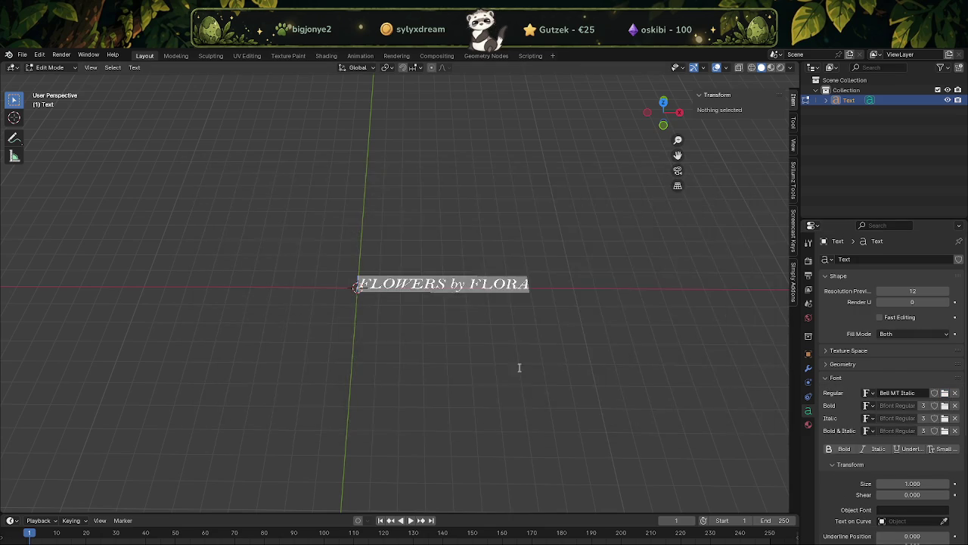
# Inspect the Bell MT Italic lettering from a low angle and reset the render resolution value to 0.
pyautogui.moveTo(481, 318)
pyautogui.mouseDown(button='middle')
pyautogui.moveTo(507, 294)
pyautogui.moveTo(525, 350)
pyautogui.mouseUp(button='middle')
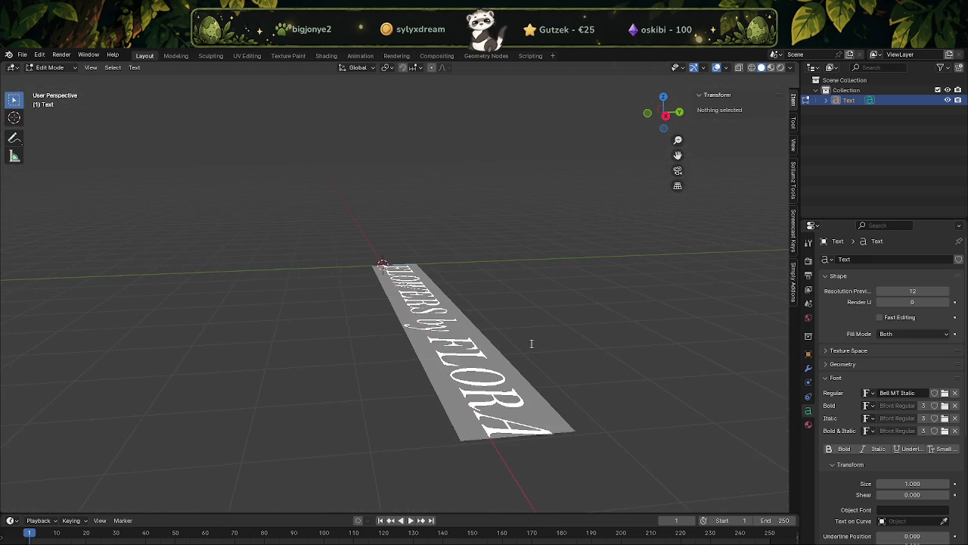
pyautogui.moveTo(525, 350); pyautogui.dragTo(610, 378, button='middle')
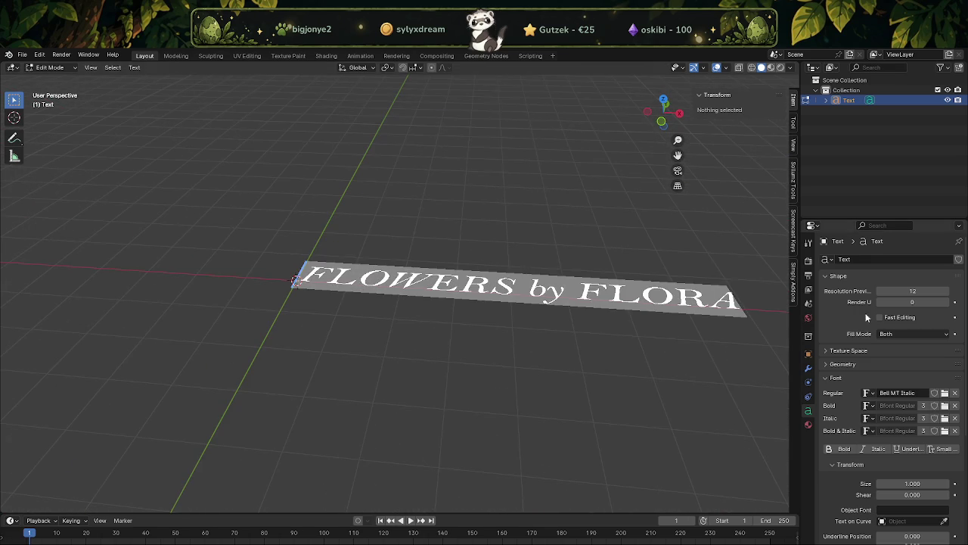
pyautogui.scroll(-1, 836, 334)
pyautogui.scroll(-4, 836, 333)
pyautogui.scroll(-4, 872, 352)
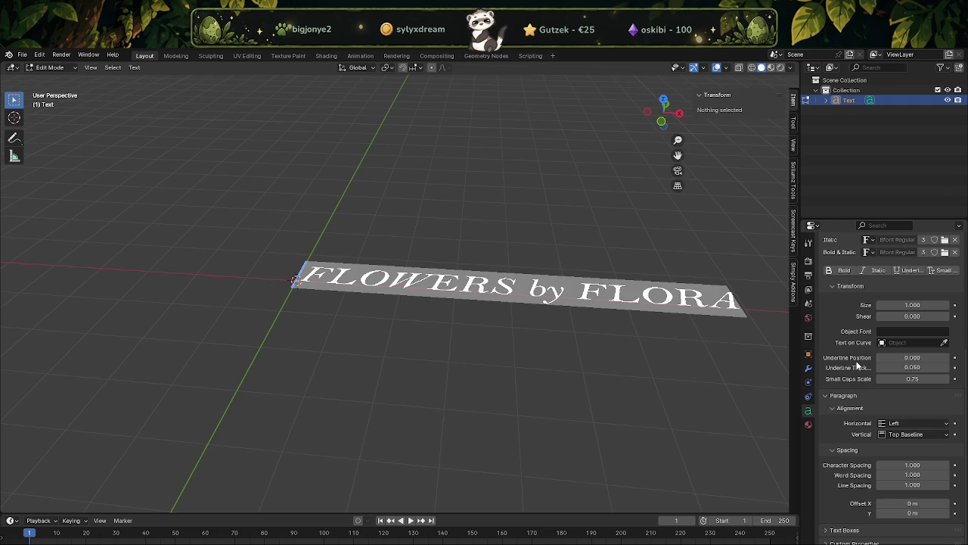
pyautogui.scroll(4, 869, 367)
pyautogui.scroll(5, 870, 366)
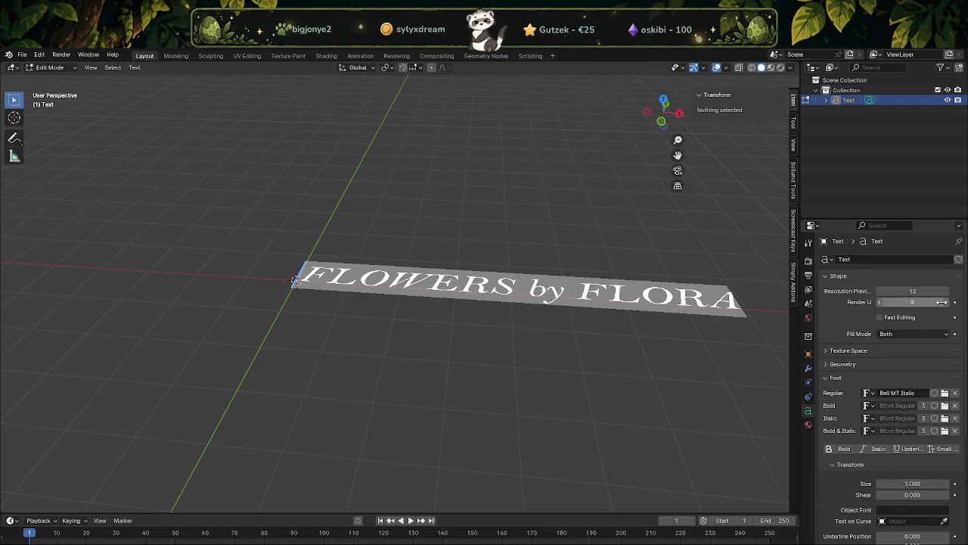
pyautogui.click(881, 301)
pyautogui.scroll(2, 627, 321)
# Leave text editing and convert the FLOWERS by FLORA text object to a mesh.
pyautogui.press('Tab')
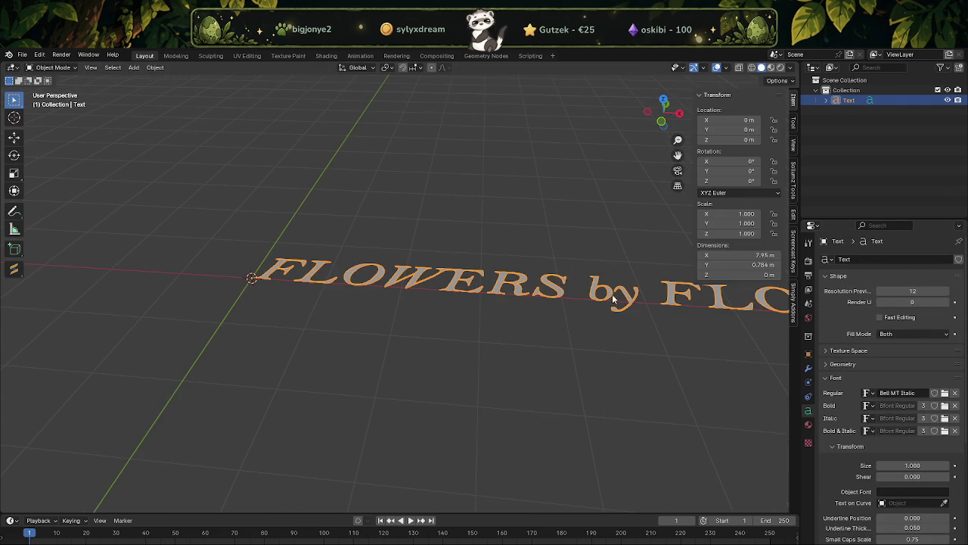
pyautogui.scroll(-1, 878, 342)
pyautogui.scroll(-1, 882, 376)
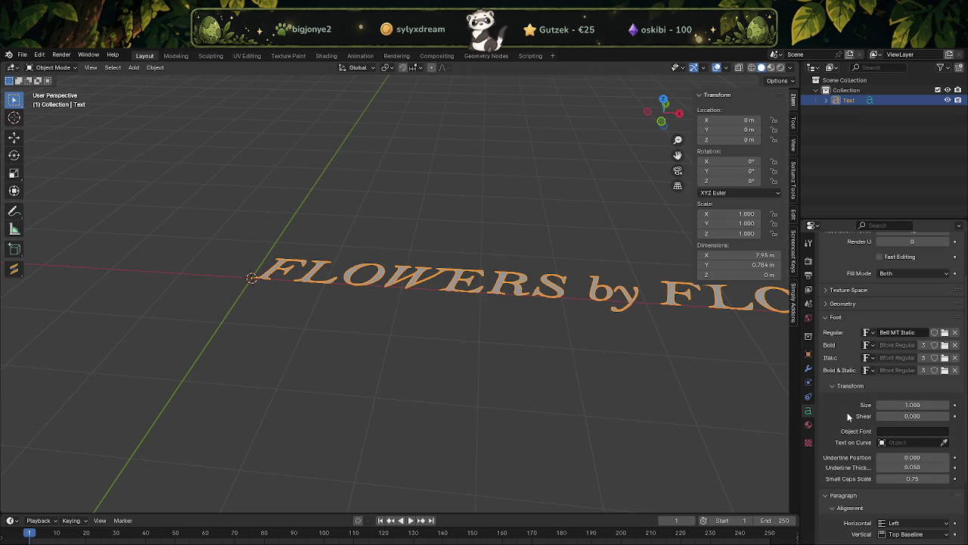
pyautogui.moveTo(627, 301); pyautogui.dragTo(519, 262, button='middle')
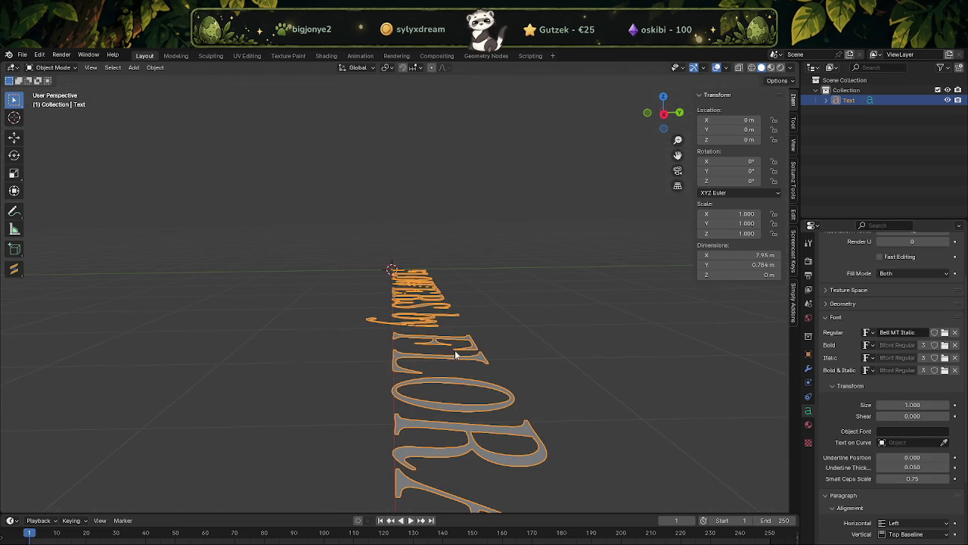
pyautogui.moveTo(432, 327)
pyautogui.mouseDown(button='middle')
pyautogui.moveTo(486, 364)
pyautogui.moveTo(510, 354)
pyautogui.moveTo(403, 302)
pyautogui.moveTo(464, 341)
pyautogui.moveTo(435, 281)
pyautogui.mouseUp(button='middle')
pyautogui.rightClick(435, 281)
pyautogui.moveTo(373, 297)
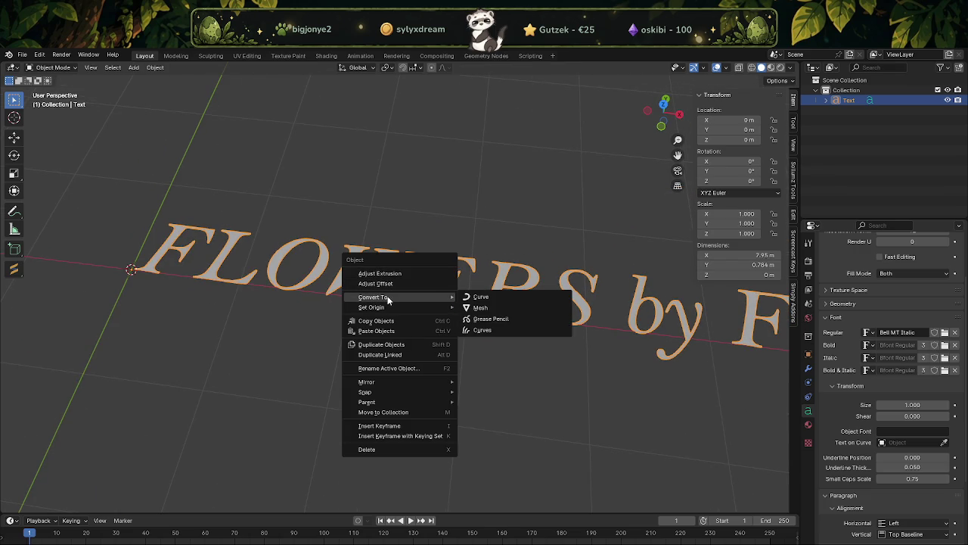
pyautogui.click(496, 307)
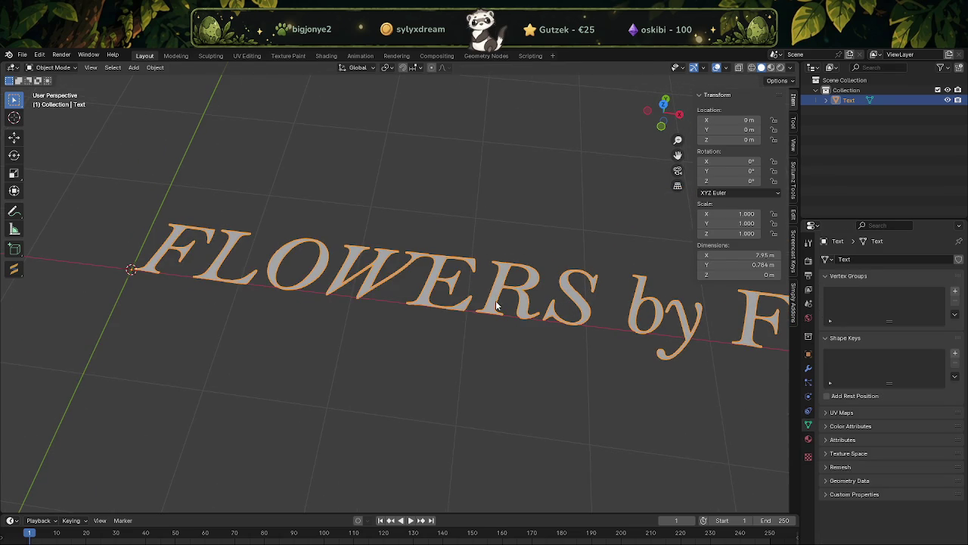
# In Edit Mode, extrude the letter faces upward about 0.0997 m.
pyautogui.press('Tab')
pyautogui.moveTo(496, 300)
pyautogui.mouseDown(button='middle')
pyautogui.moveTo(444, 251)
pyautogui.moveTo(473, 313)
pyautogui.mouseUp(button='middle')
pyautogui.scroll(-5, 472, 318)
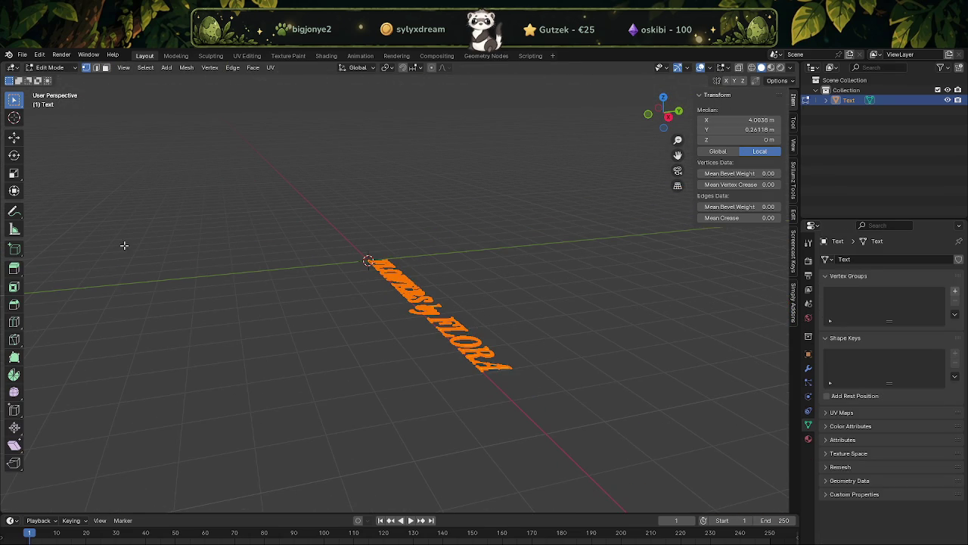
pyautogui.click(13, 137)
pyautogui.scroll(5, 325, 290)
pyautogui.press('e')
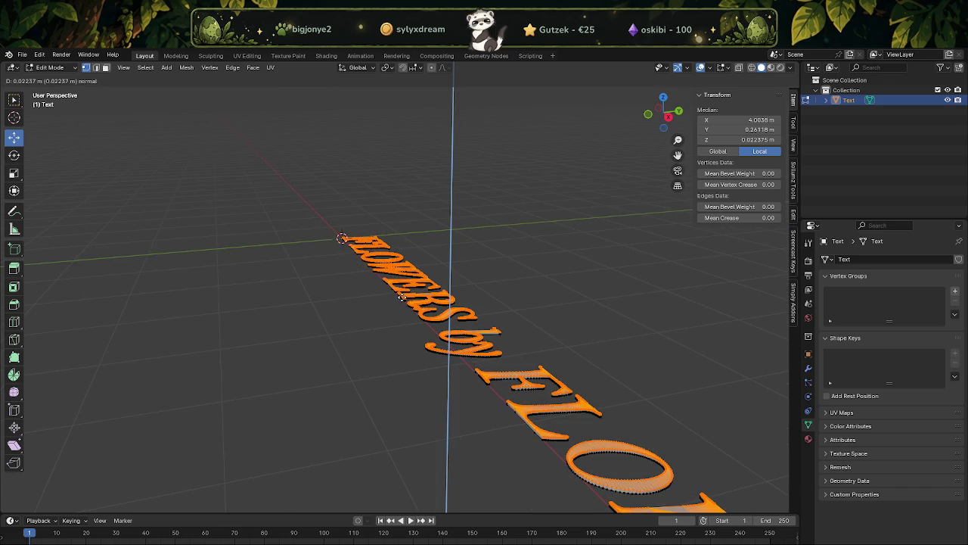
pyautogui.press('Escape')
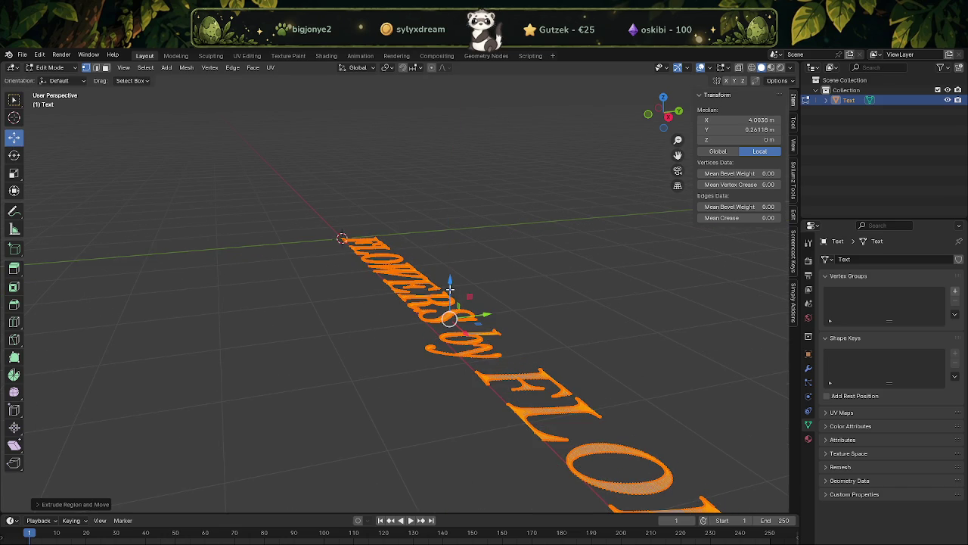
pyautogui.moveTo(449, 289); pyautogui.dragTo(449, 279)
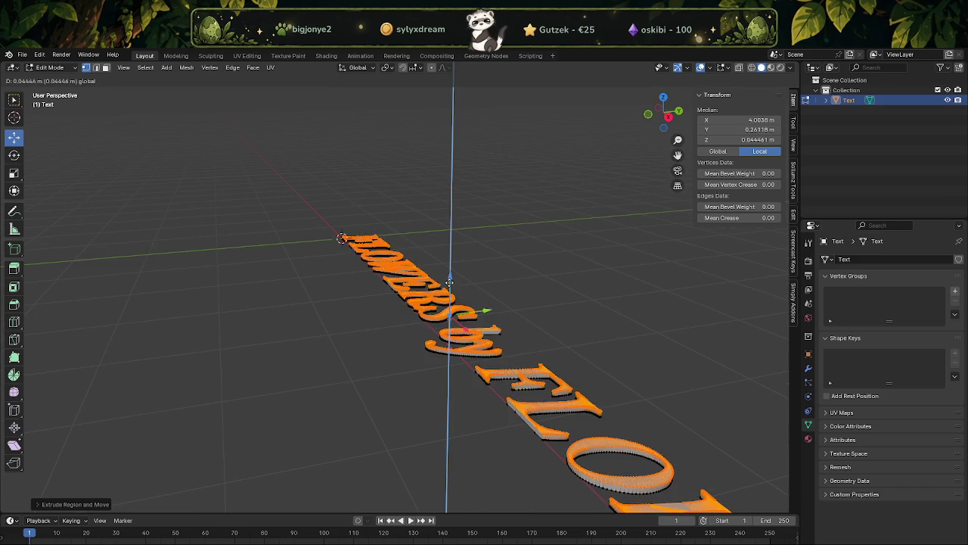
pyautogui.click(449, 278)
# Inspect the extruded letters in Object Mode, then return to Edit Mode with everything selected.
pyautogui.moveTo(449, 278)
pyautogui.mouseDown(button='middle')
pyautogui.moveTo(432, 340)
pyautogui.moveTo(438, 288)
pyautogui.moveTo(460, 287)
pyautogui.moveTo(411, 298)
pyautogui.moveTo(507, 301)
pyautogui.moveTo(497, 283)
pyautogui.moveTo(365, 346)
pyautogui.moveTo(519, 329)
pyautogui.moveTo(413, 326)
pyautogui.mouseUp(button='middle')
pyautogui.scroll(4, 465, 356)
pyautogui.scroll(2, 431, 287)
pyautogui.scroll(2, 442, 288)
pyautogui.press('Tab')
pyautogui.scroll(-2, 365, 346)
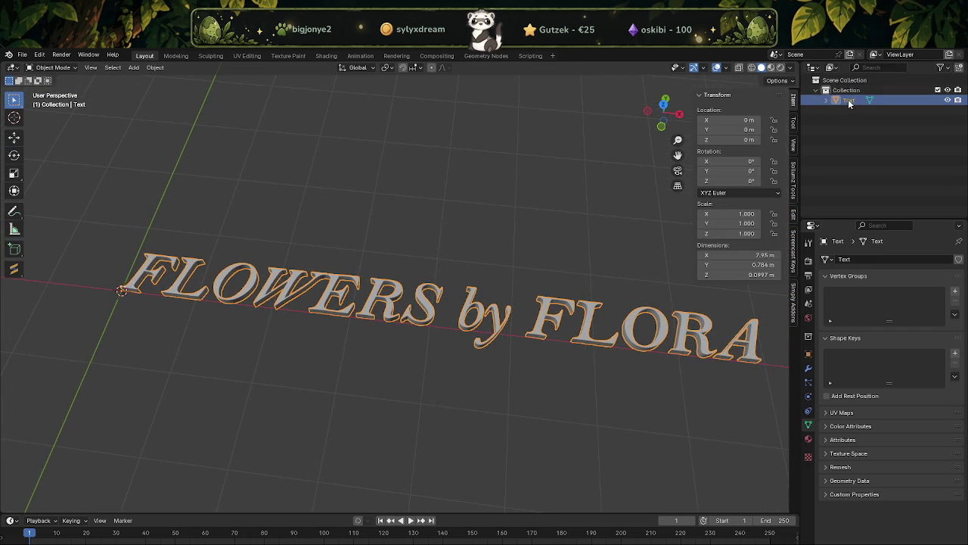
pyautogui.scroll(1, 487, 370)
pyautogui.scroll(3, 522, 314)
pyautogui.press('Tab')
pyautogui.moveTo(454, 313); pyautogui.dragTo(550, 149, button='middle')
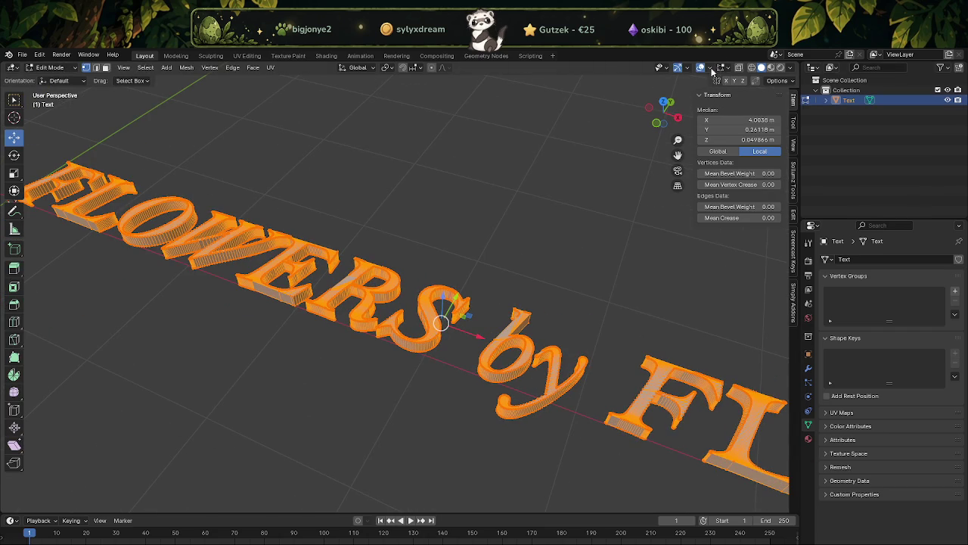
# Turn on the Statistics overlay in the viewport.
pyautogui.click(712, 69)
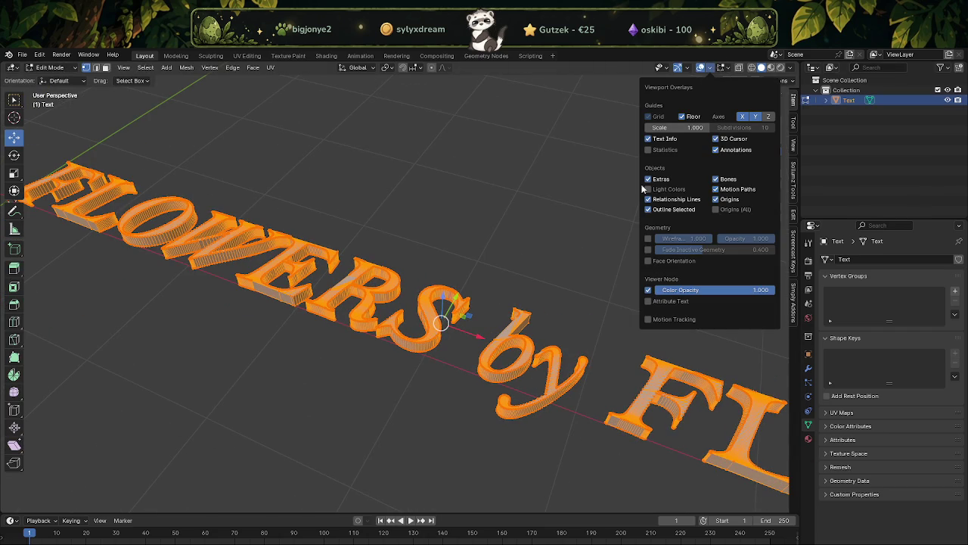
pyautogui.click(711, 70)
pyautogui.click(648, 149)
pyautogui.click(324, 223)
pyautogui.moveTo(323, 223)
pyautogui.mouseDown(button='middle')
pyautogui.moveTo(360, 236)
pyautogui.moveTo(305, 236)
pyautogui.moveTo(409, 336)
pyautogui.moveTo(428, 296)
pyautogui.moveTo(424, 308)
pyautogui.mouseUp(button='middle')
# Select the whole mesh, merge vertices by distance, and reset its normals.
pyautogui.press('a')
pyautogui.rightClick(424, 308)
pyautogui.press('Escape')
pyautogui.rightClick(427, 342)
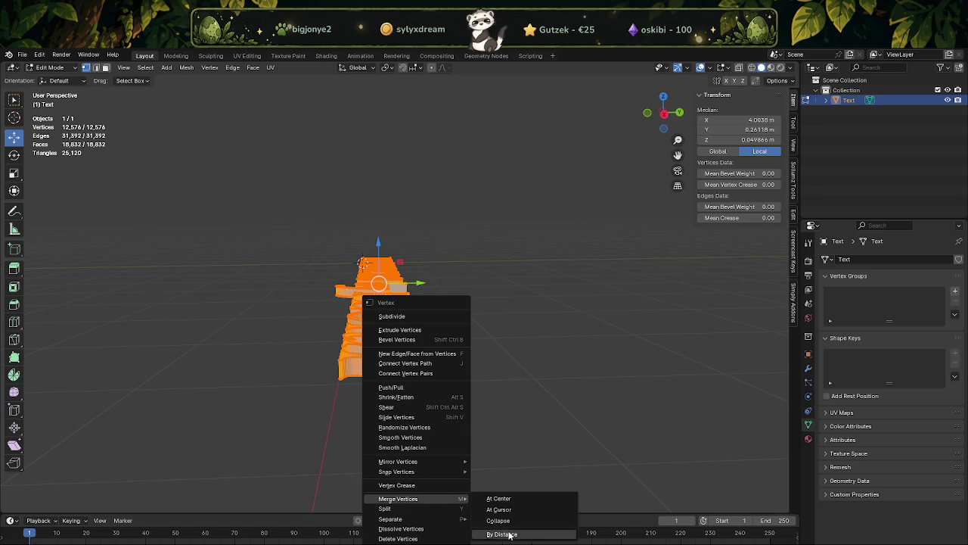
pyautogui.click(506, 535)
pyautogui.rightClick(461, 424)
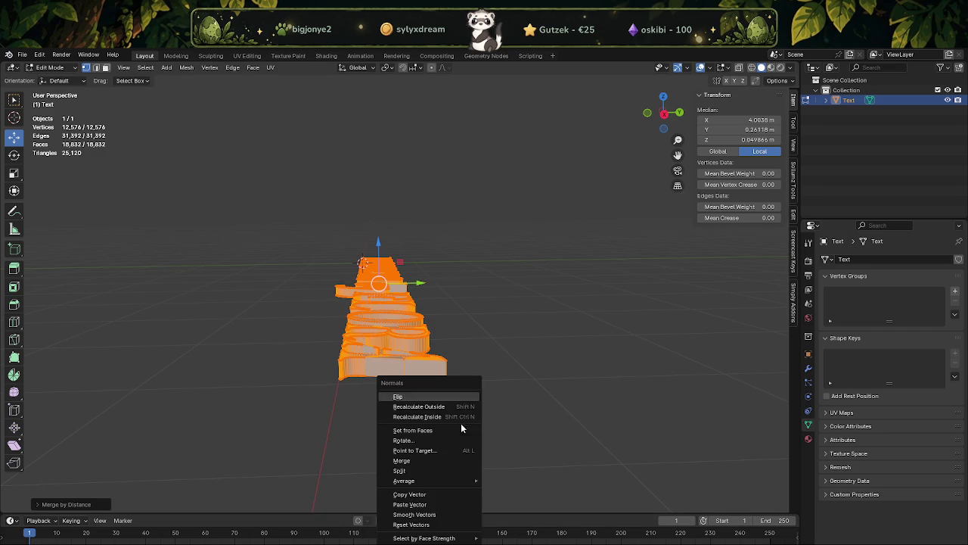
pyautogui.click(409, 522)
# Enable the Face Orientation overlay to check the normals, then return to Object Mode.
pyautogui.moveTo(324, 359)
pyautogui.mouseDown(button='middle')
pyautogui.moveTo(341, 330)
pyautogui.moveTo(439, 372)
pyautogui.moveTo(411, 371)
pyautogui.moveTo(441, 353)
pyautogui.moveTo(426, 398)
pyautogui.mouseUp(button='middle')
pyautogui.scroll(3, 427, 356)
pyautogui.scroll(4, 426, 398)
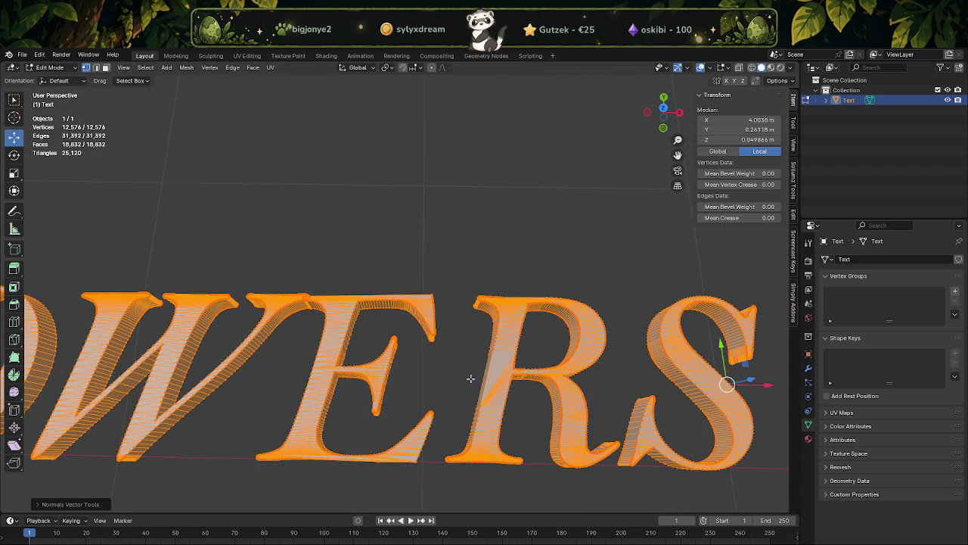
pyautogui.click(710, 69)
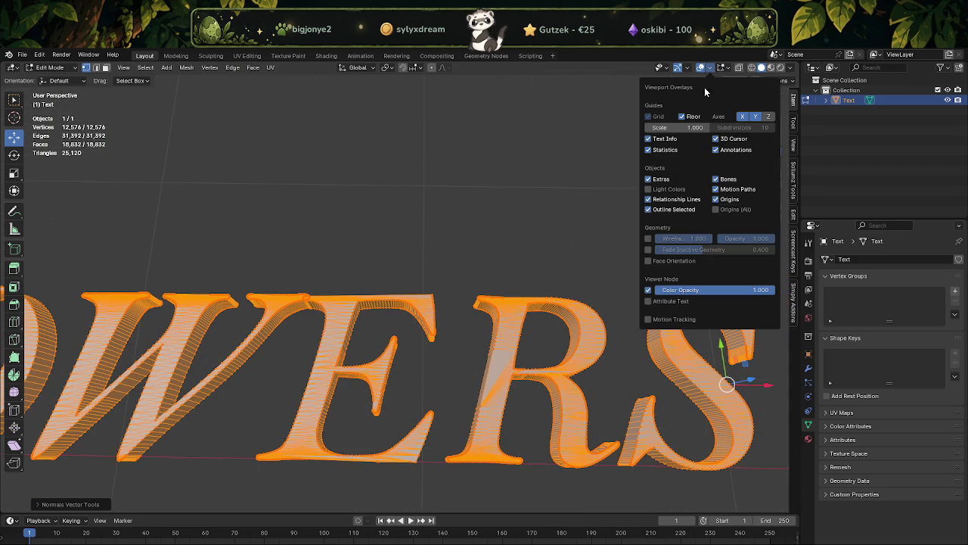
pyautogui.click(655, 262)
pyautogui.scroll(-3, 530, 318)
pyautogui.moveTo(530, 317)
pyautogui.mouseDown(button='middle')
pyautogui.moveTo(450, 277)
pyautogui.moveTo(516, 228)
pyautogui.moveTo(598, 201)
pyautogui.moveTo(519, 310)
pyautogui.moveTo(428, 270)
pyautogui.moveTo(499, 309)
pyautogui.mouseUp(button='middle')
pyautogui.scroll(-2, 483, 310)
pyautogui.moveTo(466, 278)
pyautogui.mouseDown(button='middle')
pyautogui.moveTo(373, 281)
pyautogui.moveTo(386, 287)
pyautogui.mouseUp(button='middle')
pyautogui.press('Tab')
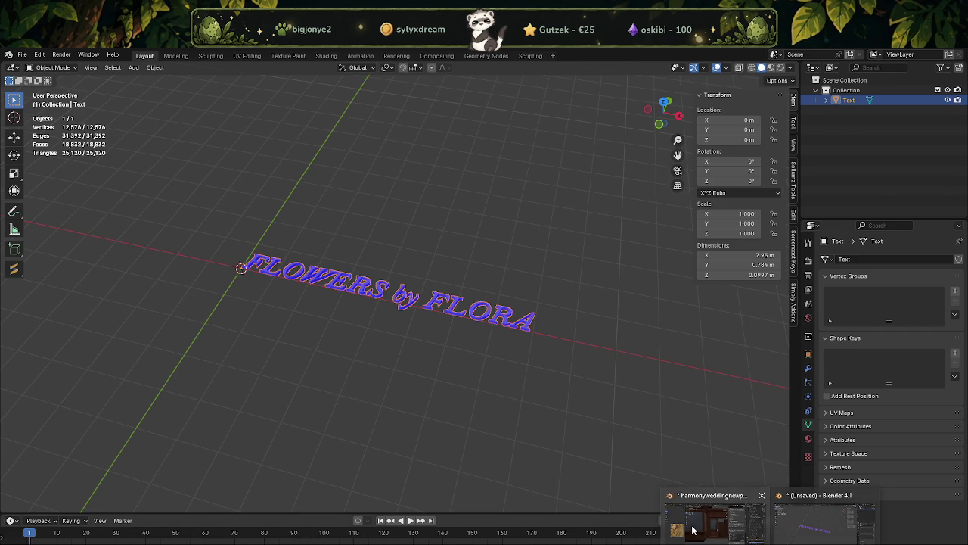
# Paste the lettering into the shop building scene and frame it in the view.
pyautogui.click(690, 529)
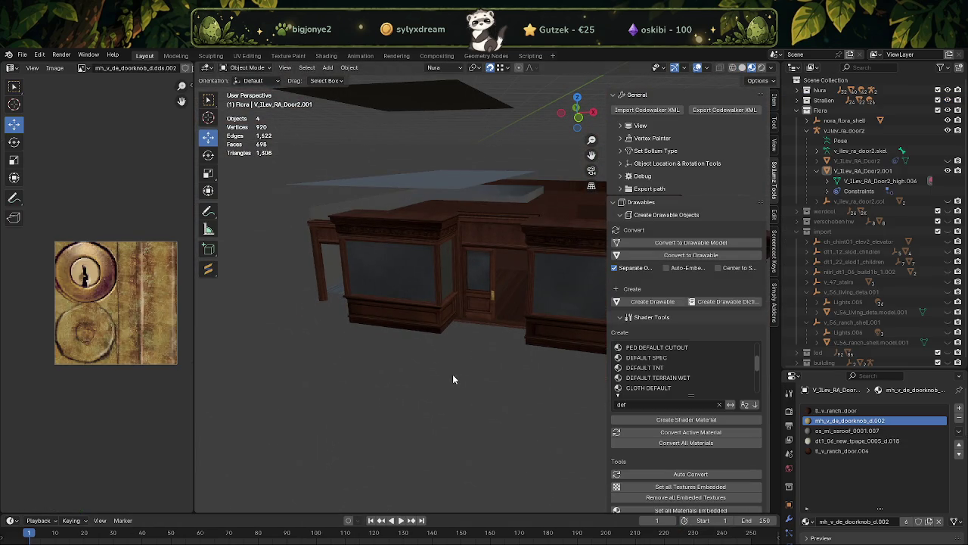
pyautogui.hotkey('ctrl', 'v')
pyautogui.scroll(-3, 480, 333)
pyautogui.scroll(-5, 494, 326)
pyautogui.moveTo(504, 304); pyautogui.dragTo(547, 340, button='middle')
pyautogui.scroll(3, 525, 320)
pyautogui.scroll(3, 525, 321)
pyautogui.press('KP_Decimal')
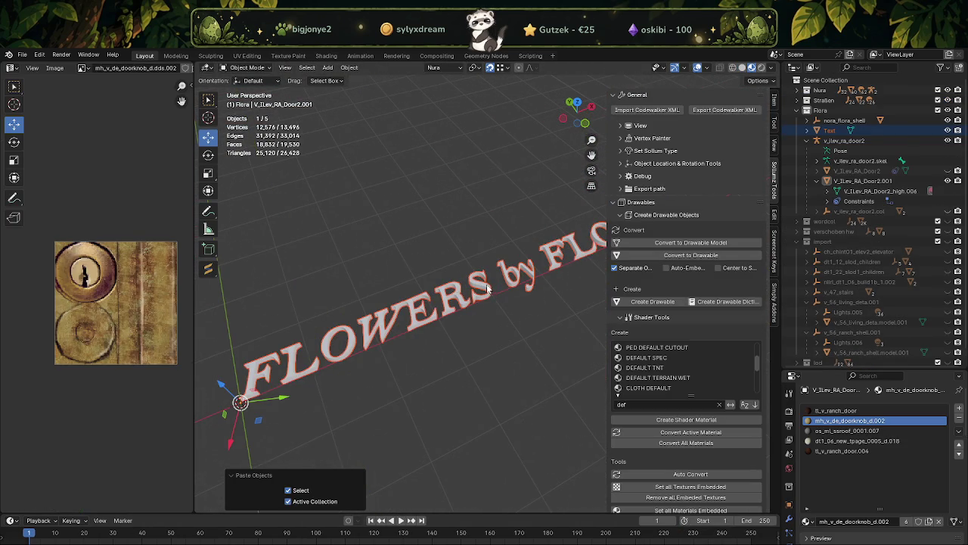
# Align the pasted text to the scene's transform orientation and enter Edit Mode.
pyautogui.click(486, 286)
pyautogui.click(350, 68)
pyautogui.moveTo(368, 80)
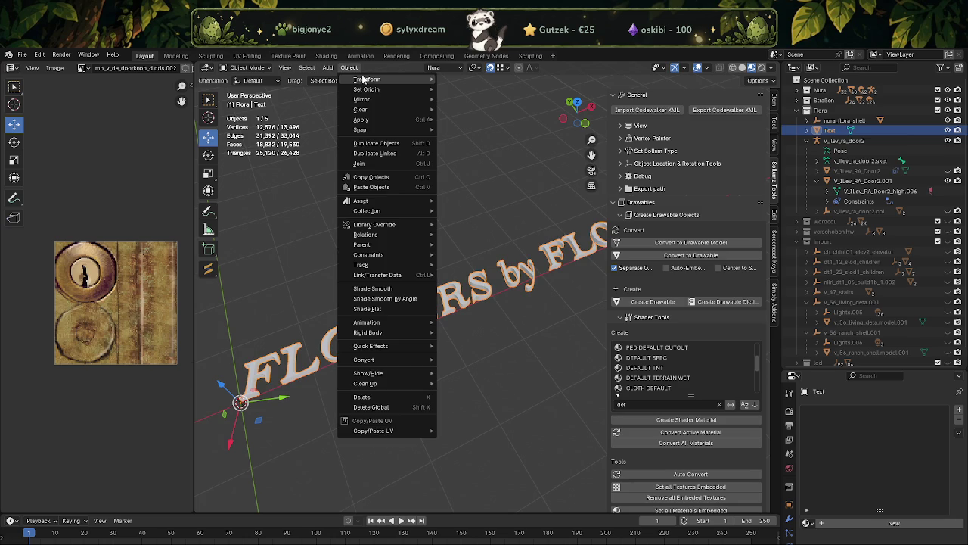
pyautogui.click(485, 180)
pyautogui.moveTo(483, 176)
pyautogui.mouseDown(button='middle')
pyautogui.moveTo(471, 261)
pyautogui.moveTo(439, 163)
pyautogui.mouseUp(button='middle')
pyautogui.press('Tab')
pyautogui.hotkey('shift', 'space')
# Stand the lettering upright and rotate it 90° about the vertical axis.
pyautogui.press('r')
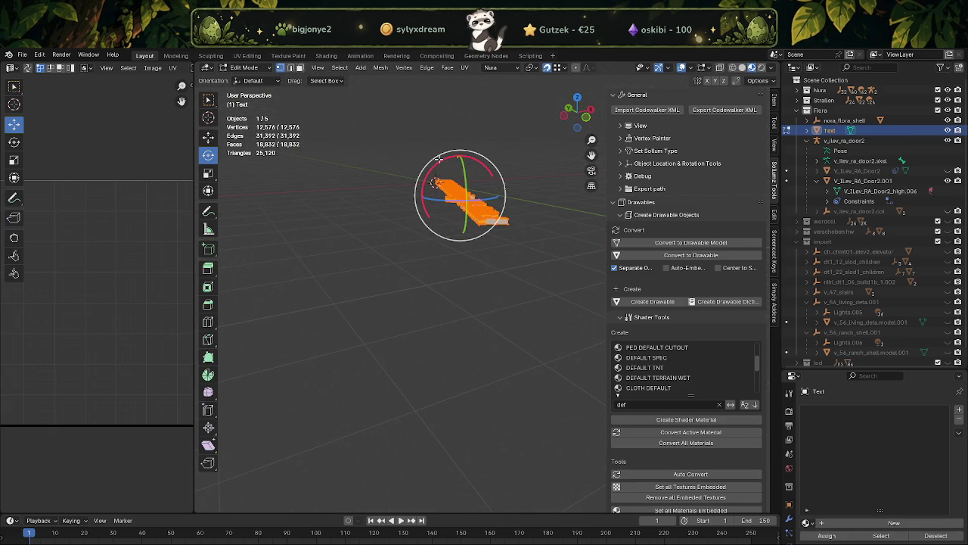
pyautogui.moveTo(437, 161); pyautogui.dragTo(399, 203)
pyautogui.moveTo(399, 203)
pyautogui.mouseDown(button='middle')
pyautogui.moveTo(468, 195)
pyautogui.moveTo(476, 305)
pyautogui.moveTo(452, 219)
pyautogui.moveTo(492, 250)
pyautogui.mouseUp(button='middle')
pyautogui.hotkey('shift', 'space')
pyautogui.press('g')
pyautogui.hotkey('shift', 'space')
pyautogui.press('r')
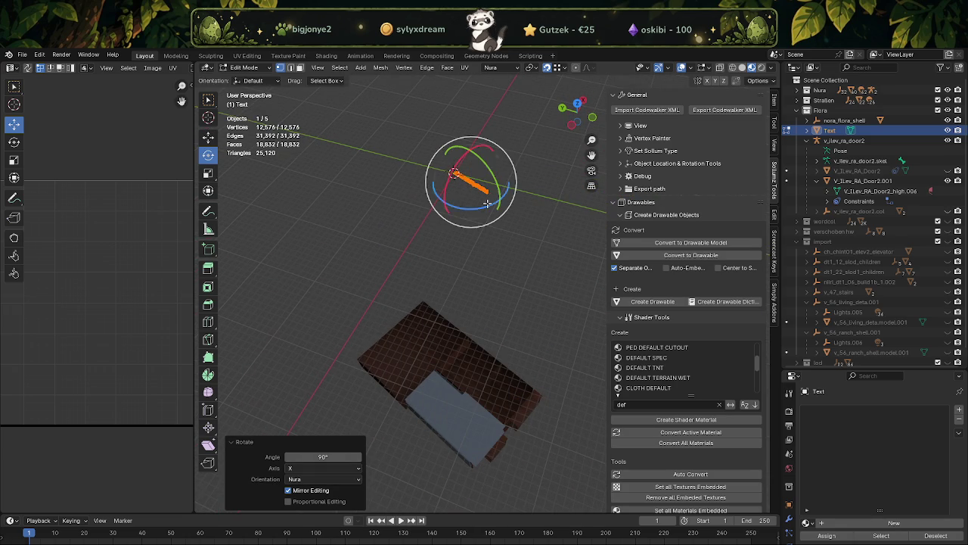
pyautogui.moveTo(484, 207); pyautogui.dragTo(492, 204)
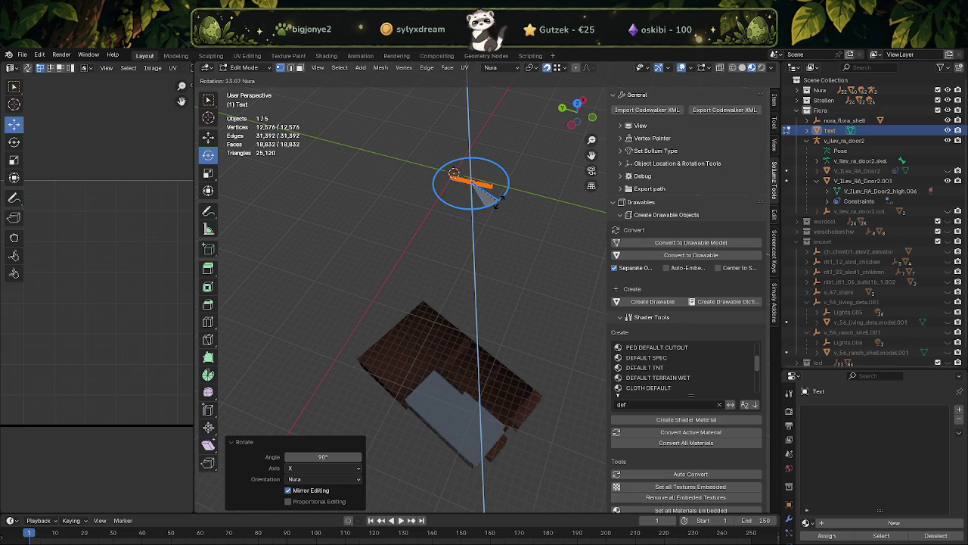
pyautogui.write('90')
pyautogui.press('Return')
pyautogui.hotkey('shift', 'space')
# Move the text along X and Y toward the shop front and frame a frontal view.
pyautogui.press('g')
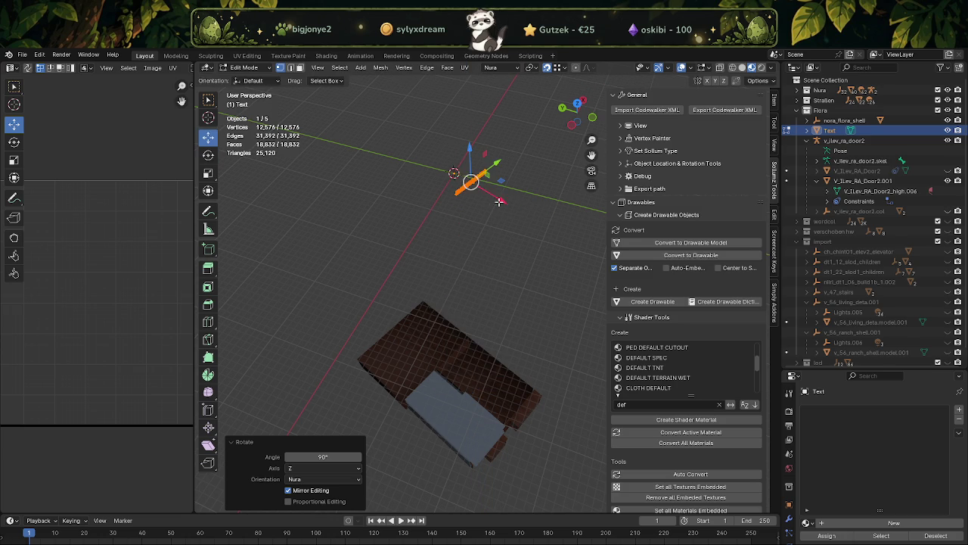
pyautogui.moveTo(499, 202)
pyautogui.mouseDown()
pyautogui.moveTo(510, 432)
pyautogui.moveTo(502, 425)
pyautogui.mouseUp()
pyautogui.moveTo(498, 386); pyautogui.dragTo(469, 168, button='middle')
pyautogui.moveTo(483, 150); pyautogui.dragTo(392, 349)
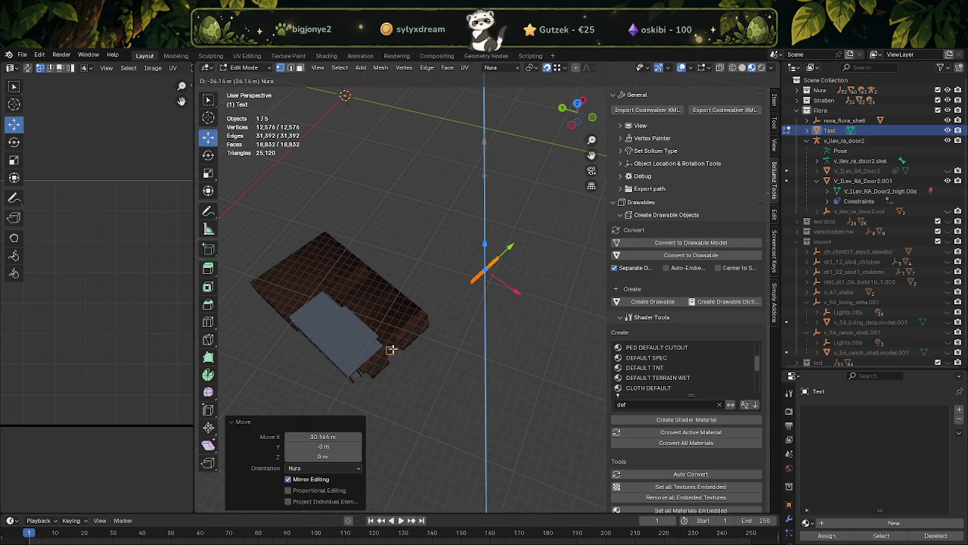
pyautogui.press('y')
pyautogui.moveTo(391, 350); pyautogui.dragTo(392, 330)
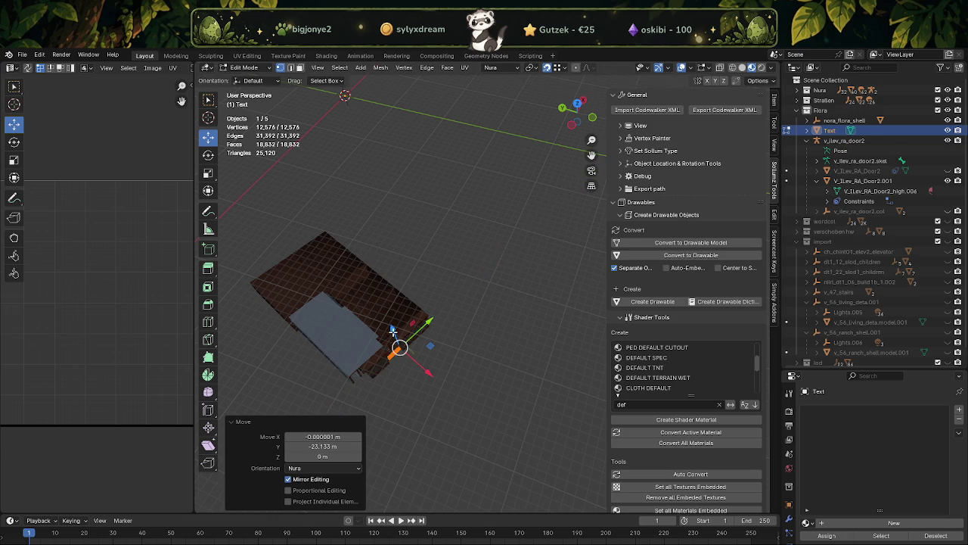
pyautogui.press('KP_Decimal')
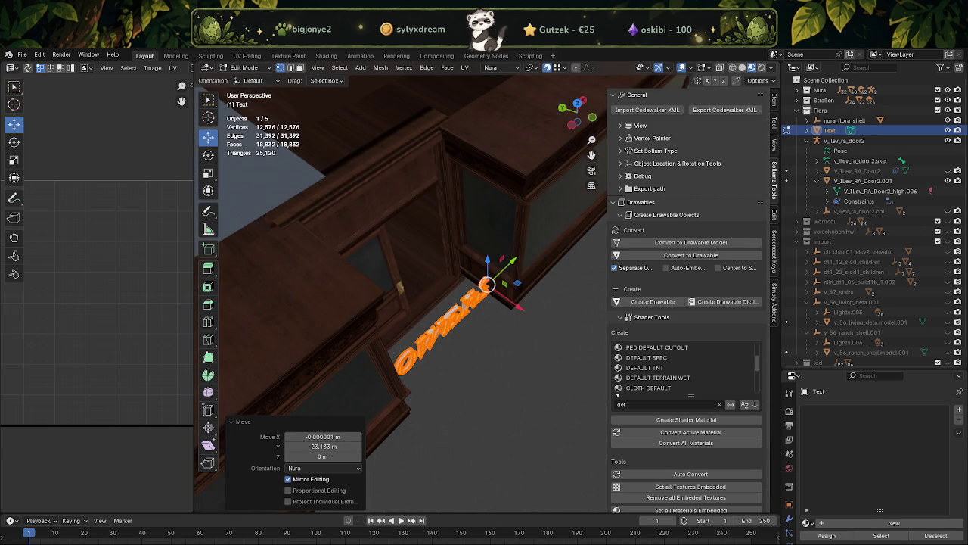
pyautogui.press('KP_4')
pyautogui.press('KP_8')
pyautogui.press('KP_4')
pyautogui.press('KP_4')
pyautogui.press('KP_8')
pyautogui.scroll(-4, 460, 306)
# Scale the text down to about 0.59.
pyautogui.hotkey('shift', 'space')
pyautogui.press('s')
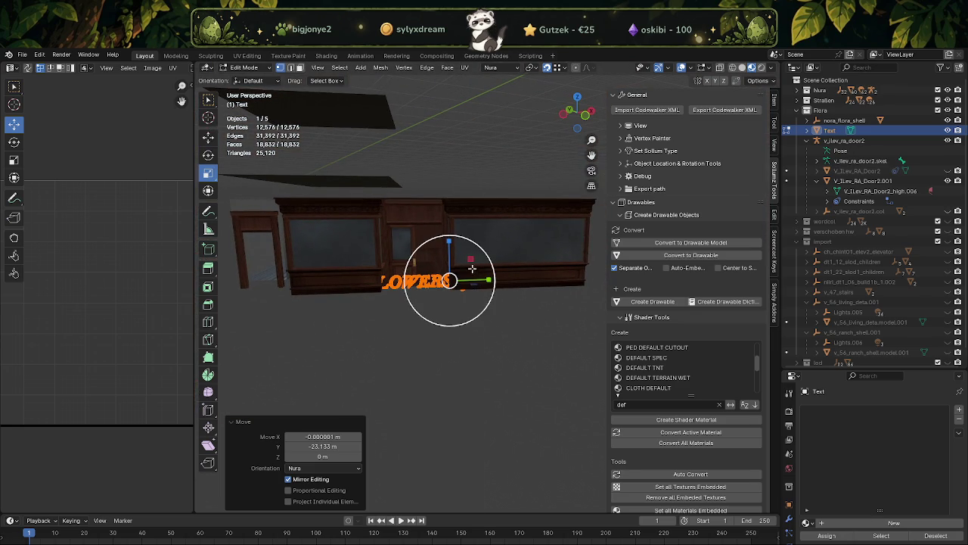
pyautogui.moveTo(476, 250); pyautogui.dragTo(465, 258)
pyautogui.scroll(3, 449, 280)
pyautogui.moveTo(450, 281); pyautogui.dragTo(503, 346, button='middle')
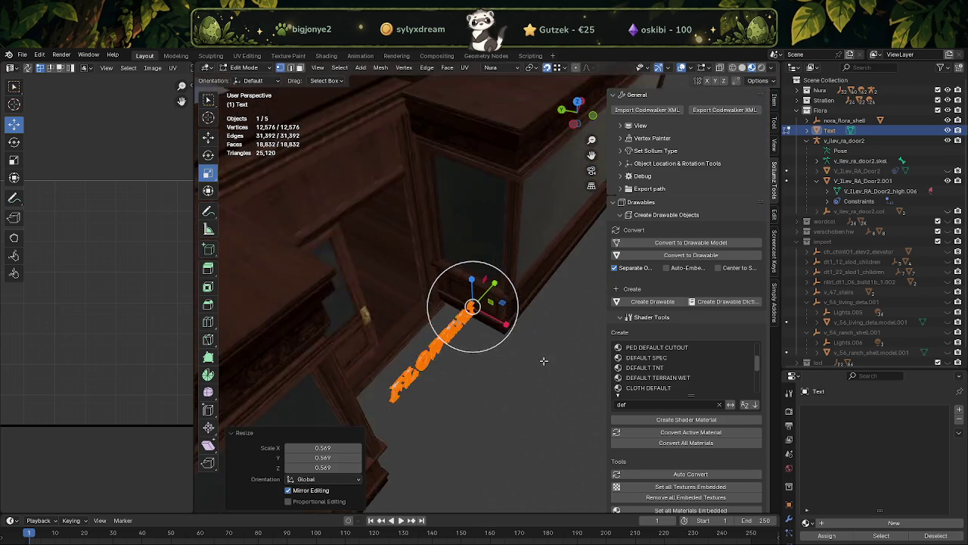
pyautogui.moveTo(479, 282); pyautogui.dragTo(462, 320)
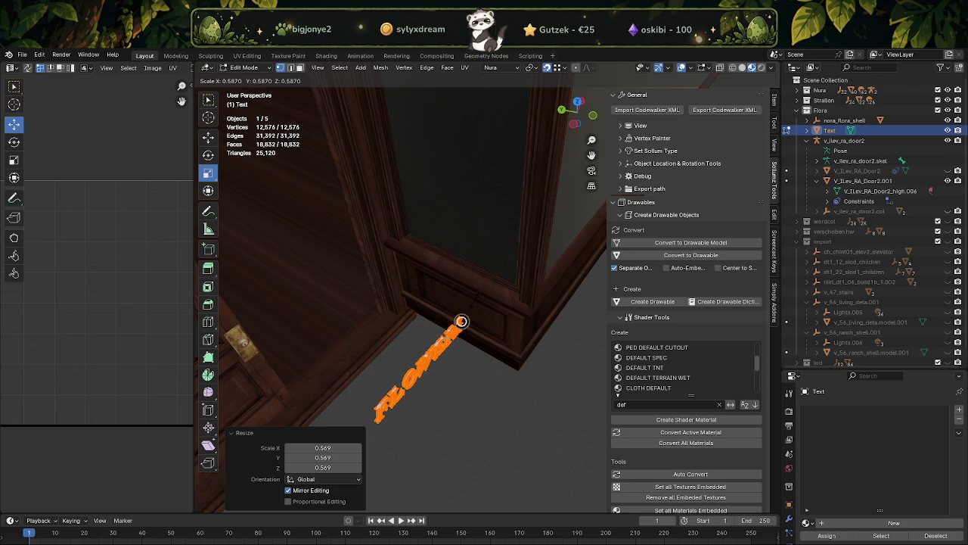
pyautogui.moveTo(461, 321); pyautogui.dragTo(458, 323)
# Raise the text to sign height and slide it left along the sign above the door.
pyautogui.press('g')
pyautogui.scroll(-2, 473, 300)
pyautogui.moveTo(474, 300); pyautogui.dragTo(492, 316, button='middle')
pyautogui.moveTo(492, 315); pyautogui.dragTo(401, 160)
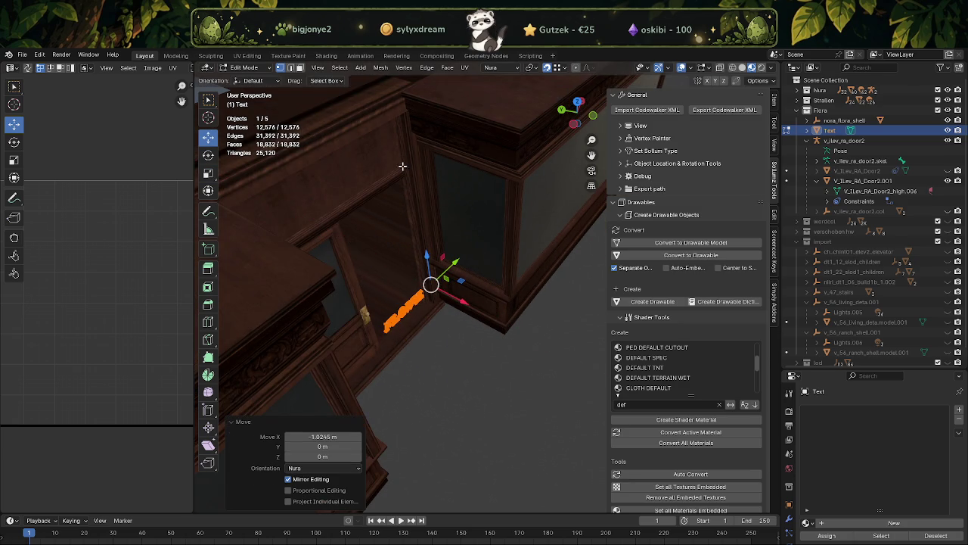
pyautogui.moveTo(427, 257); pyautogui.dragTo(411, 152)
pyautogui.press('KP_Decimal')
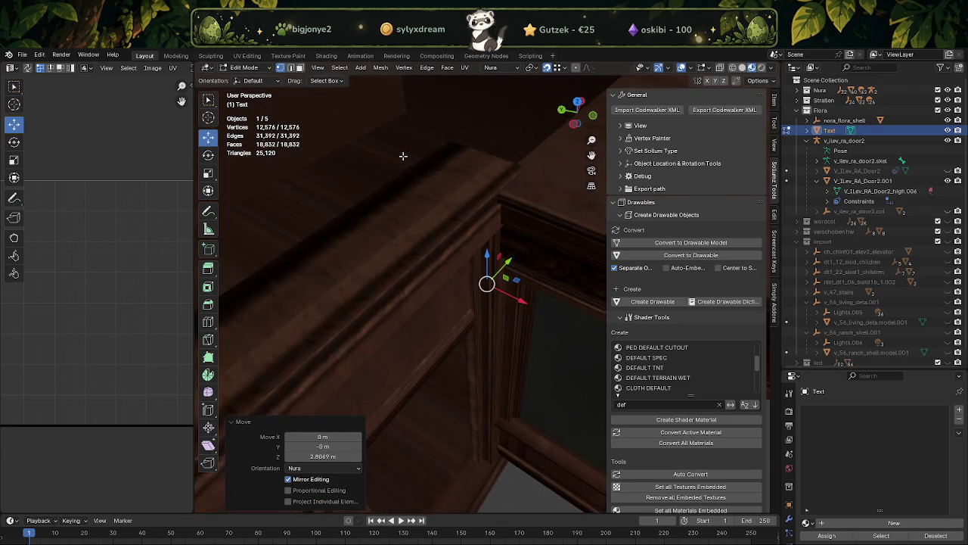
pyautogui.press('g')
pyautogui.press('x')
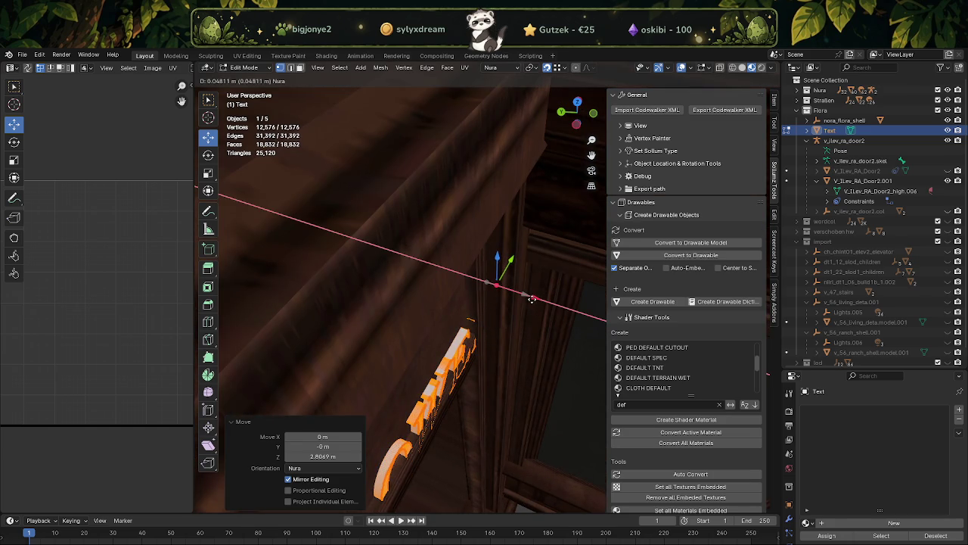
pyautogui.click(534, 302)
pyautogui.moveTo(534, 302)
pyautogui.mouseDown(button='middle')
pyautogui.moveTo(450, 283)
pyautogui.moveTo(516, 274)
pyautogui.mouseUp(button='middle')
pyautogui.moveTo(542, 284)
pyautogui.mouseDown()
pyautogui.moveTo(438, 288)
pyautogui.moveTo(424, 267)
pyautogui.mouseUp()
# Reduce the text's depth and stretch it taller along Z to fit the sign panel.
pyautogui.hotkey('shift', 'space')
pyautogui.press('s')
pyautogui.moveTo(424, 266)
pyautogui.mouseDown(button='middle')
pyautogui.moveTo(371, 288)
pyautogui.moveTo(480, 280)
pyautogui.mouseUp(button='middle')
pyautogui.scroll(2, 468, 287)
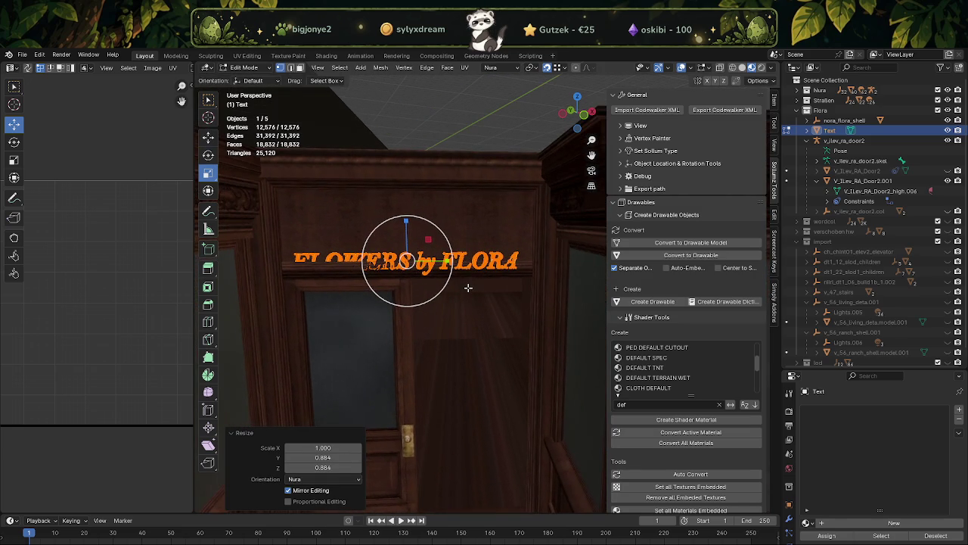
pyautogui.moveTo(401, 225)
pyautogui.mouseDown()
pyautogui.moveTo(429, 258)
pyautogui.moveTo(450, 262)
pyautogui.mouseUp()
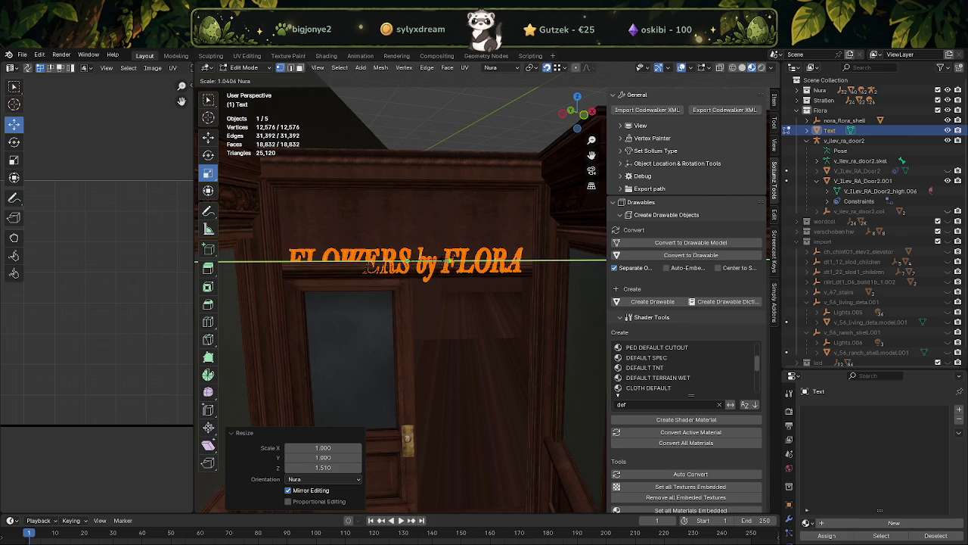
# Fine-tune the text's height and Y position on the sign, then return to Object Mode and deselect.
pyautogui.hotkey('shift', 'space')
pyautogui.click(410, 255)
pyautogui.moveTo(409, 225); pyautogui.dragTo(407, 190)
pyautogui.moveTo(425, 225); pyautogui.dragTo(428, 225)
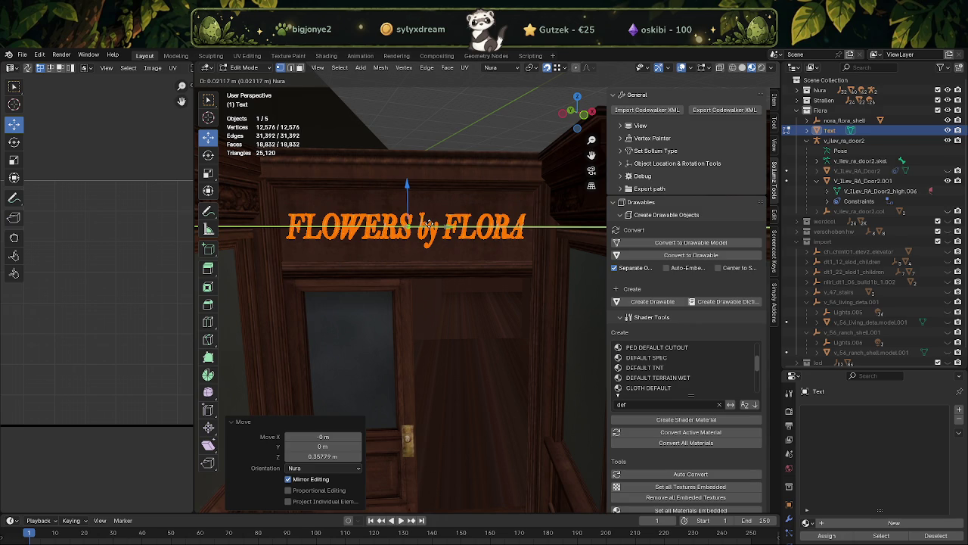
pyautogui.moveTo(429, 225); pyautogui.dragTo(429, 224)
pyautogui.keyDown('shift'); pyautogui.moveTo(409, 192); pyautogui.dragTo(424, 185, button='middle'); pyautogui.keyUp('shift')
pyautogui.moveTo(423, 187); pyautogui.dragTo(424, 190)
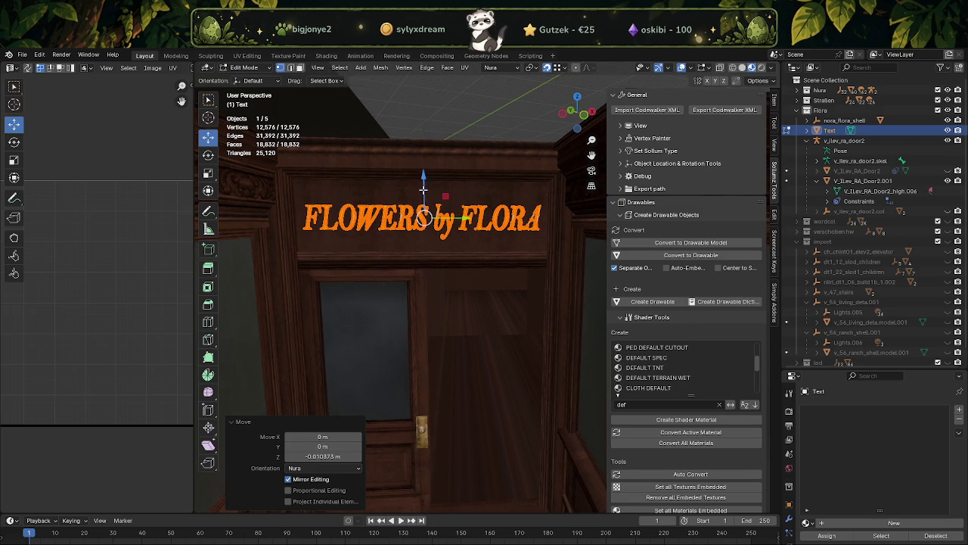
pyautogui.scroll(-2, 454, 274)
pyautogui.press('Tab')
pyautogui.click(491, 153)
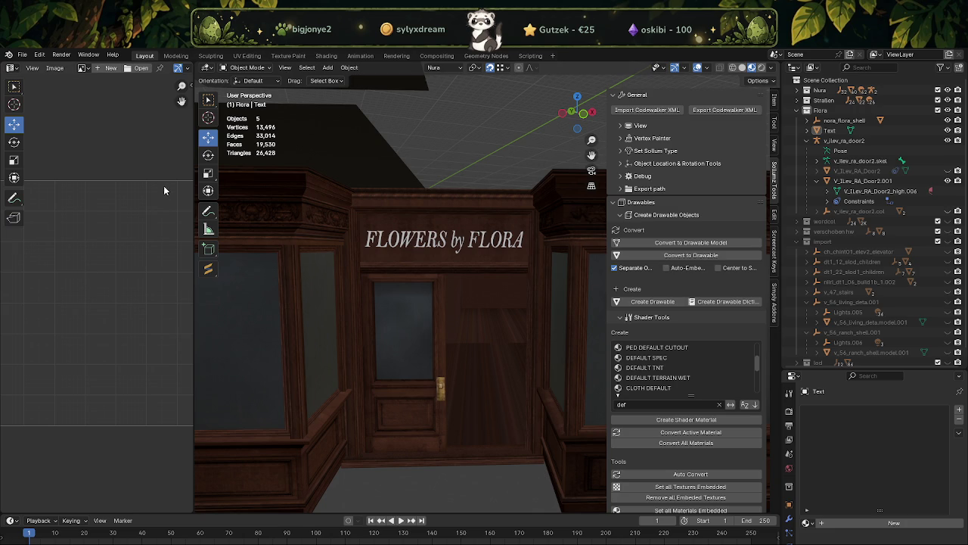
# In Edit Mode, delete the 'FLOWERS by' vertices from the sign text.
pyautogui.scroll(2, 485, 217)
pyautogui.click(485, 217)
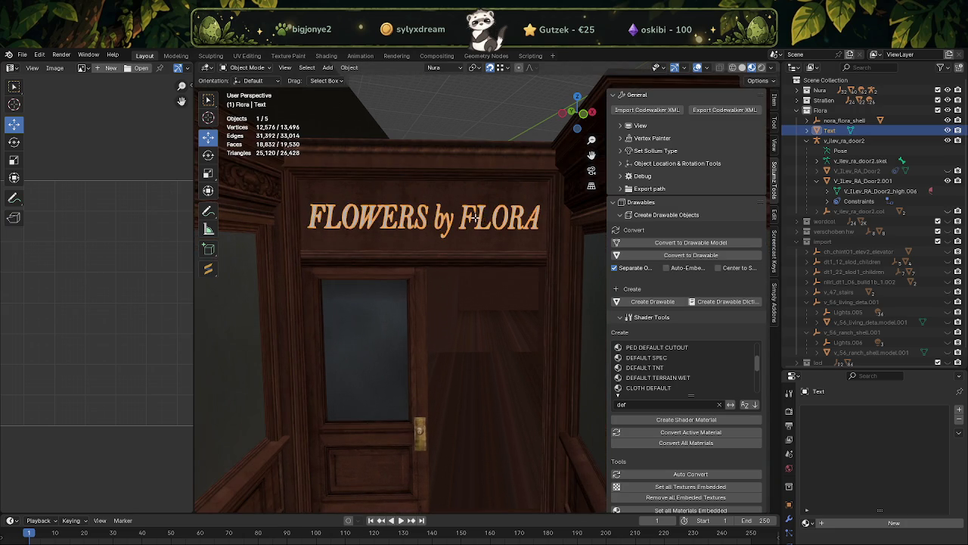
pyautogui.press('Tab')
pyautogui.moveTo(310, 174); pyautogui.dragTo(483, 240)
pyautogui.press('x')
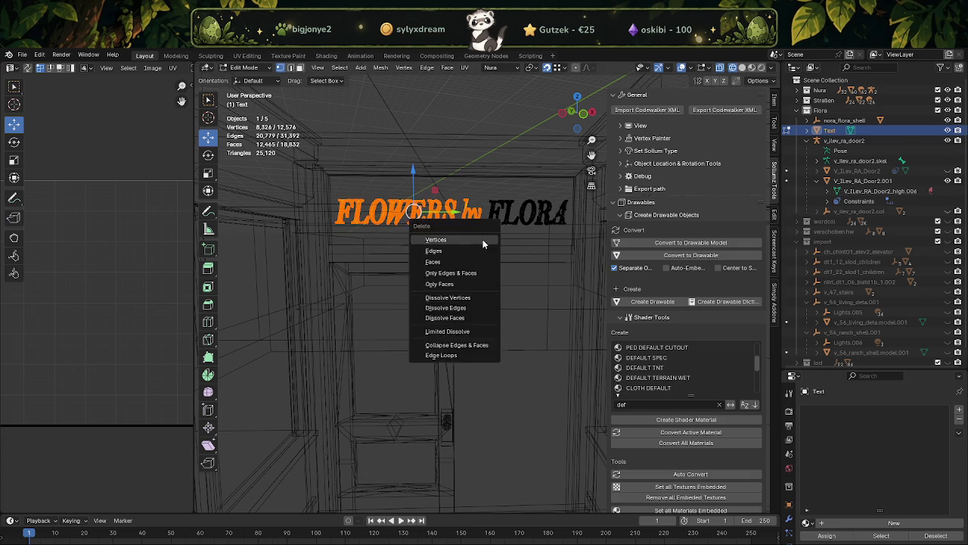
pyautogui.click(483, 240)
# Select the remaining FLORA letters, slide them to the sign's centre and stretch them along Y.
pyautogui.press('a')
pyautogui.moveTo(556, 218); pyautogui.dragTo(497, 221)
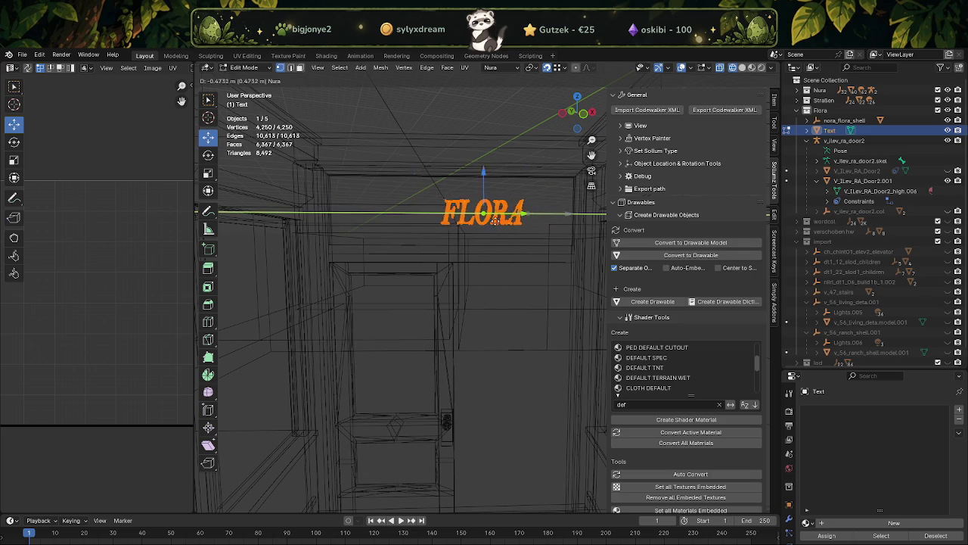
pyautogui.hotkey('shift', 'space')
pyautogui.press('s')
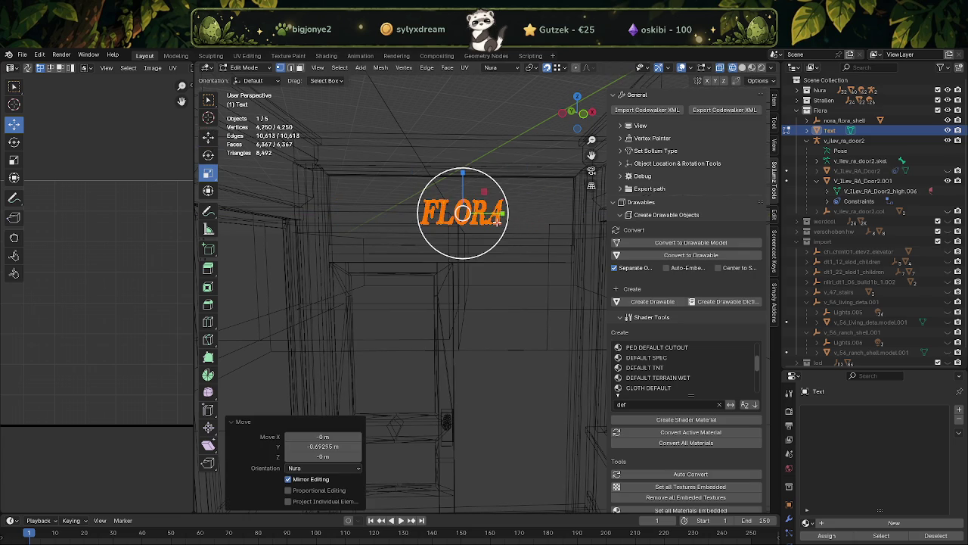
pyautogui.moveTo(503, 218)
pyautogui.mouseDown()
pyautogui.moveTo(518, 214)
pyautogui.moveTo(490, 205)
pyautogui.mouseUp()
pyautogui.hotkey('shift', 'space')
pyautogui.click(493, 191)
# In material preview, enlarge FLORA and fine-tune its Y and X position on the sign.
pyautogui.hotkey('shift', 'z')
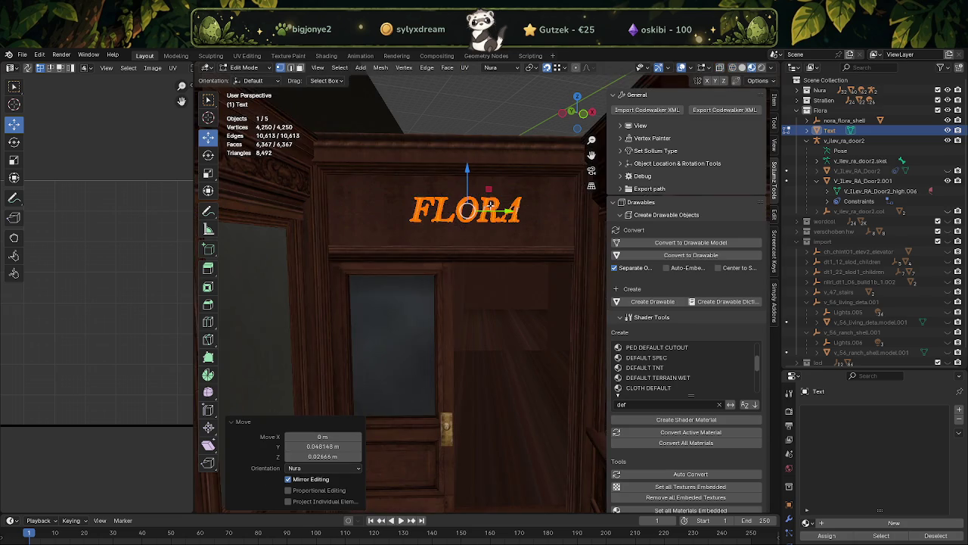
pyautogui.hotkey('shift', 'space')
pyautogui.press('s')
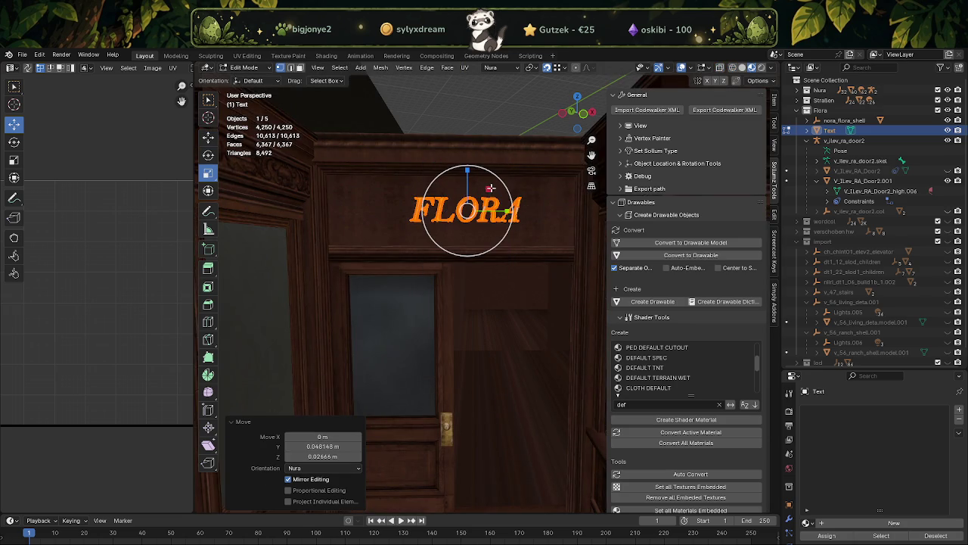
pyautogui.moveTo(491, 188); pyautogui.dragTo(492, 185)
pyautogui.hotkey('shift', 'space')
pyautogui.press('g')
pyautogui.moveTo(510, 210); pyautogui.dragTo(501, 215)
pyautogui.moveTo(501, 215); pyautogui.dragTo(470, 258, button='middle')
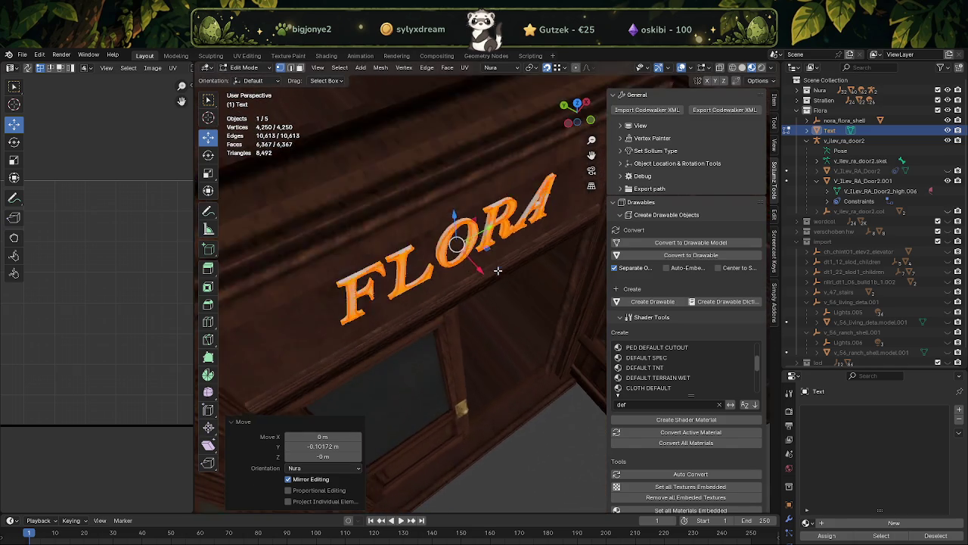
pyautogui.moveTo(470, 257); pyautogui.dragTo(472, 258)
pyautogui.moveTo(472, 258)
pyautogui.mouseDown(button='middle')
pyautogui.moveTo(456, 215)
pyautogui.moveTo(476, 270)
pyautogui.mouseUp(button='middle')
pyautogui.click(463, 253)
# Leave Edit Mode, deselect FLORA and view the shopfront near the door.
pyautogui.scroll(-5, 456, 215)
pyautogui.press('Tab')
pyautogui.moveTo(480, 352); pyautogui.dragTo(476, 450, button='middle')
pyautogui.scroll(2, 475, 447)
pyautogui.click(475, 446)
pyautogui.moveTo(473, 415); pyautogui.dragTo(450, 210, button='middle')
pyautogui.scroll(3, 475, 400)
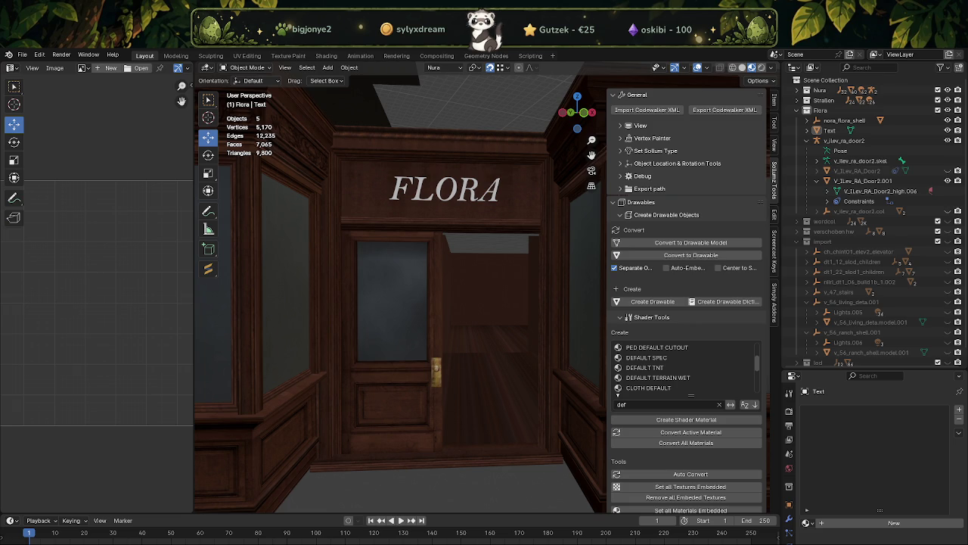
# Select the FLORA text and switch to the other Blender file with the FLOWERS by FLORA text.
pyautogui.click(444, 200)
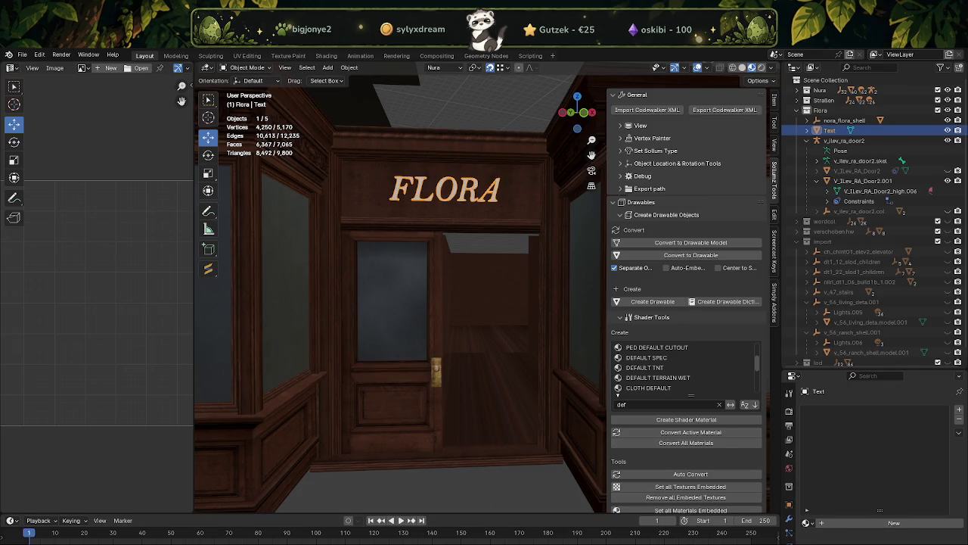
pyautogui.click(794, 524)
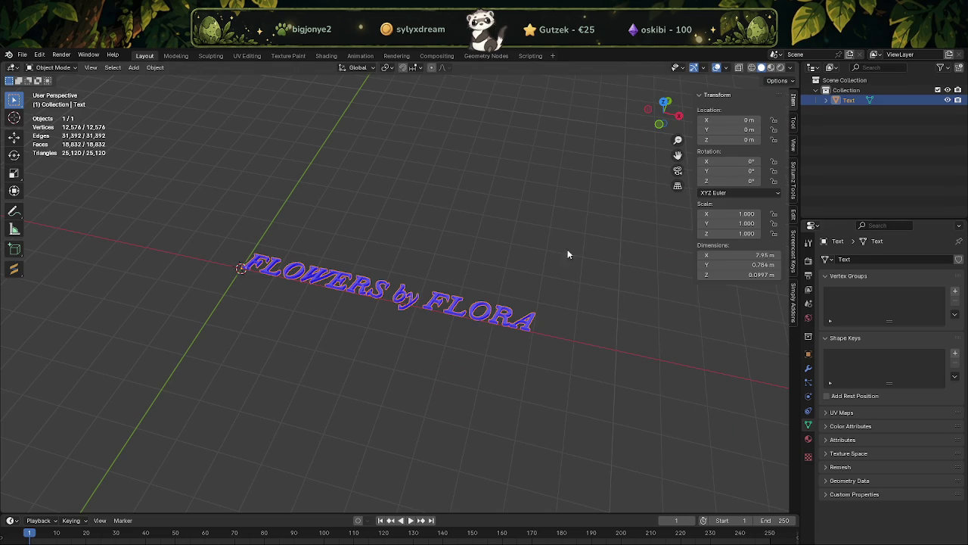
# Replace the FLOWERS by FLORA object with a new text object reading 'flora'.
pyautogui.rightClick(478, 241)
pyautogui.click(447, 241)
pyautogui.press('Delete')
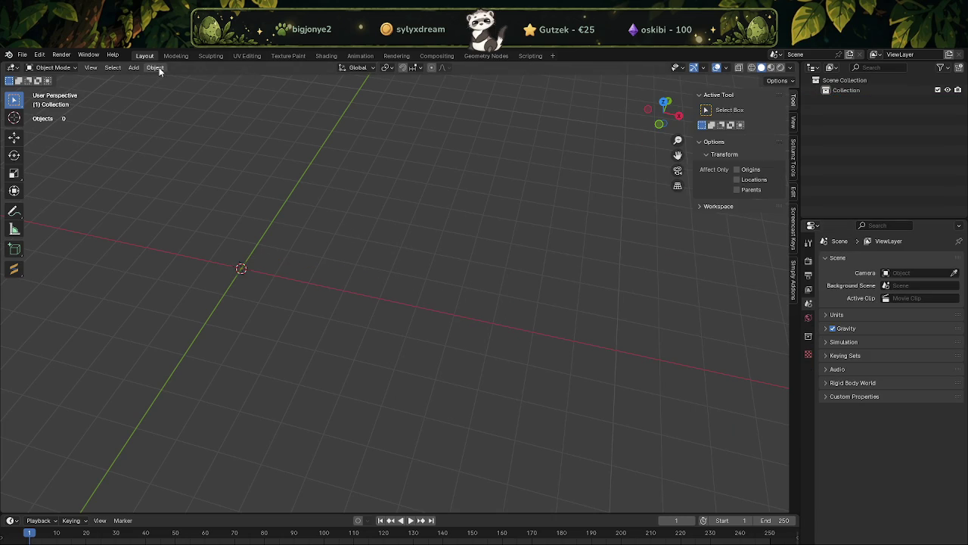
pyautogui.click(155, 67)
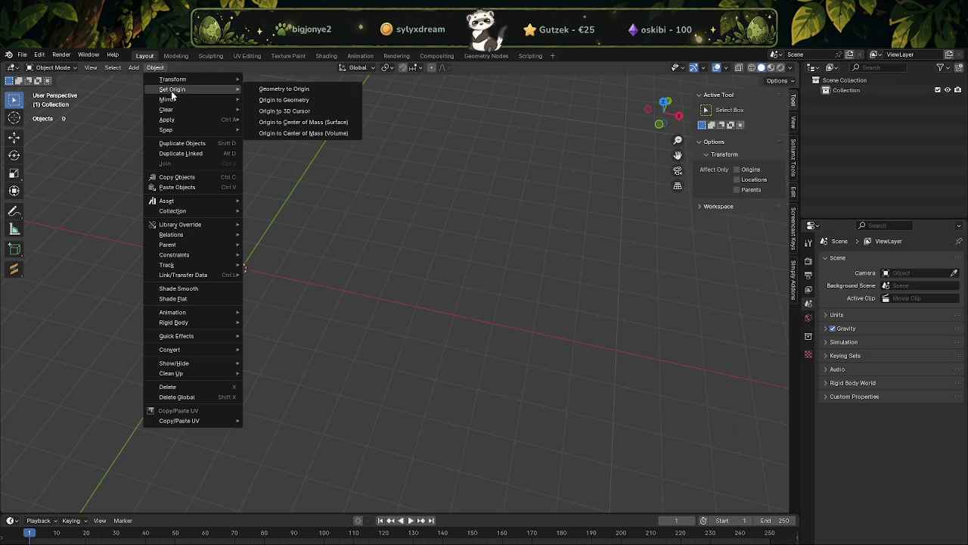
pyautogui.moveTo(133, 68)
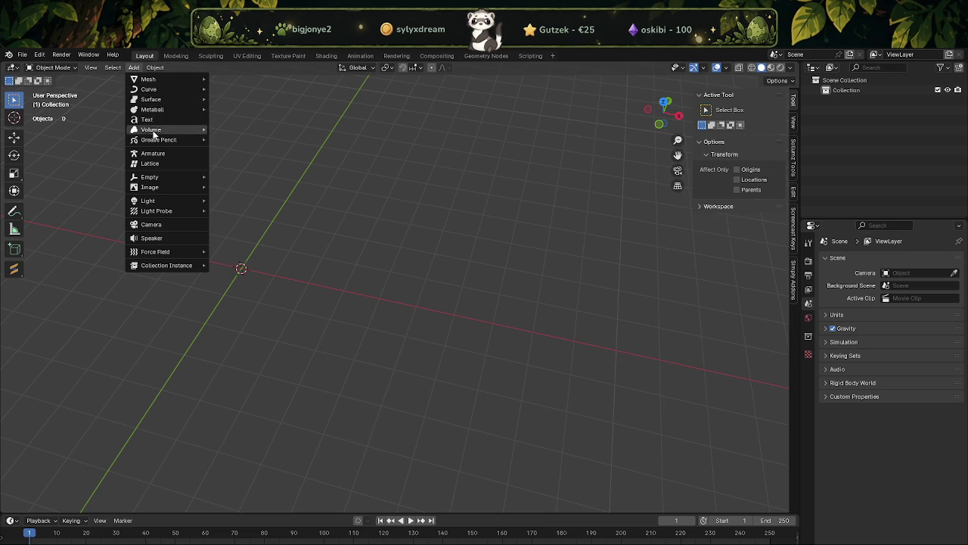
pyautogui.click(147, 119)
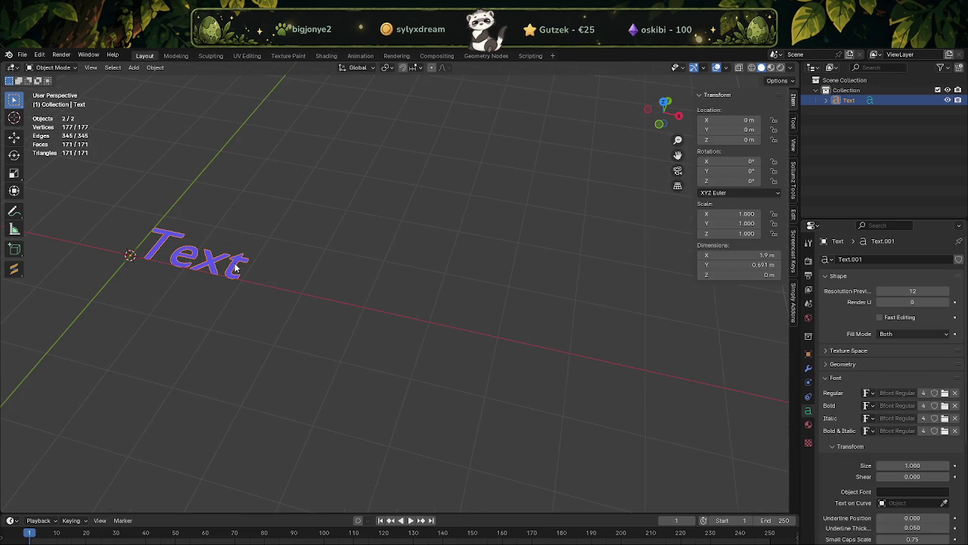
pyautogui.press('Tab')
pyautogui.press('BackSpace')
pyautogui.press('BackSpace')
pyautogui.press('BackSpace')
pyautogui.press('BackSpace')
pyautogui.write('flora')
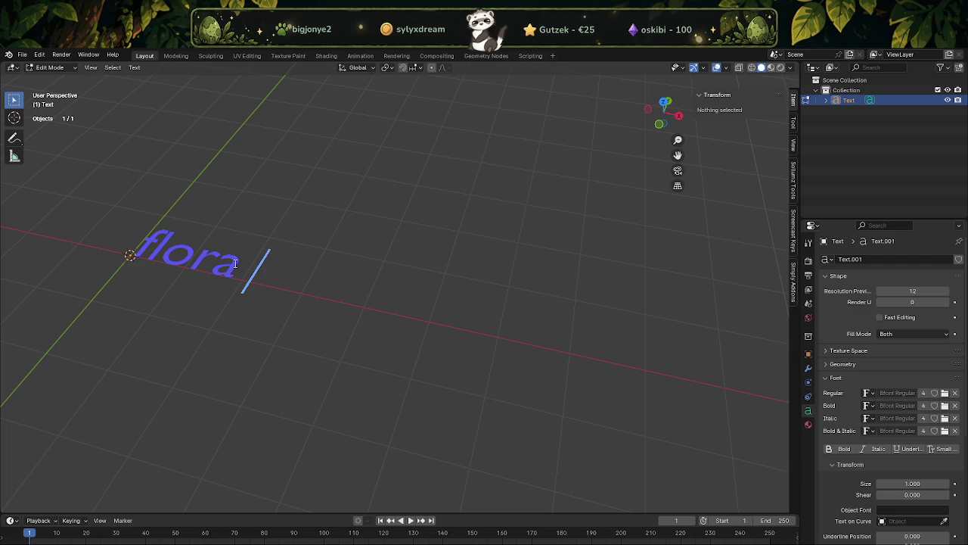
# Insert 'flowers by' before 'flora' and select the text.
pyautogui.moveTo(201, 287); pyautogui.dragTo(280, 320, button='middle')
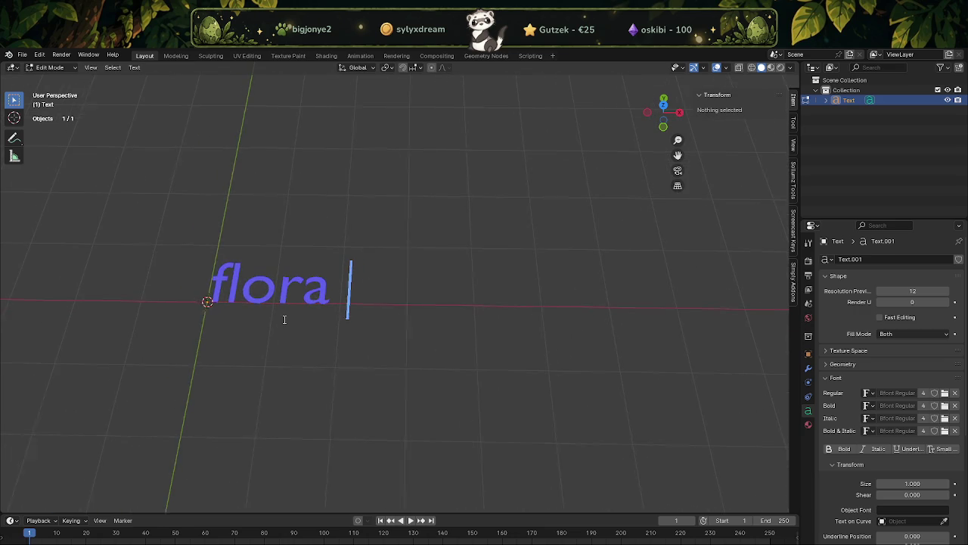
pyautogui.click(218, 289)
pyautogui.write('flowers b')
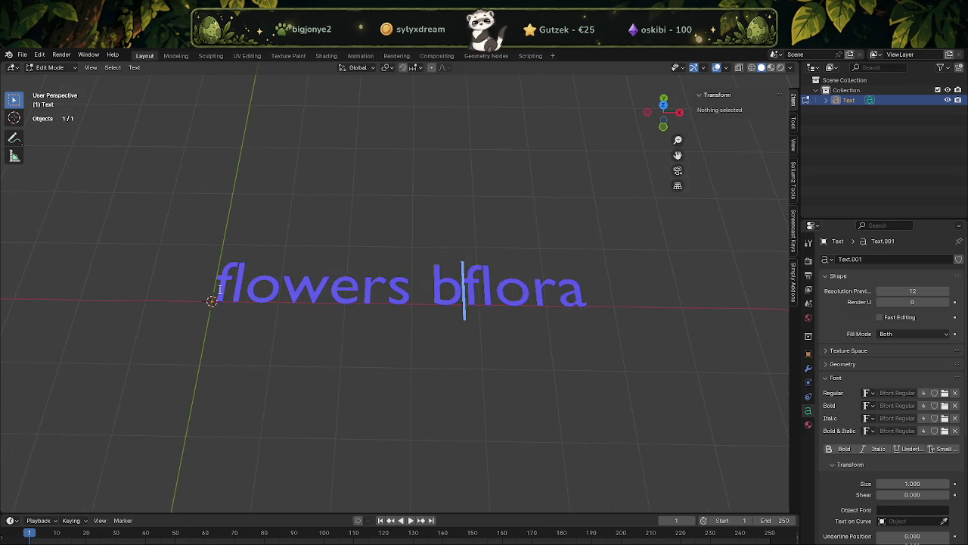
pyautogui.write('y')
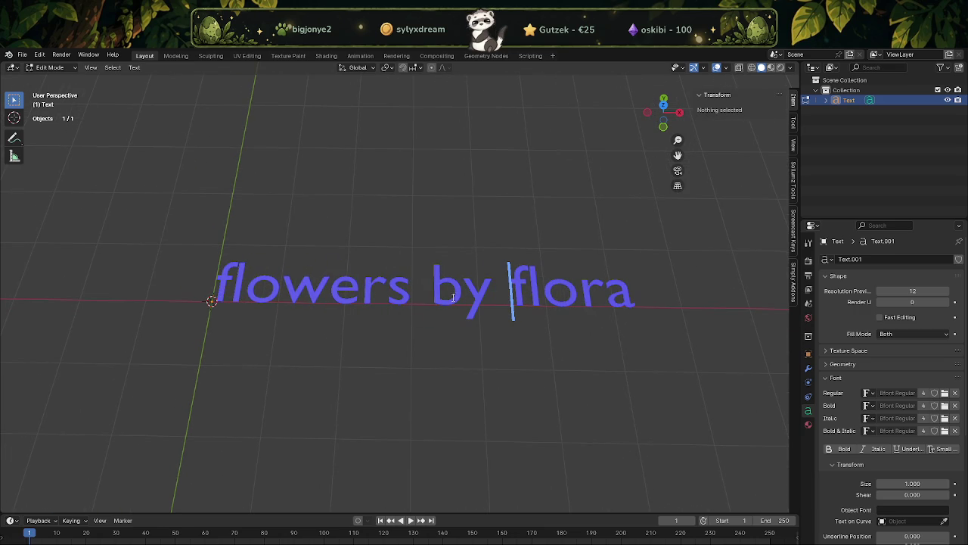
pyautogui.doubleClick(447, 295)
pyautogui.press('End')
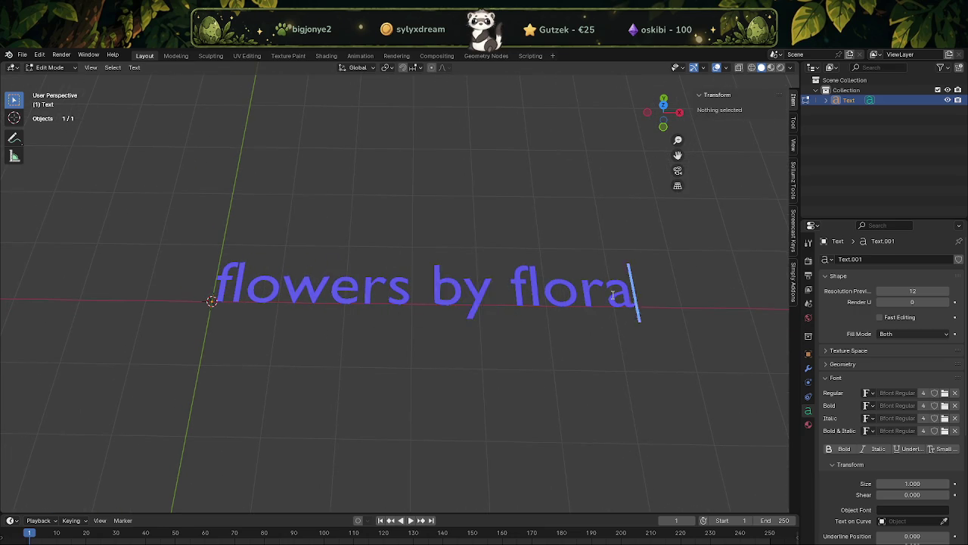
pyautogui.hotkey('shift', 'Left')
pyautogui.hotkey('shift', 'Left')
pyautogui.hotkey('shift', 'Left')
pyautogui.hotkey('shift', 'Left')
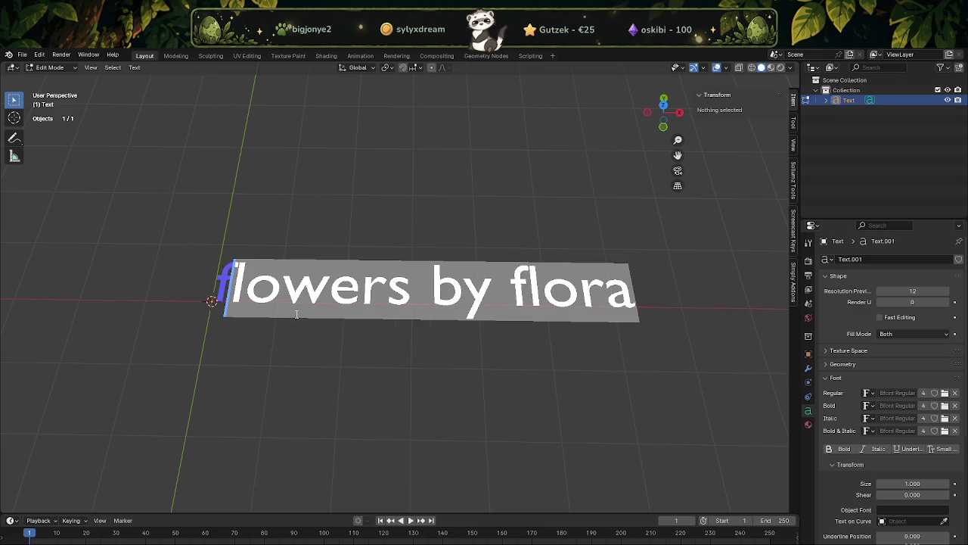
pyautogui.moveTo(675, 299); pyautogui.dragTo(212, 299)
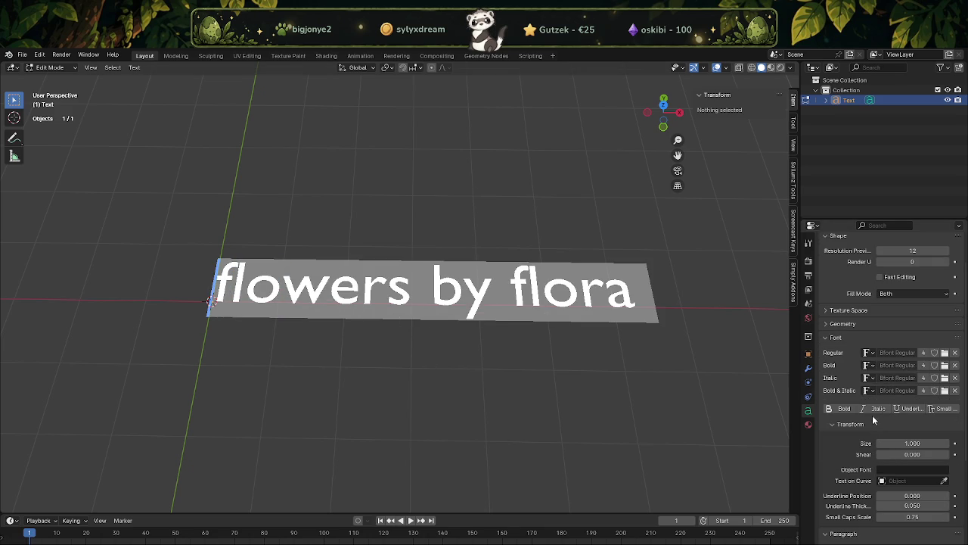
# Load Bodoni MT Condensed (BOD_CR.TTF) as the text's regular font.
pyautogui.click(947, 355)
pyautogui.scroll(-2, 566, 299)
pyautogui.scroll(-1, 567, 300)
pyautogui.scroll(-1, 568, 299)
pyautogui.scroll(-1, 569, 297)
pyautogui.scroll(-2, 571, 295)
pyautogui.click(571, 295)
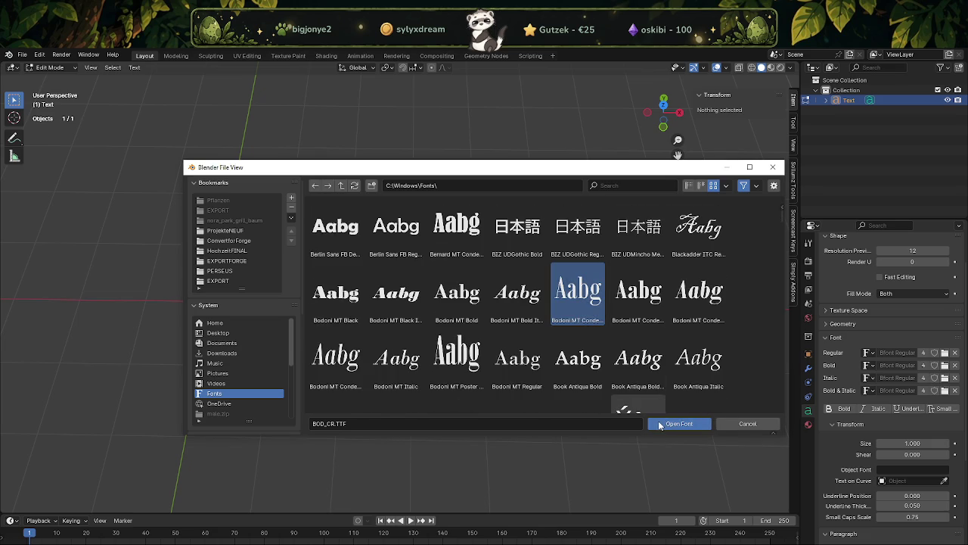
pyautogui.click(660, 424)
pyautogui.scroll(2, 471, 340)
pyautogui.moveTo(334, 288)
pyautogui.keyDown('shift'); pyautogui.mouseDown(button='middle')
pyautogui.moveTo(382, 265)
pyautogui.moveTo(415, 311)
pyautogui.mouseUp(button='middle'); pyautogui.keyUp('shift')
pyautogui.scroll(3, 382, 254)
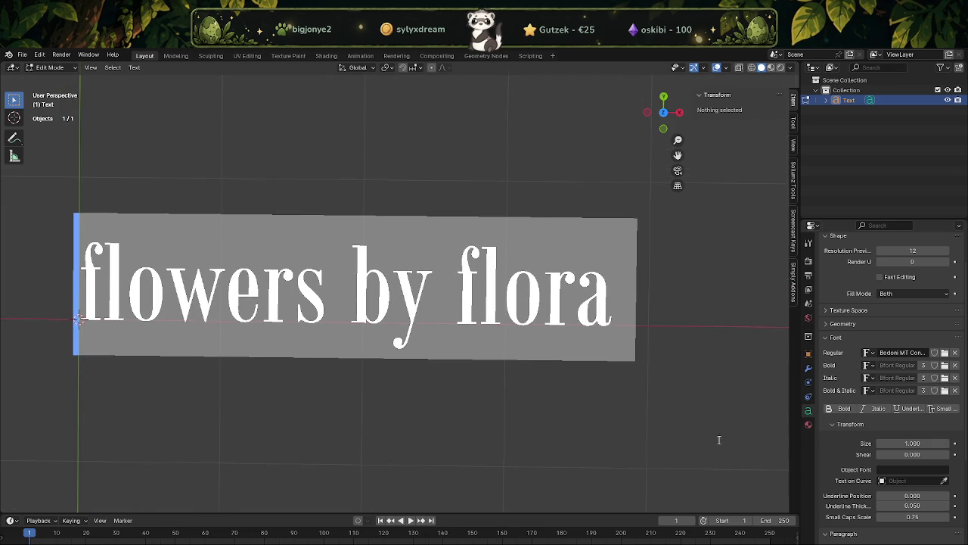
# Lower Resolution Preview U from 12 to 8 and finish text editing.
pyautogui.scroll(-1, 853, 457)
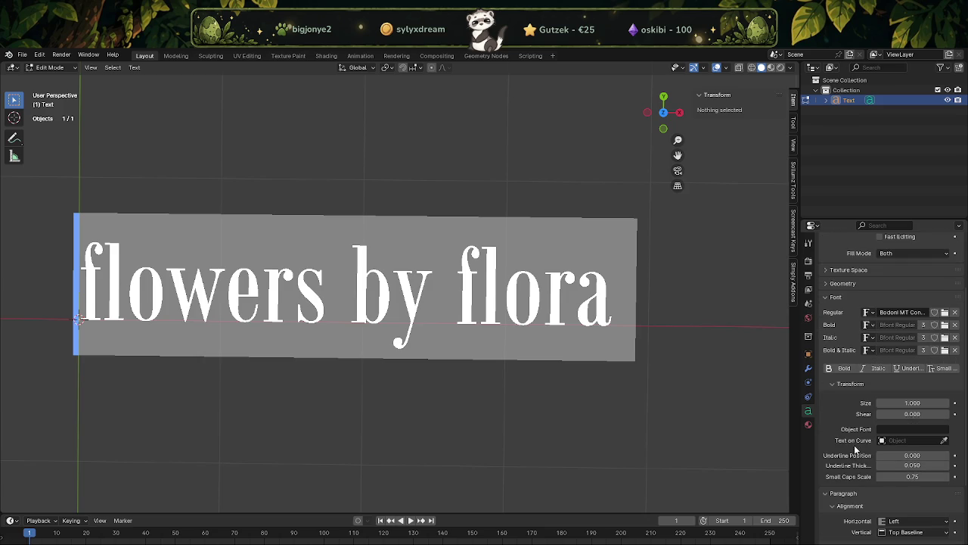
pyautogui.scroll(-3, 849, 407)
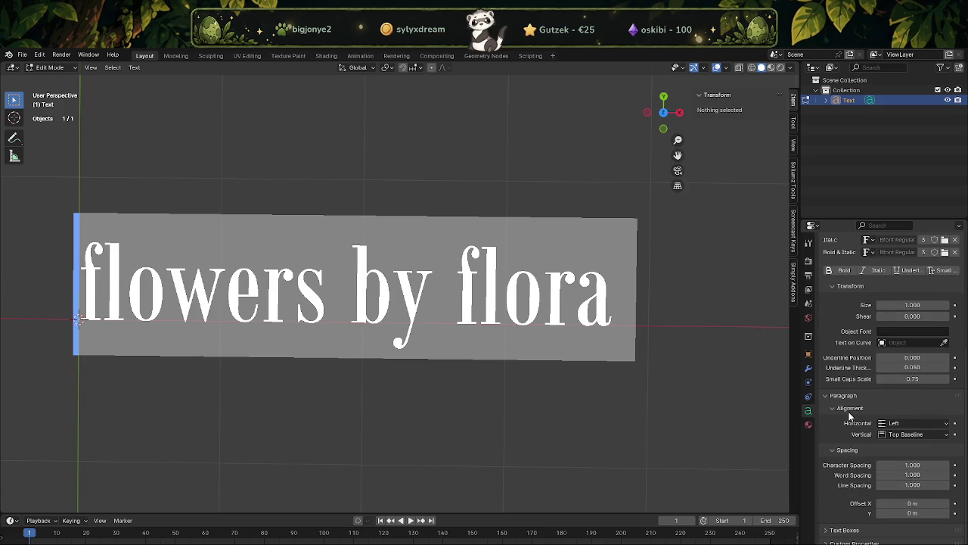
pyautogui.scroll(3, 851, 415)
pyautogui.scroll(3, 853, 401)
pyautogui.moveTo(900, 290); pyautogui.dragTo(882, 294)
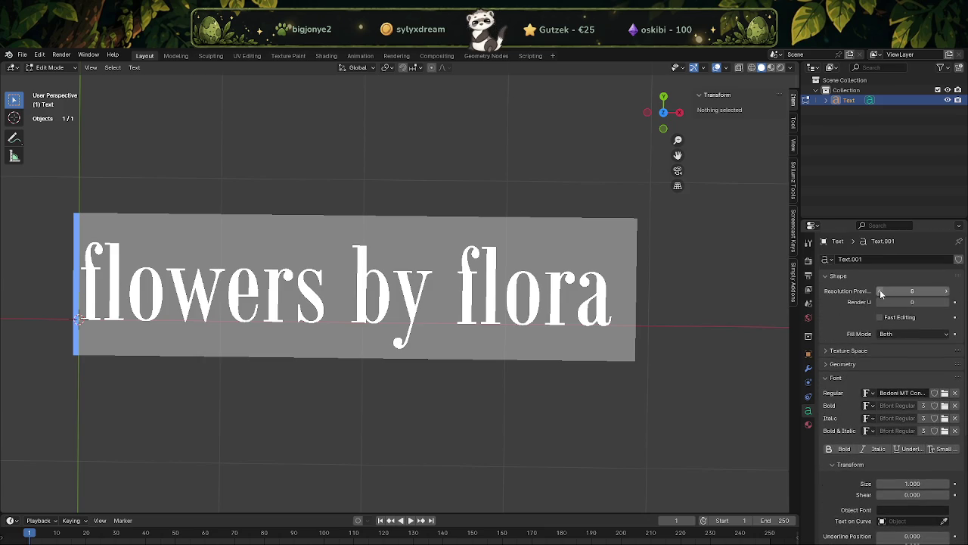
pyautogui.scroll(-3, 429, 300)
pyautogui.scroll(3, 428, 299)
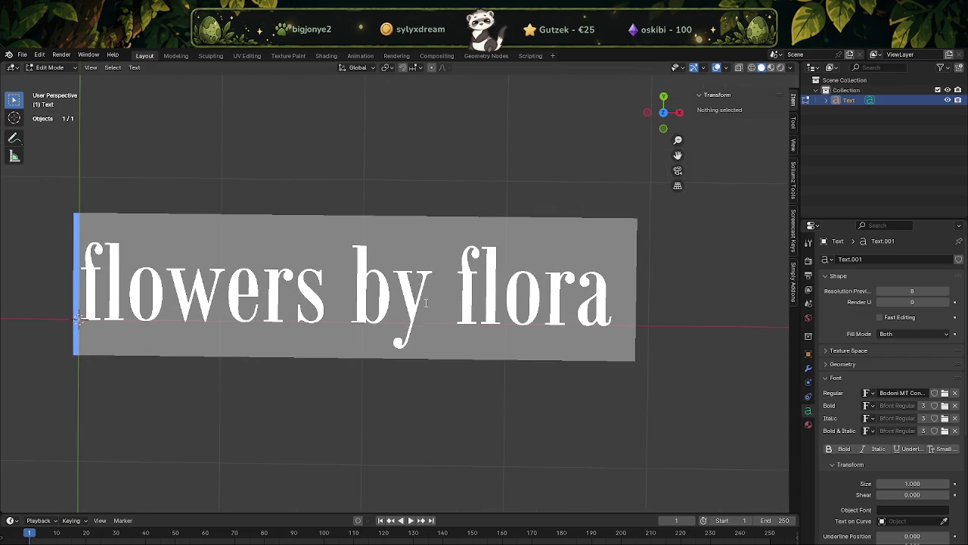
pyautogui.moveTo(428, 299); pyautogui.dragTo(491, 275, button='middle')
pyautogui.press('Tab')
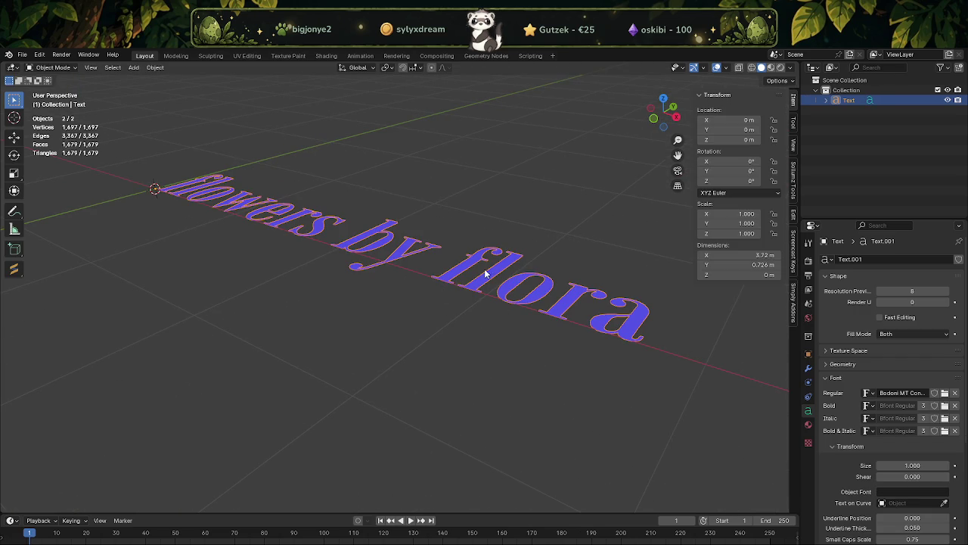
# Clear the text, undo to restore 'flowers by flora', and leave text editing.
pyautogui.press('Tab')
pyautogui.hotkey('ctrl', 'a')
pyautogui.press('BackSpace')
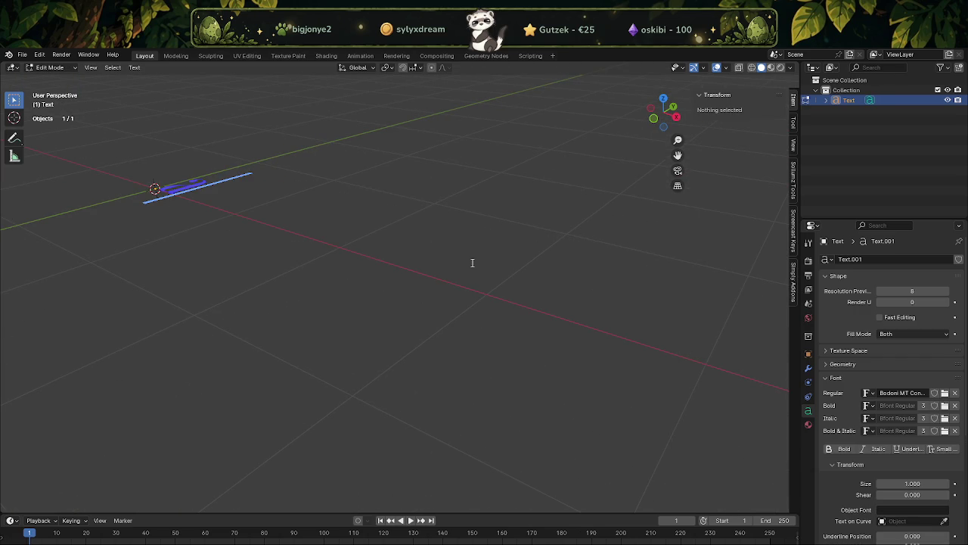
pyautogui.hotkey('ctrl', 'z')
pyautogui.moveTo(472, 263); pyautogui.dragTo(765, 357, button='middle')
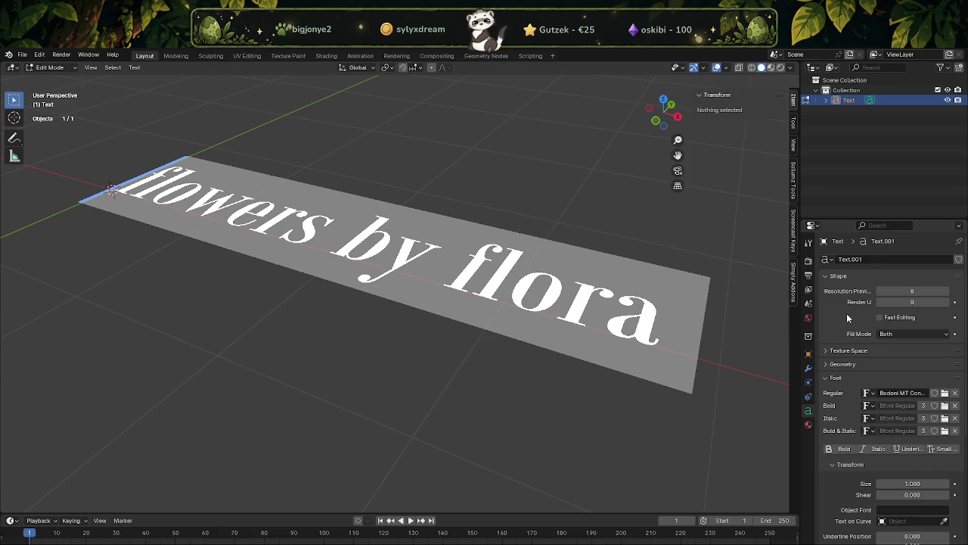
pyautogui.moveTo(680, 318)
pyautogui.mouseDown(button='middle')
pyautogui.moveTo(469, 325)
pyautogui.moveTo(554, 339)
pyautogui.mouseUp(button='middle')
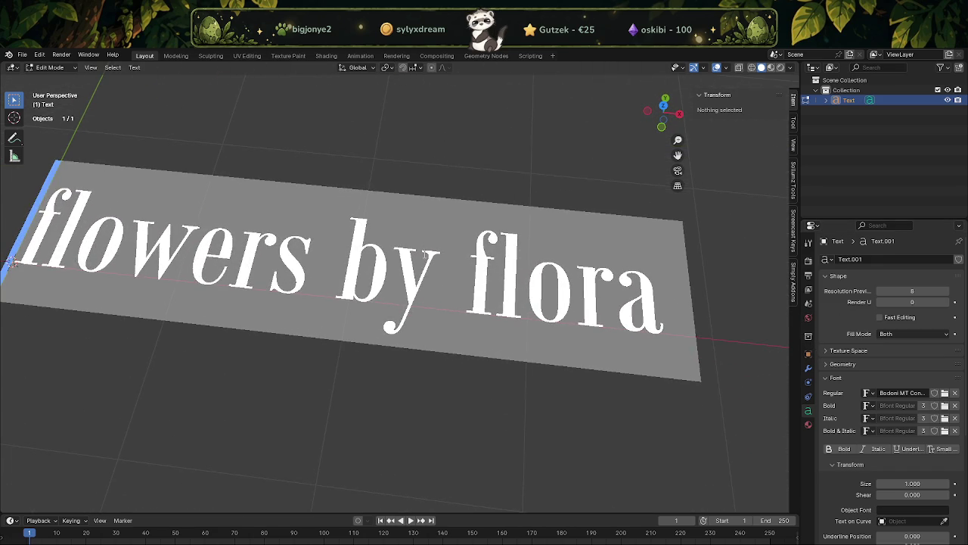
pyautogui.press('Tab')
# Convert the text to a mesh and extrude all the letters upward.
pyautogui.rightClick(411, 265)
pyautogui.moveTo(323, 207)
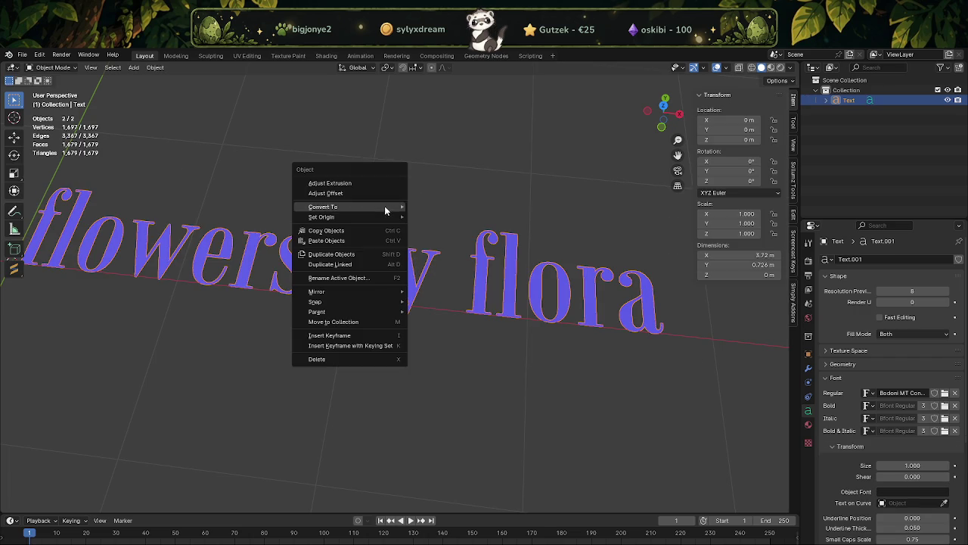
pyautogui.click(432, 218)
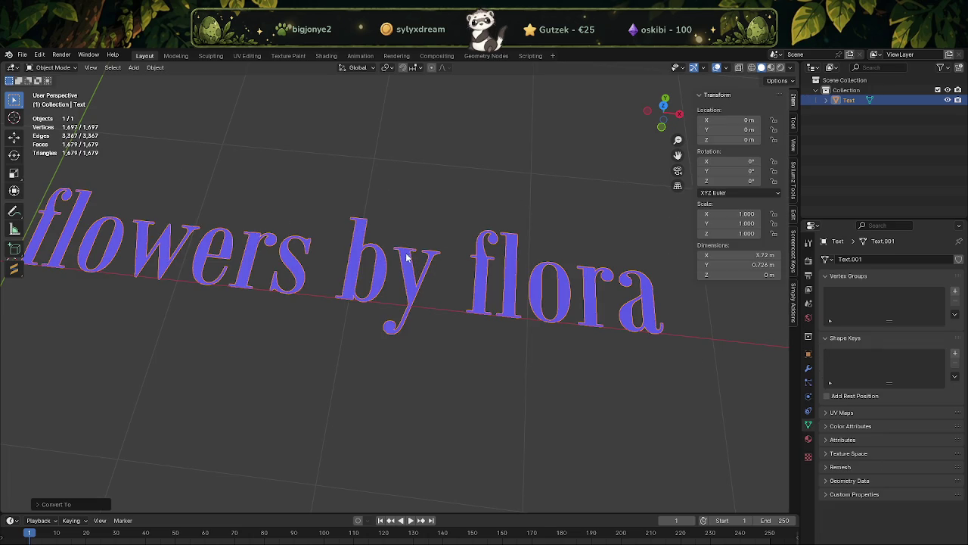
pyautogui.press('Tab')
pyautogui.press('a')
pyautogui.moveTo(406, 274); pyautogui.dragTo(381, 235, button='middle')
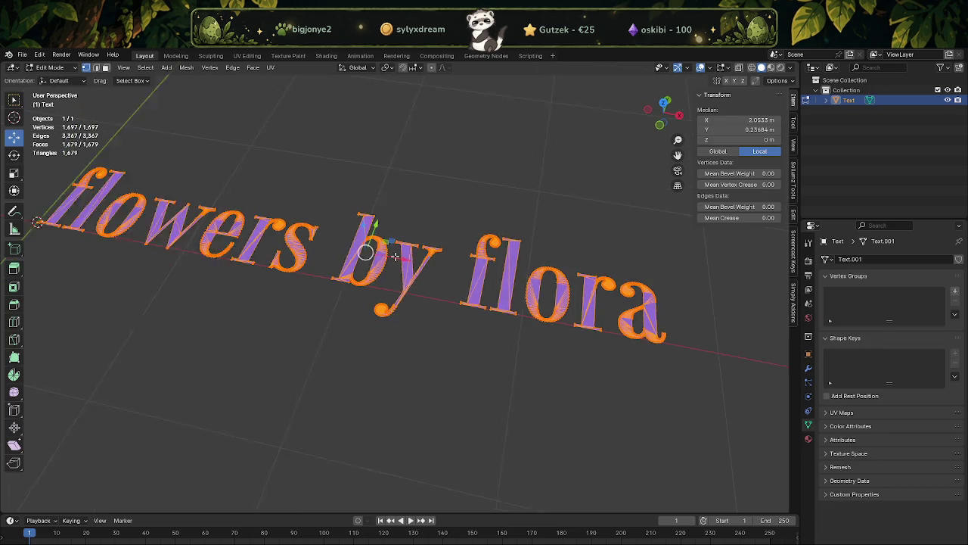
pyautogui.press('e')
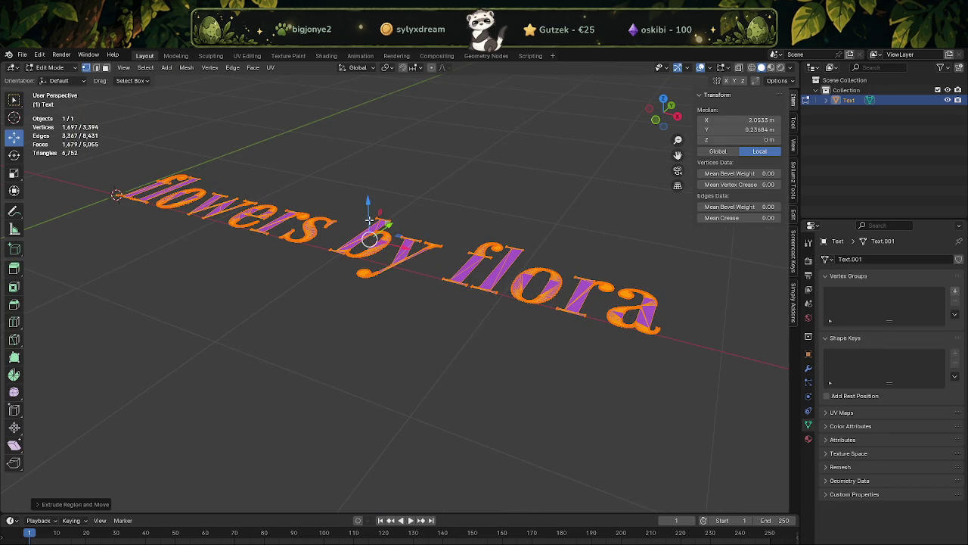
pyautogui.click(368, 199)
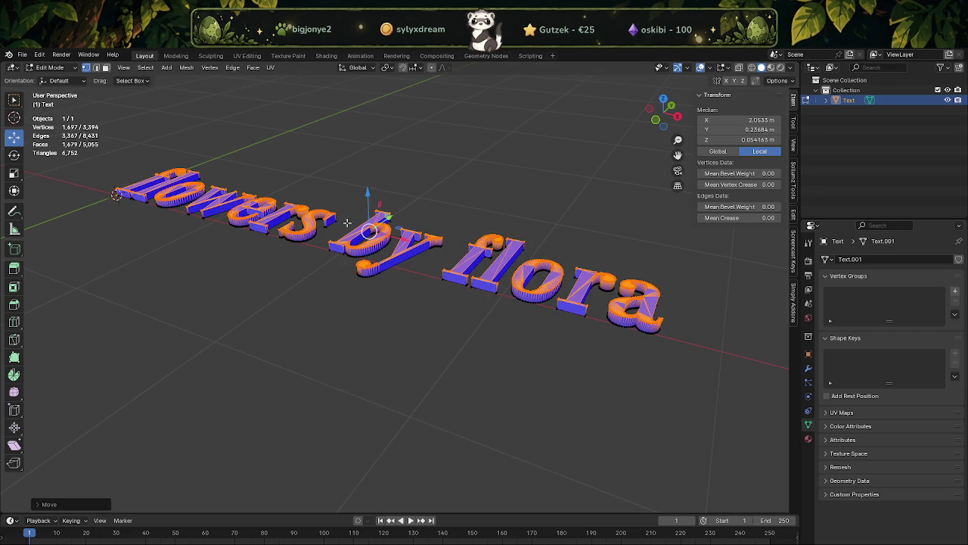
pyautogui.moveTo(368, 200); pyautogui.dragTo(370, 306, button='middle')
pyautogui.press('Tab')
pyautogui.moveTo(467, 322)
pyautogui.mouseDown(button='middle')
pyautogui.moveTo(519, 318)
pyautogui.moveTo(426, 316)
pyautogui.mouseUp(button='middle')
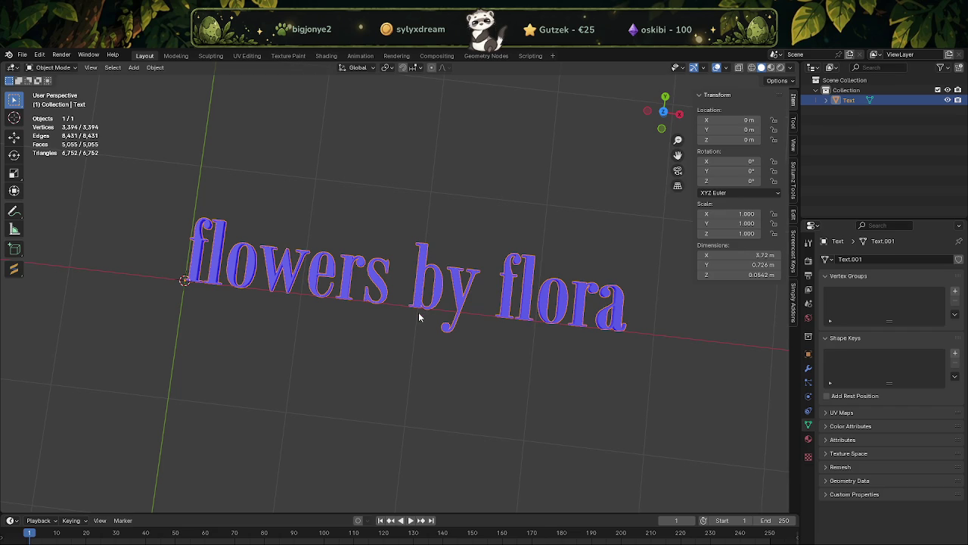
# Undo the mesh conversion and lower Resolution Preview U to 3.
pyautogui.press('Tab')
pyautogui.hotkey('alt', 'a')
pyautogui.press('Tab')
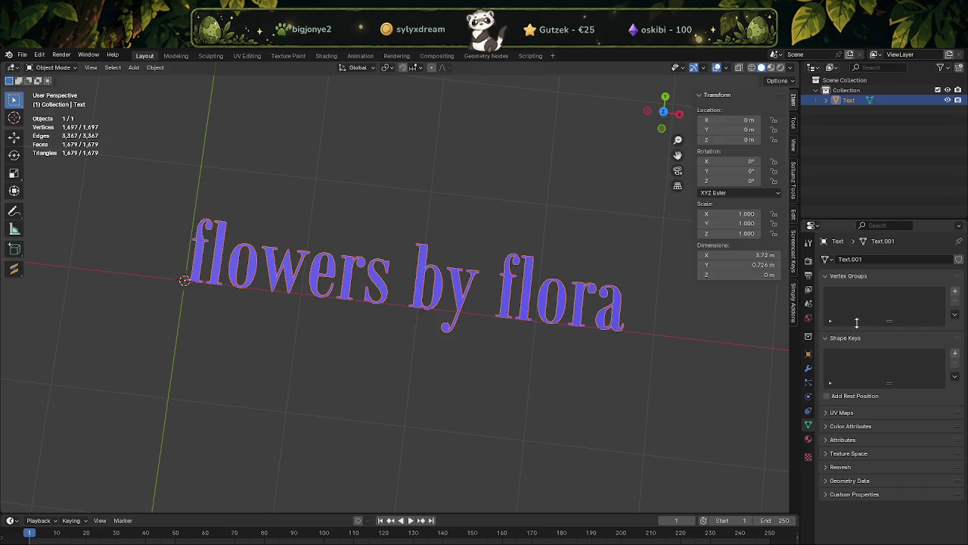
pyautogui.hotkey('ctrl', 'z')
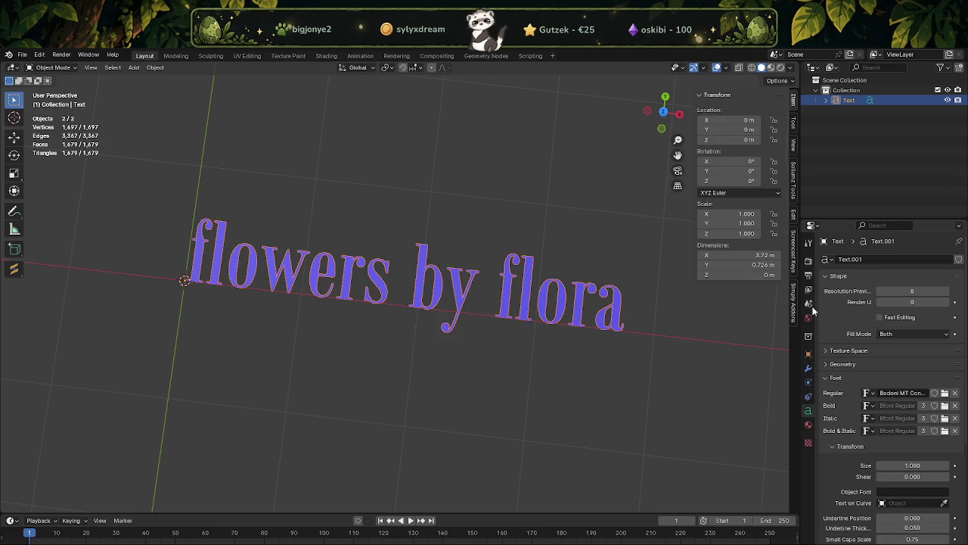
pyautogui.click(880, 291)
pyautogui.click(879, 292)
pyautogui.click(880, 292)
pyautogui.click(880, 291)
pyautogui.click(879, 292)
# Convert the simplified text to a mesh and extrude the letters straight up along Z.
pyautogui.click(581, 247)
pyautogui.click(458, 288)
pyautogui.rightClick(438, 238)
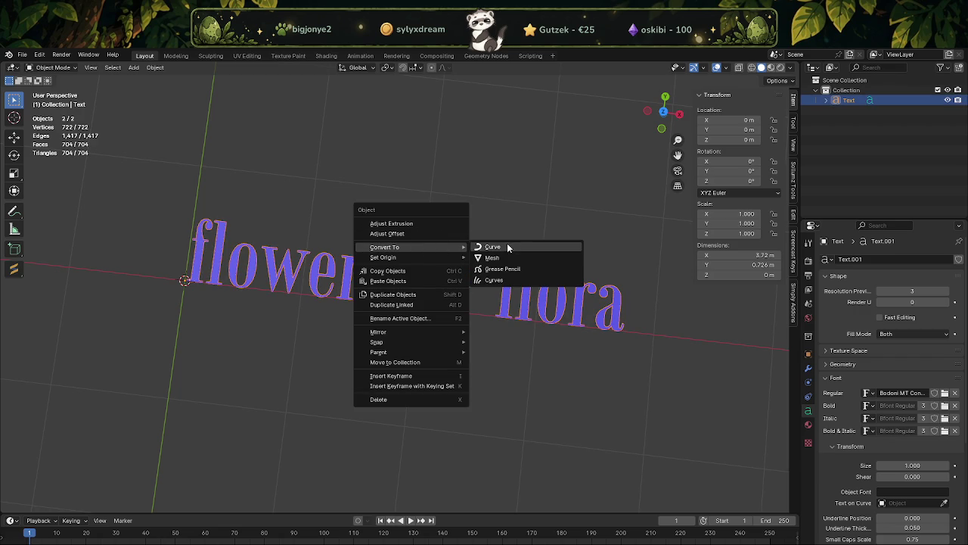
pyautogui.click(522, 258)
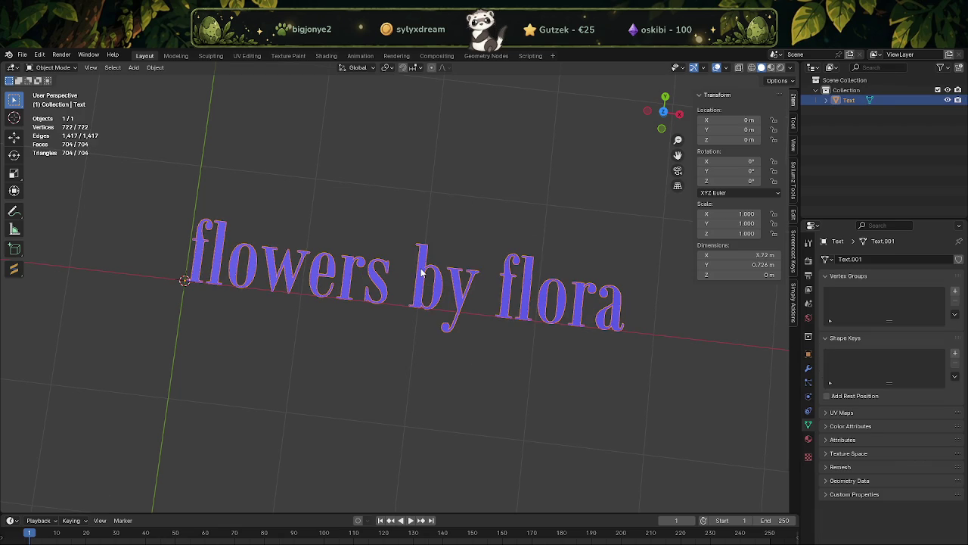
pyautogui.press('Tab')
pyautogui.press('a')
pyautogui.moveTo(427, 280); pyautogui.dragTo(444, 226, button='middle')
pyautogui.press('e')
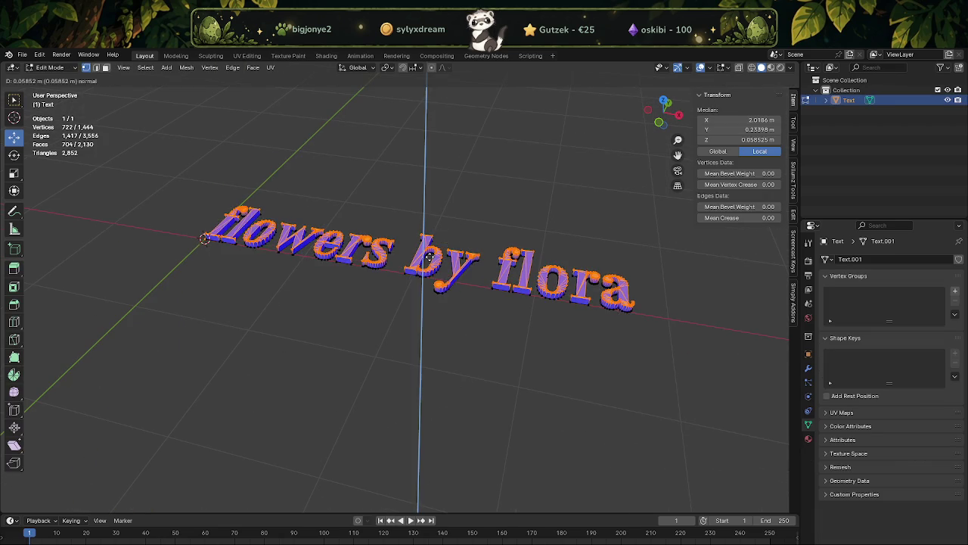
pyautogui.rightClick(426, 253)
pyautogui.press('g')
pyautogui.press('z')
pyautogui.click(427, 227)
pyautogui.press('Tab')
# Orbit and zoom to inspect the extruded letters from front and top.
pyautogui.moveTo(386, 297); pyautogui.dragTo(413, 358, button='middle')
pyautogui.scroll(2, 342, 305)
pyautogui.scroll(2, 411, 301)
pyautogui.scroll(3, 432, 296)
pyautogui.moveTo(432, 296)
pyautogui.mouseDown(button='middle')
pyautogui.moveTo(390, 263)
pyautogui.moveTo(415, 222)
pyautogui.moveTo(439, 292)
pyautogui.moveTo(454, 303)
pyautogui.mouseUp(button='middle')
pyautogui.scroll(-2, 497, 327)
pyautogui.moveTo(497, 326)
pyautogui.mouseDown(button='middle')
pyautogui.moveTo(423, 328)
pyautogui.moveTo(456, 320)
pyautogui.moveTo(331, 249)
pyautogui.moveTo(452, 330)
pyautogui.mouseUp(button='middle')
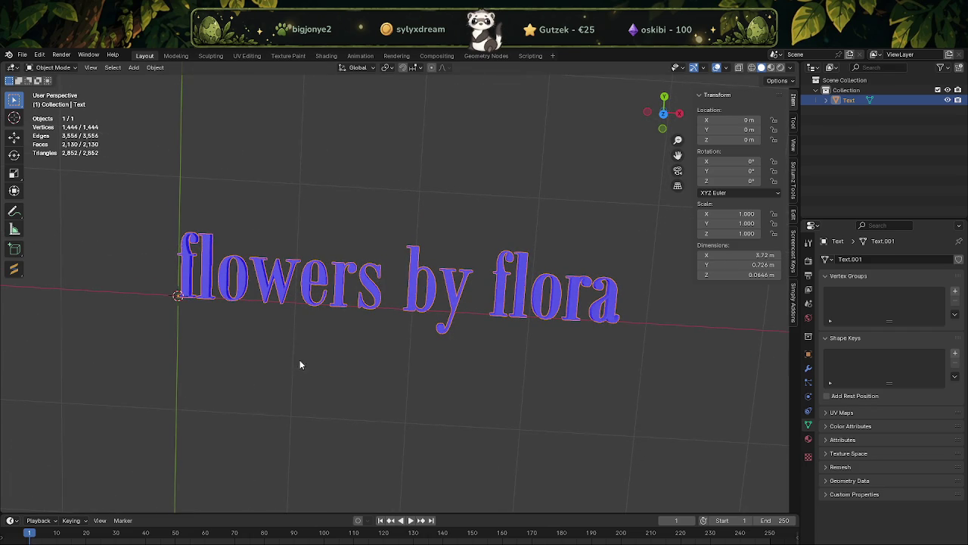
pyautogui.scroll(-3, 317, 348)
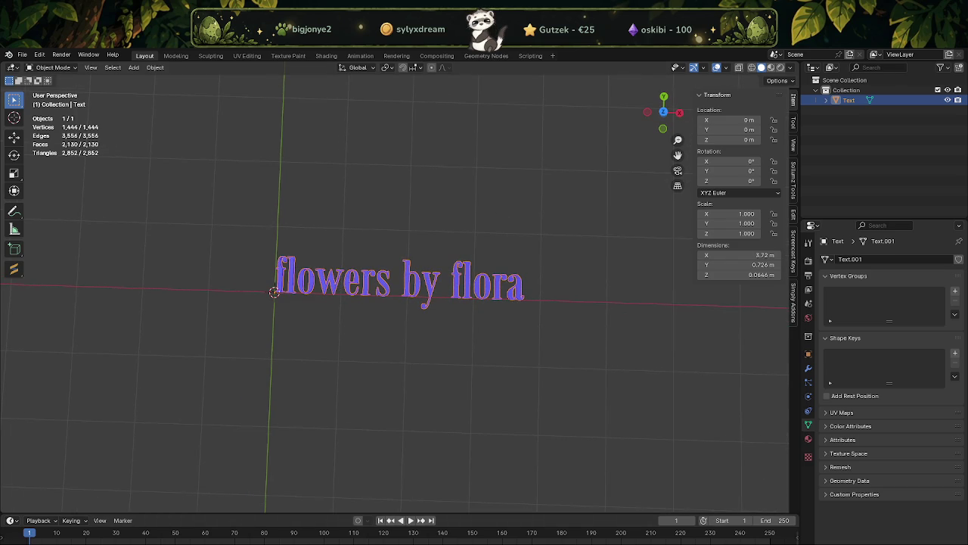
# Return to the FLORA storefront project window.
pyautogui.hotkey('alt', 'Tab')
pyautogui.scroll(-3, 522, 434)
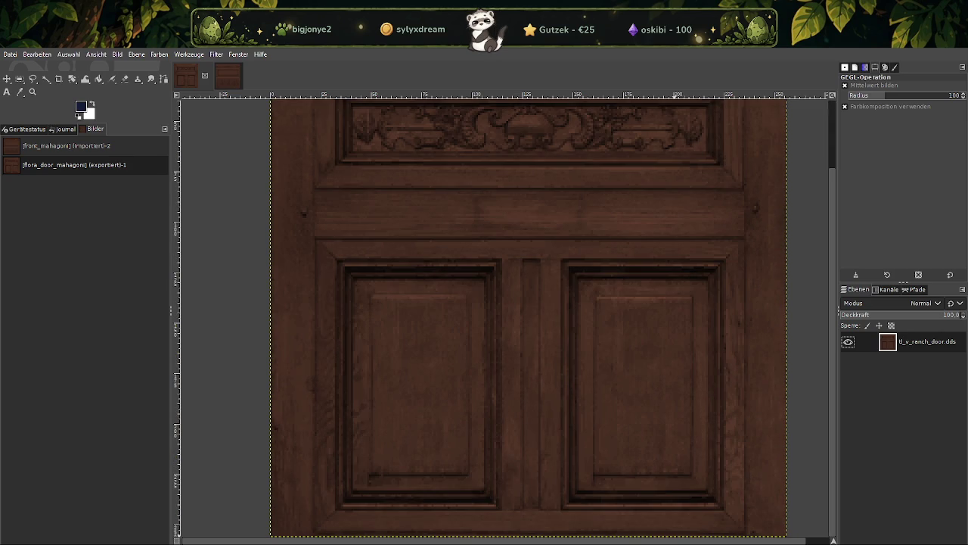
pyautogui.click(817, 508)
pyautogui.scroll(-2, 484, 409)
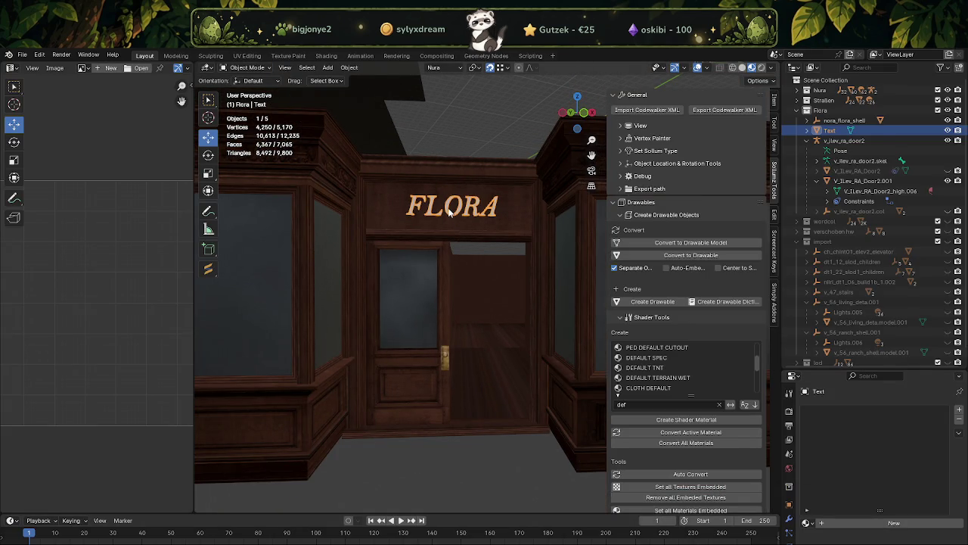
# Delete the FLORA sign text and paste in the copied 'flowers by flora' text.
pyautogui.press('Delete')
pyautogui.scroll(-3, 469, 190)
pyautogui.scroll(-3, 485, 197)
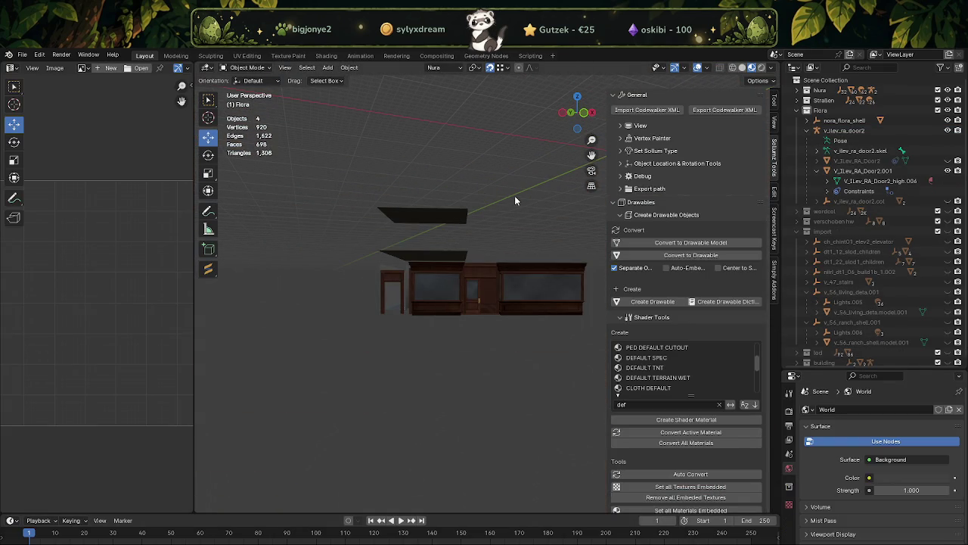
pyautogui.hotkey('ctrl', 'v')
# Frame the pasted text and align it to the transform orientation.
pyautogui.moveTo(515, 200)
pyautogui.mouseDown(button='middle')
pyautogui.moveTo(488, 234)
pyautogui.moveTo(471, 317)
pyautogui.moveTo(425, 313)
pyautogui.mouseUp(button='middle')
pyautogui.press('KP_Decimal')
pyautogui.scroll(2, 445, 309)
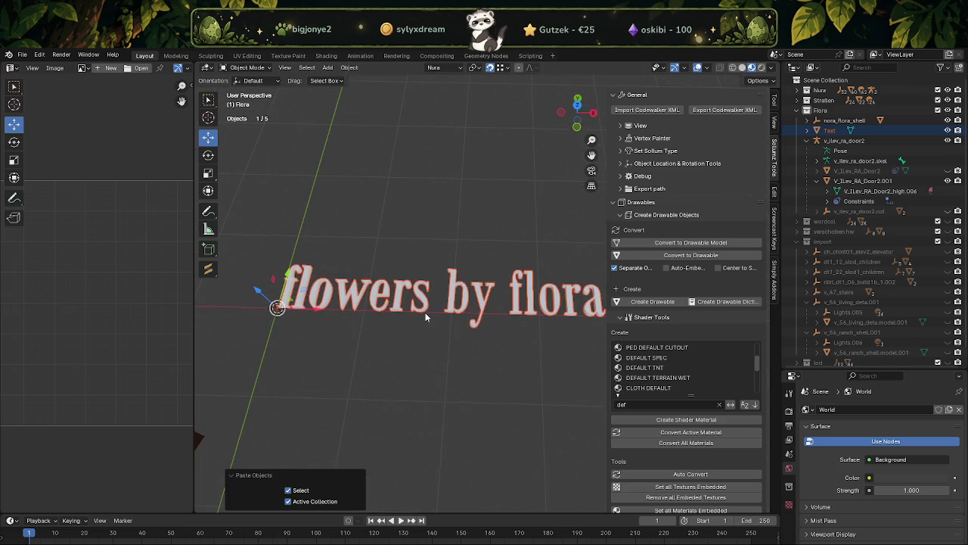
pyautogui.scroll(2, 418, 295)
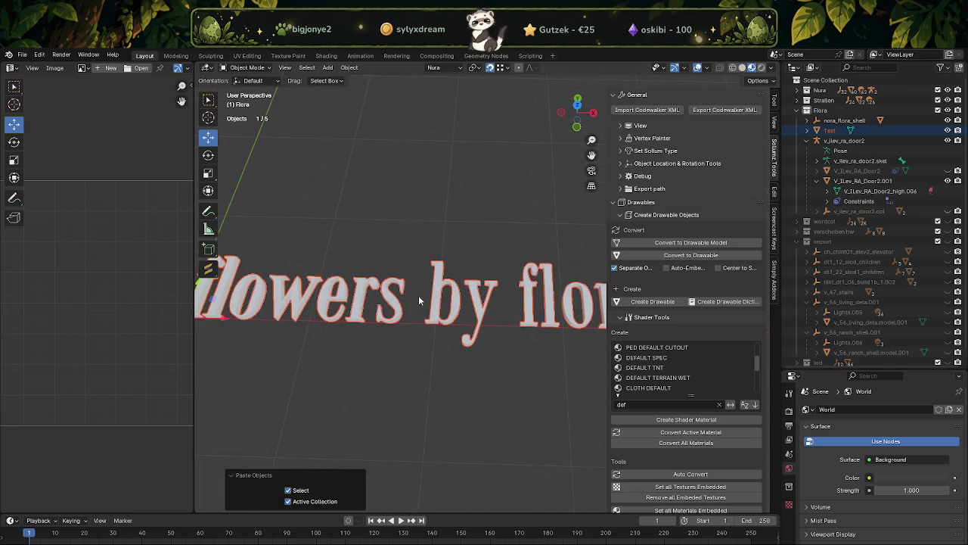
pyautogui.scroll(-3, 418, 295)
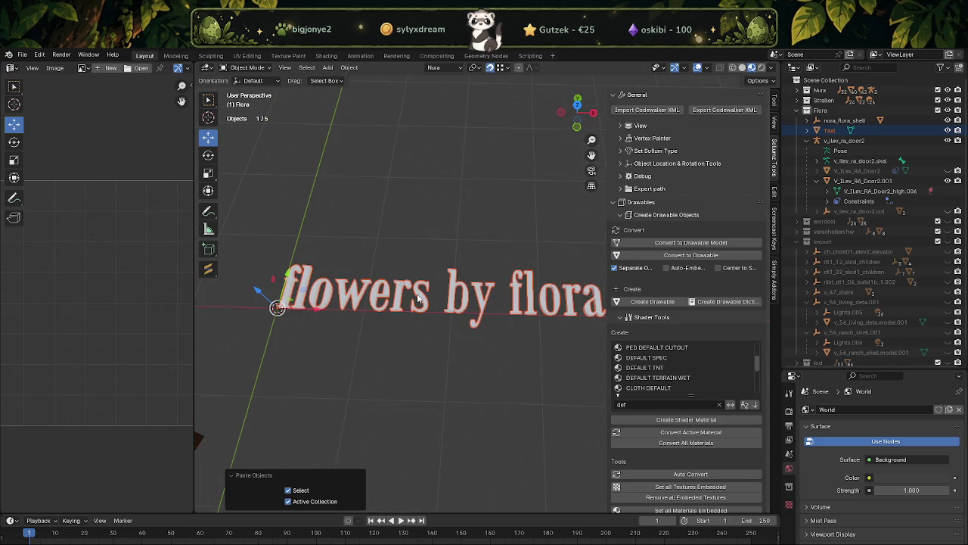
pyautogui.click(350, 67)
pyautogui.moveTo(367, 79)
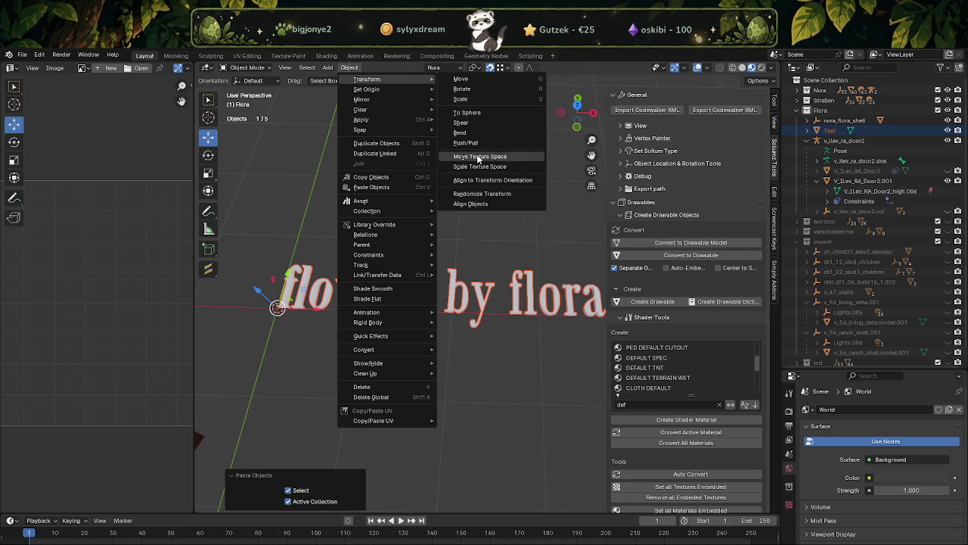
pyautogui.click(471, 182)
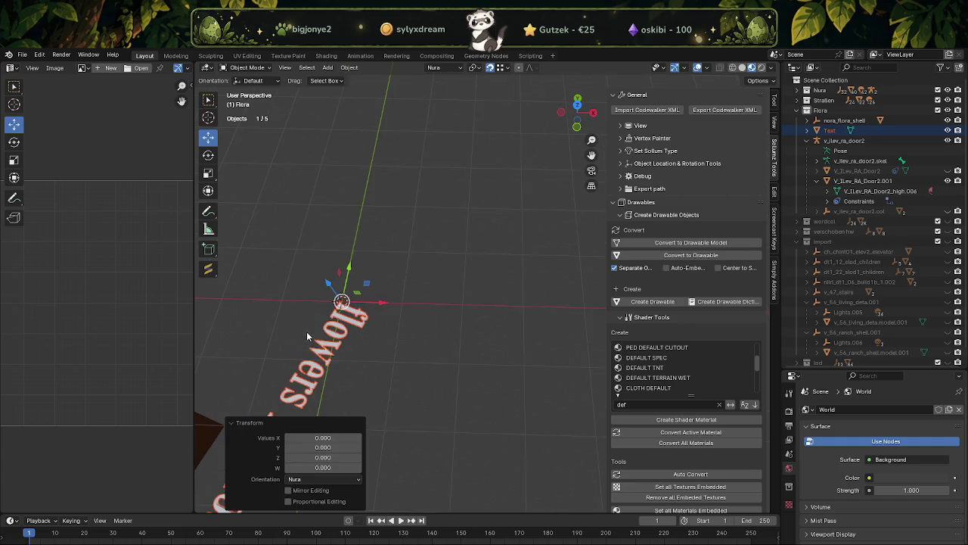
# In Edit Mode, rotate the text 90° about X and 90° about Z to face forward.
pyautogui.click(327, 352)
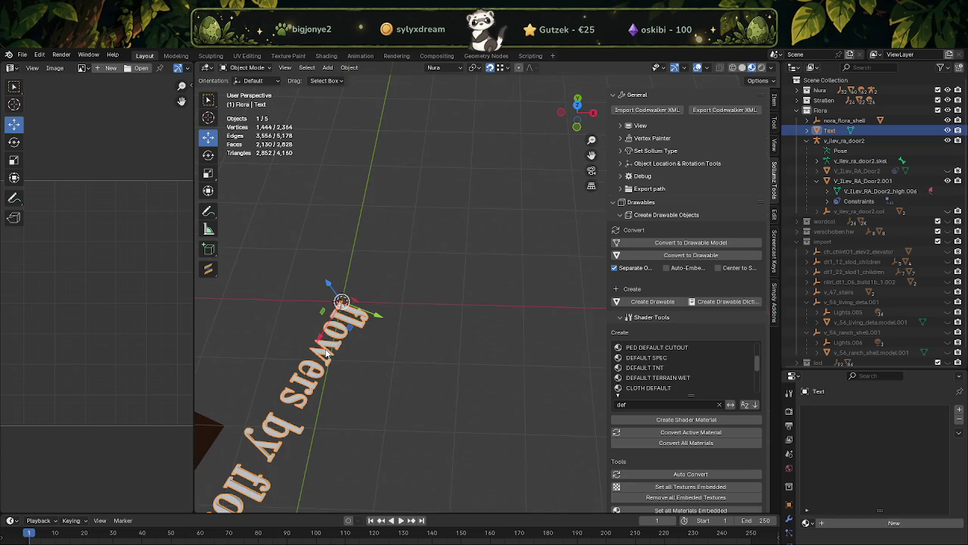
pyautogui.press('Tab')
pyautogui.press('KP_Decimal')
pyautogui.moveTo(324, 348)
pyautogui.mouseDown(button='middle')
pyautogui.moveTo(436, 297)
pyautogui.moveTo(461, 264)
pyautogui.mouseUp(button='middle')
pyautogui.press('r')
pyautogui.moveTo(469, 258); pyautogui.dragTo(451, 320)
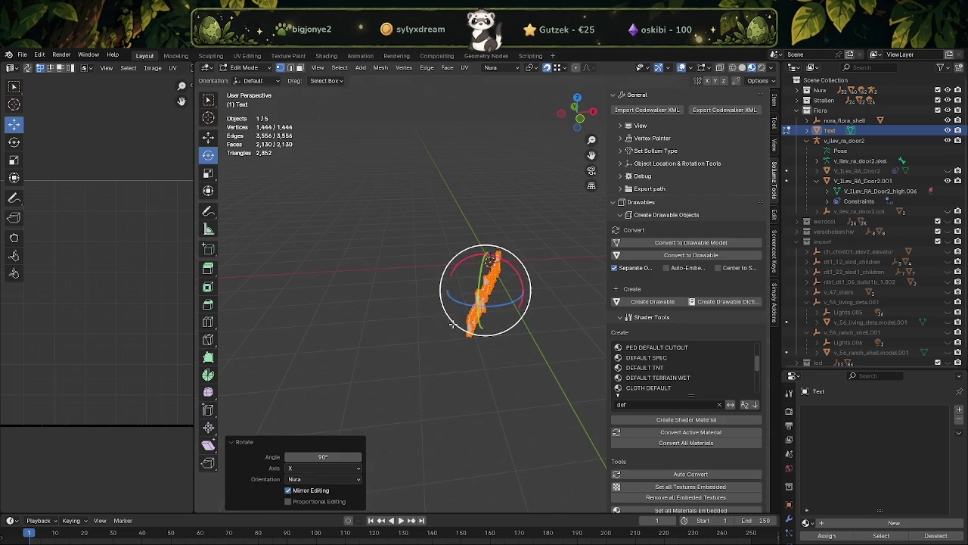
pyautogui.moveTo(451, 321); pyautogui.dragTo(485, 330, button='middle')
pyautogui.moveTo(488, 321)
pyautogui.mouseDown()
pyautogui.moveTo(499, 319)
pyautogui.moveTo(461, 311)
pyautogui.mouseUp()
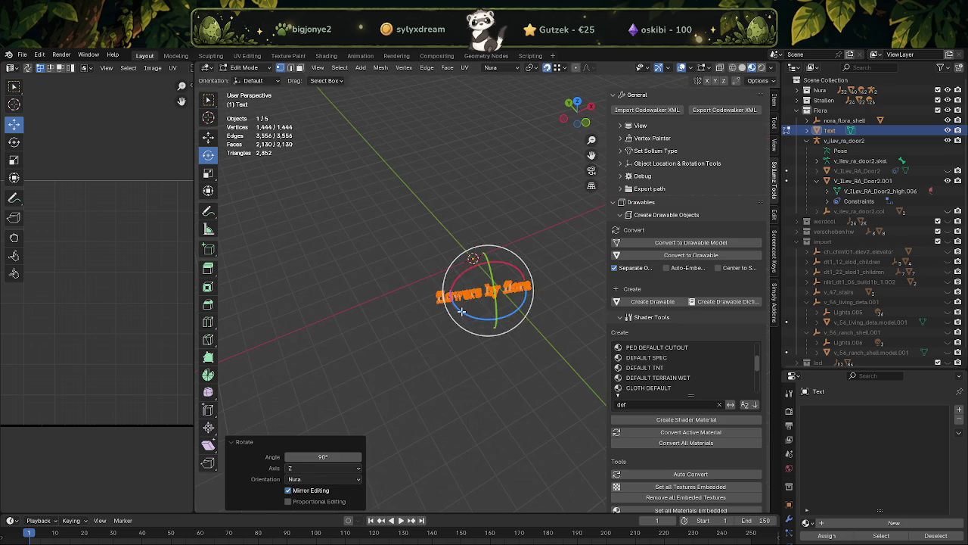
# Zoom out and pan to show both the shop building and the upright text.
pyautogui.hotkey('shift', 'space')
pyautogui.press('g')
pyautogui.scroll(-5, 462, 311)
pyautogui.keyDown('shift'); pyautogui.moveTo(469, 314); pyautogui.dragTo(506, 198, button='middle'); pyautogui.keyUp('shift')
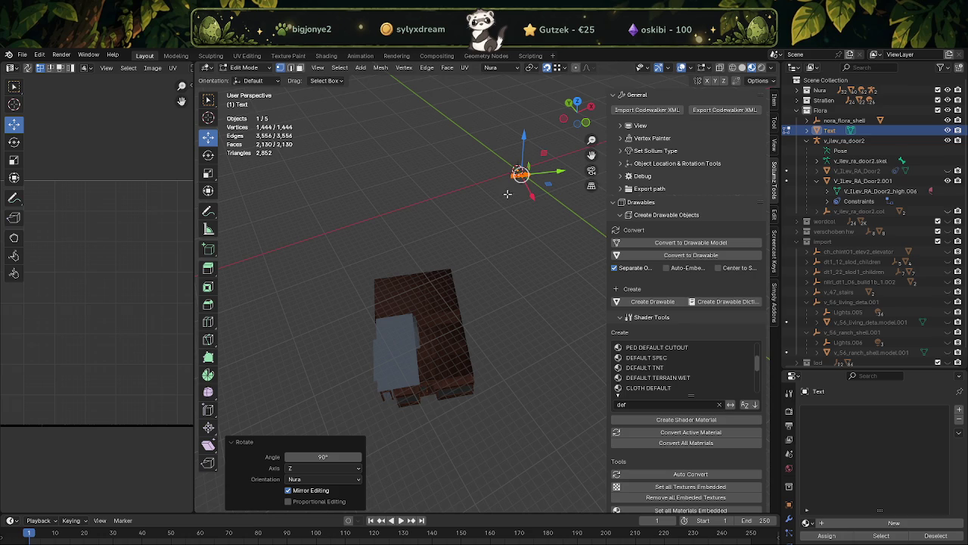
# Move the text onto the shop building and shrink it to about 0.68 scale.
pyautogui.moveTo(519, 175); pyautogui.dragTo(426, 385)
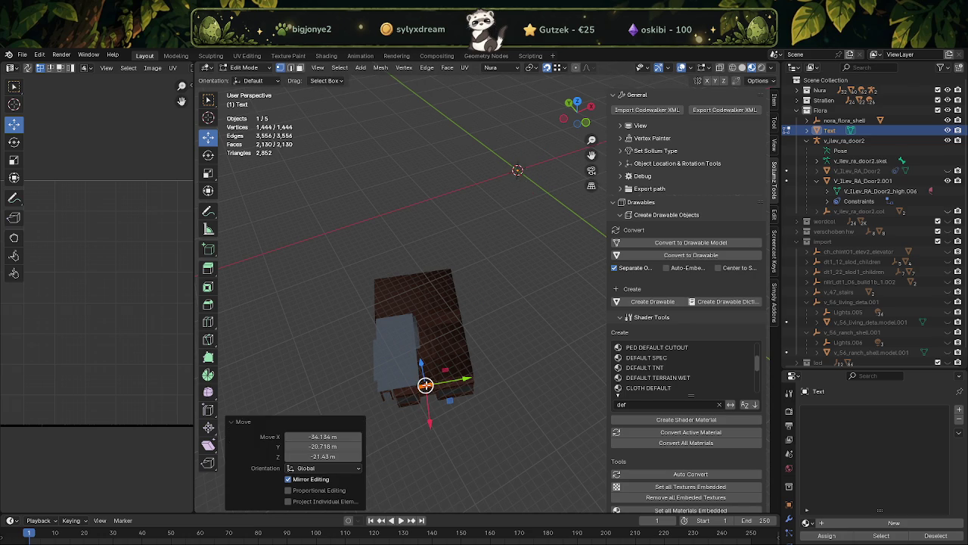
pyautogui.press('KP_Decimal')
pyautogui.moveTo(491, 317); pyautogui.dragTo(489, 277, button='middle')
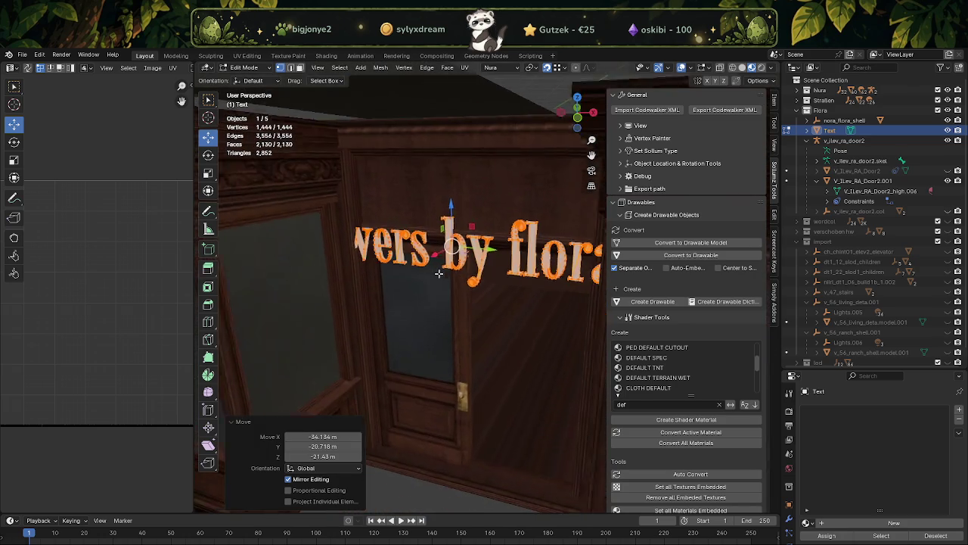
pyautogui.hotkey('shift', 'space')
pyautogui.press('s')
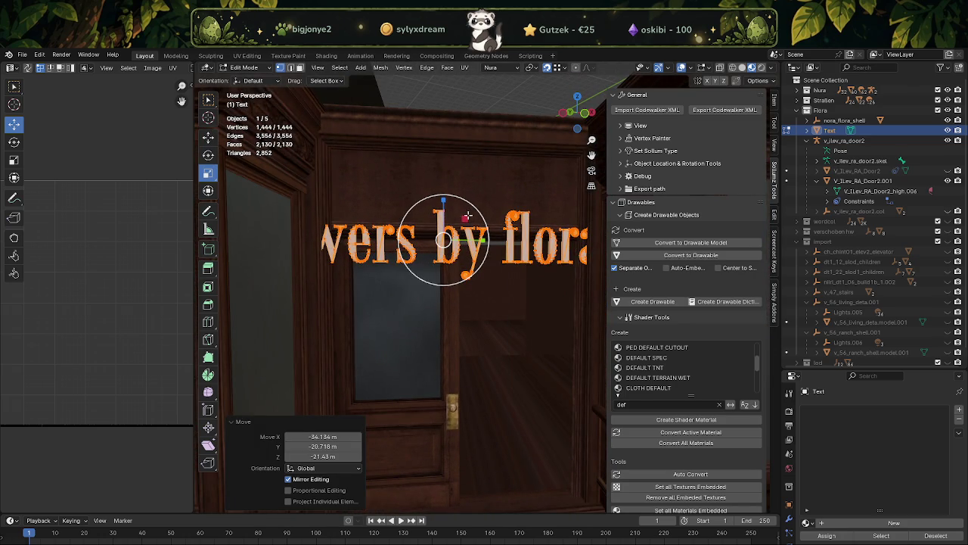
pyautogui.moveTo(466, 219); pyautogui.dragTo(454, 224)
# Position the text on the signboard over the door with Y, Z and X nudges.
pyautogui.moveTo(454, 225); pyautogui.dragTo(461, 236, button='middle')
pyautogui.press('g')
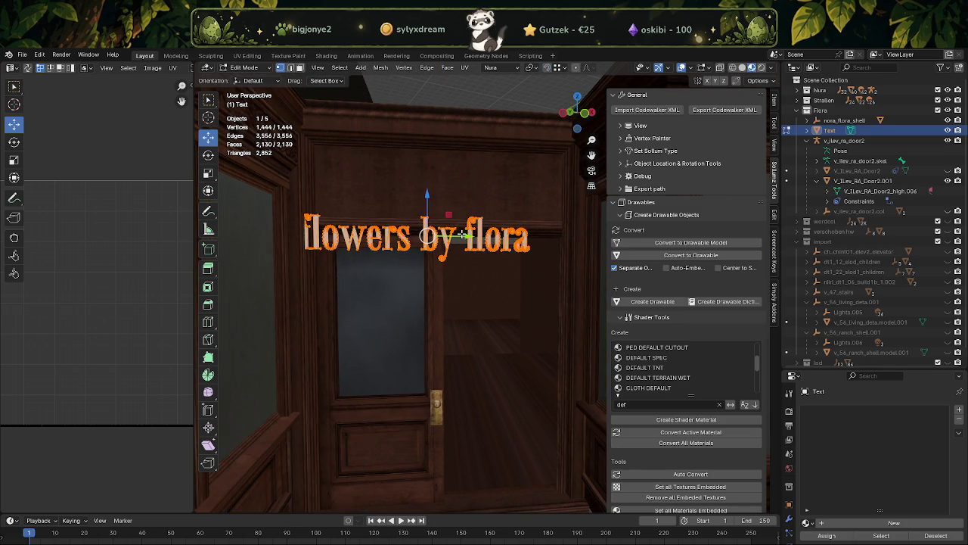
pyautogui.moveTo(461, 236); pyautogui.dragTo(493, 234)
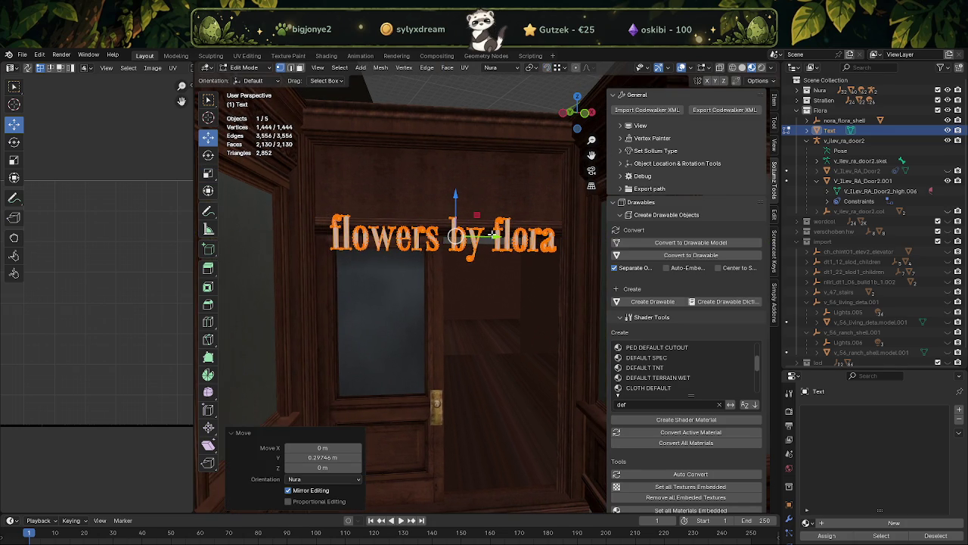
pyautogui.moveTo(493, 167); pyautogui.dragTo(469, 248, button='middle')
pyautogui.moveTo(479, 233); pyautogui.dragTo(438, 138)
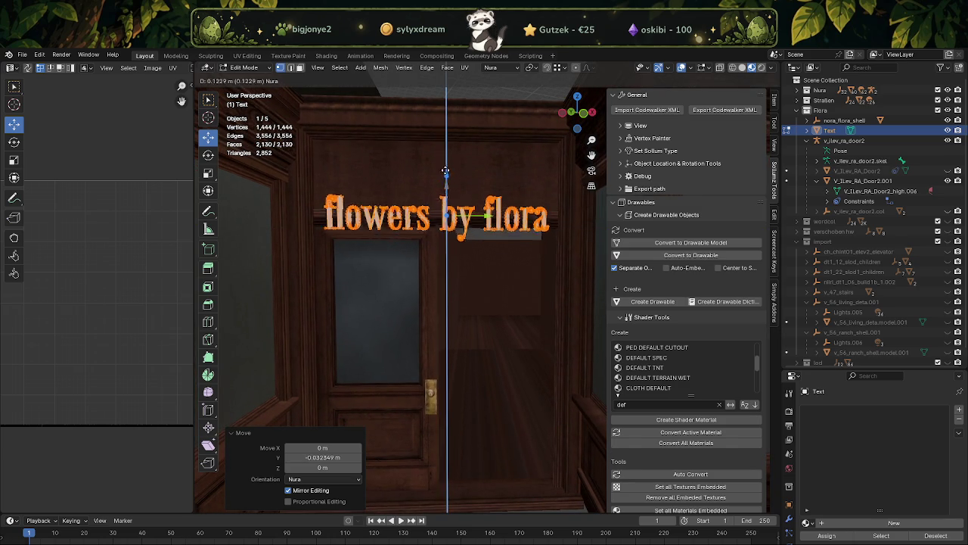
pyautogui.click(438, 138)
pyautogui.moveTo(438, 138); pyautogui.dragTo(474, 255, button='middle')
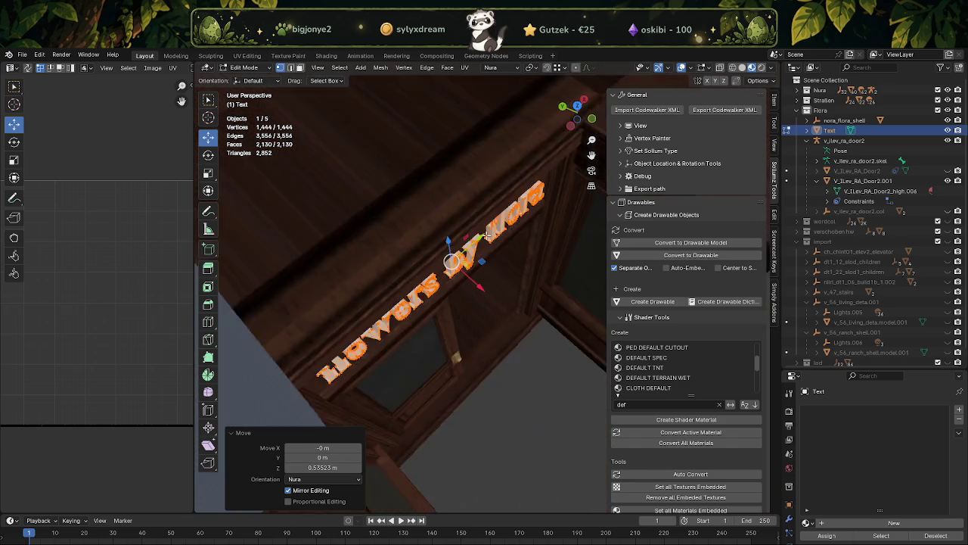
pyautogui.press('g')
pyautogui.press('x')
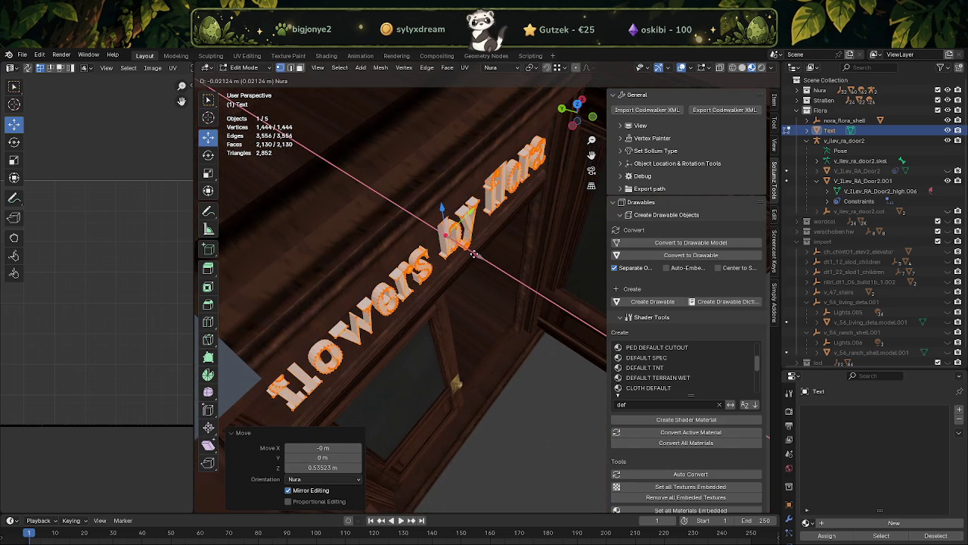
pyautogui.click(484, 266)
pyautogui.moveTo(484, 267); pyautogui.dragTo(423, 217, button='middle')
# Scale the text's height and depth to 0.939 and return to Object Mode.
pyautogui.hotkey('shift', 'space')
pyautogui.press('s')
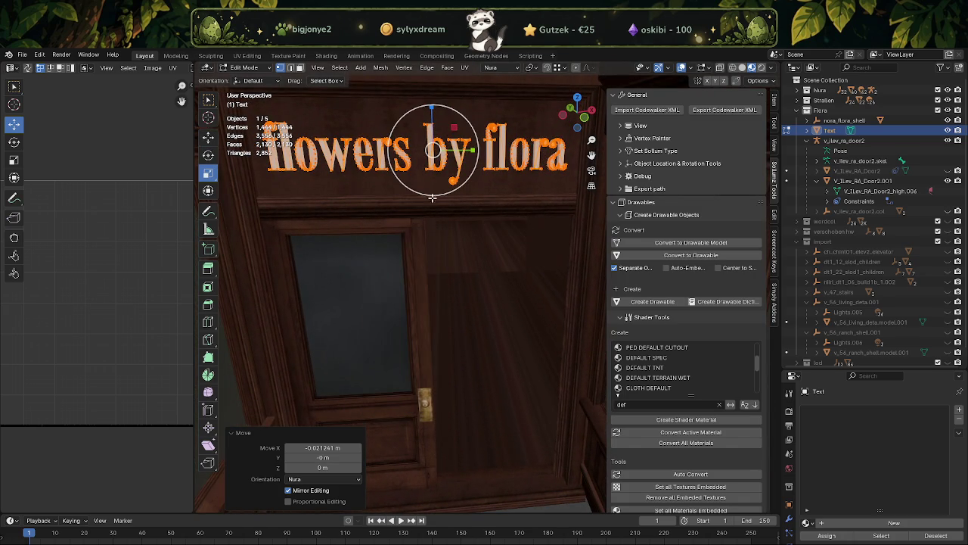
pyautogui.moveTo(453, 130); pyautogui.dragTo(450, 130)
pyautogui.moveTo(451, 130); pyautogui.dragTo(456, 266, button='middle')
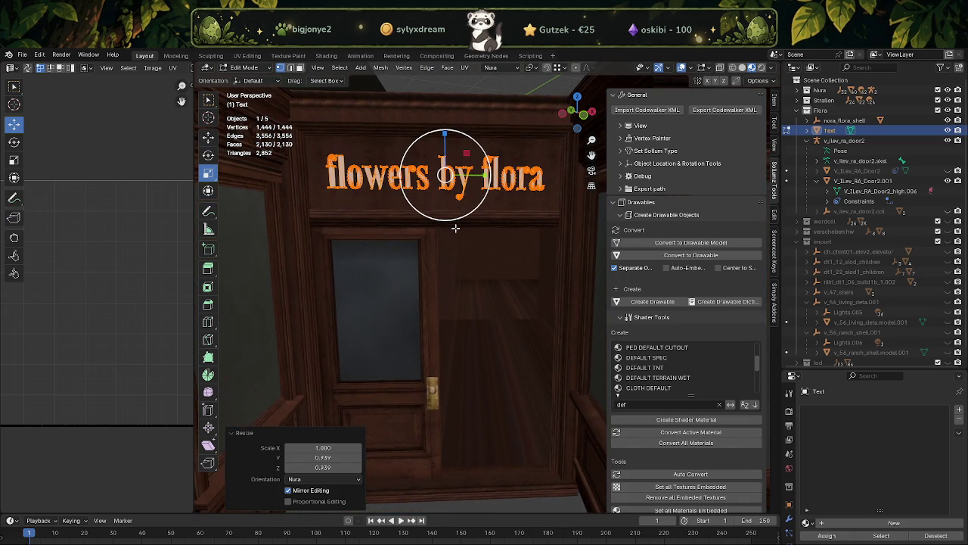
pyautogui.press('Tab')
pyautogui.scroll(-2, 461, 211)
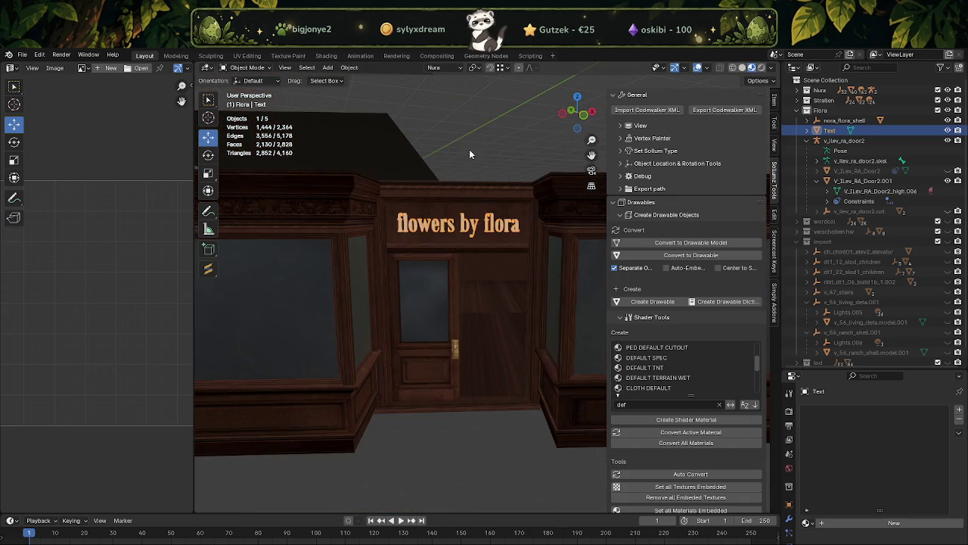
# Select the 'flowers by flora' sign text and enter Edit Mode with wireframe view.
pyautogui.scroll(2, 468, 214)
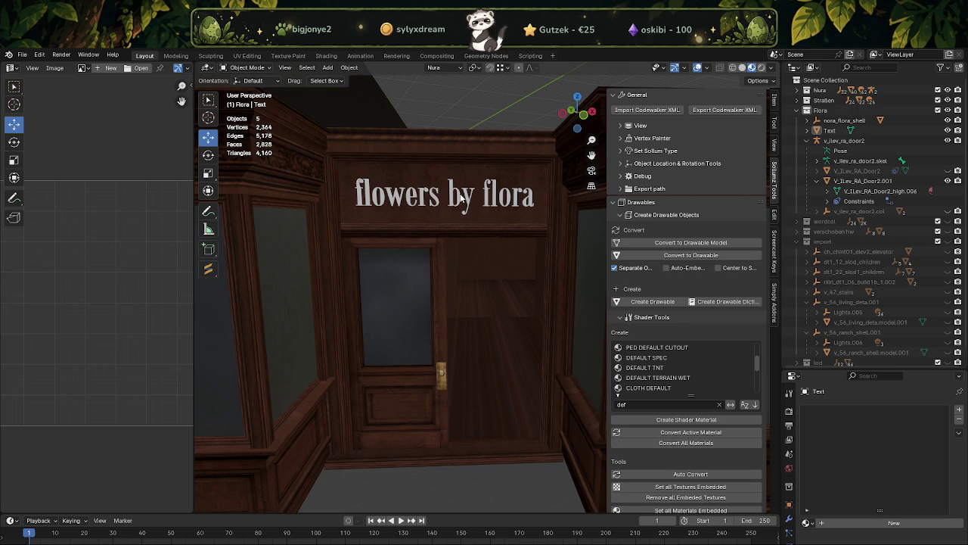
pyautogui.scroll(3, 457, 206)
pyautogui.moveTo(457, 205); pyautogui.dragTo(463, 201, button='middle')
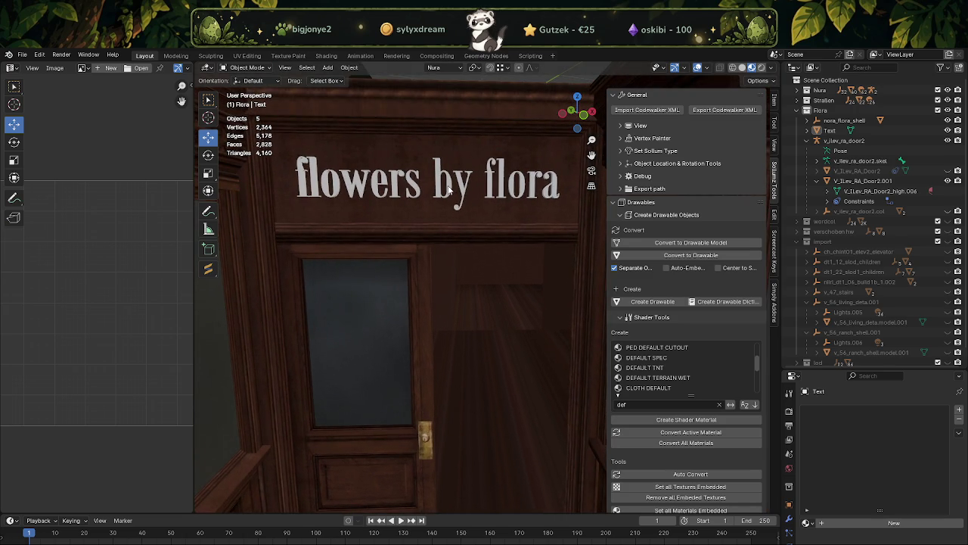
pyautogui.click(449, 191)
pyautogui.press('s')
pyautogui.press('Tab')
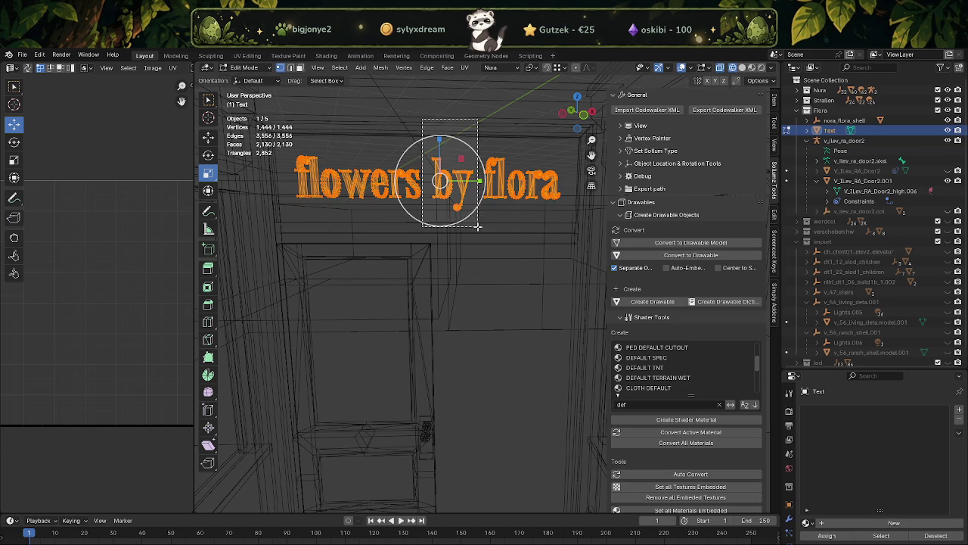
# Select the letters of 'by' and shrink them to 0.625 in height and depth.
pyautogui.hotkey('alt', 'a')
pyautogui.press('l')
pyautogui.press('s')
pyautogui.hotkey('shift', 'x')
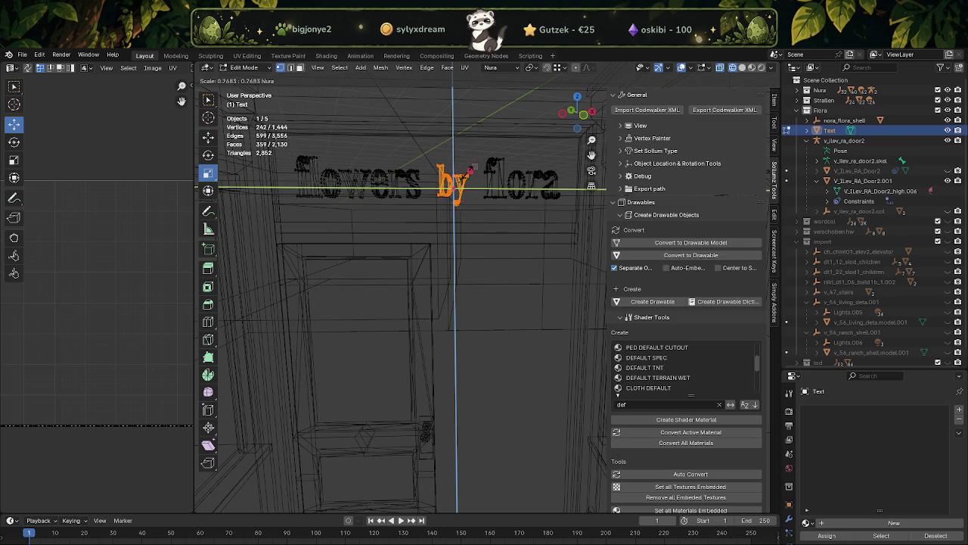
pyautogui.click(466, 174)
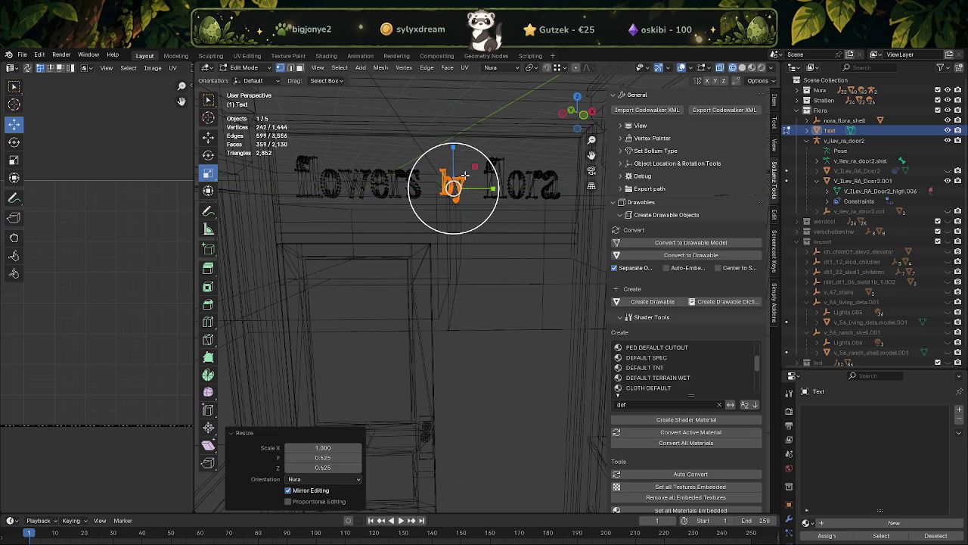
pyautogui.click(463, 190)
# Move the word 'flora' along Y closer to 'by'.
pyautogui.moveTo(471, 135); pyautogui.dragTo(569, 214)
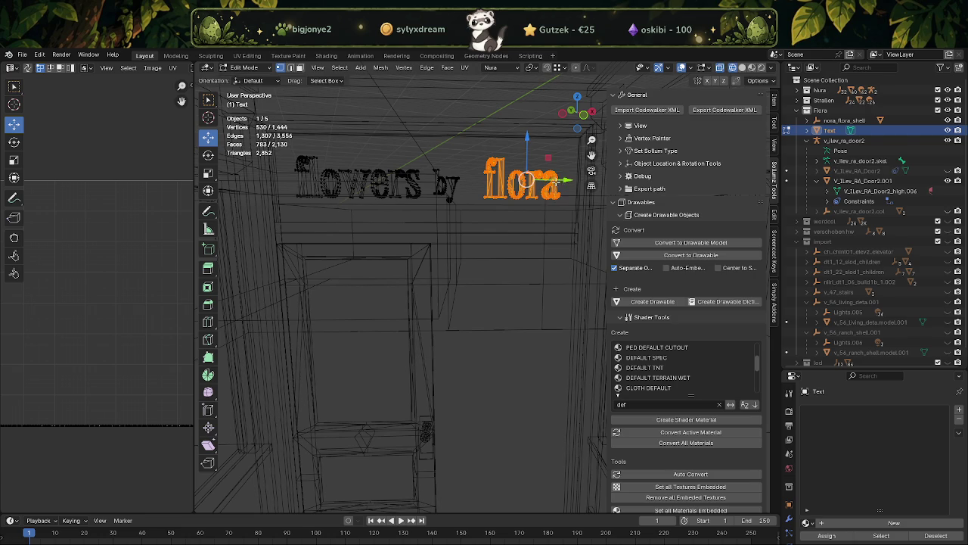
pyautogui.press('g')
pyautogui.press('y')
pyautogui.click(542, 182)
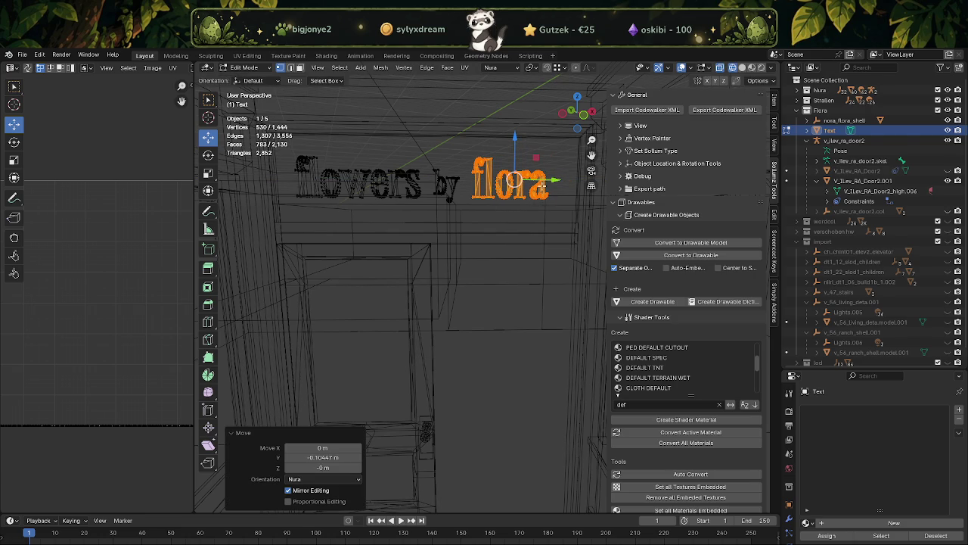
# Select all the lettering and nudge it 0.025 m along Y.
pyautogui.scroll(-2, 366, 196)
pyautogui.press('a')
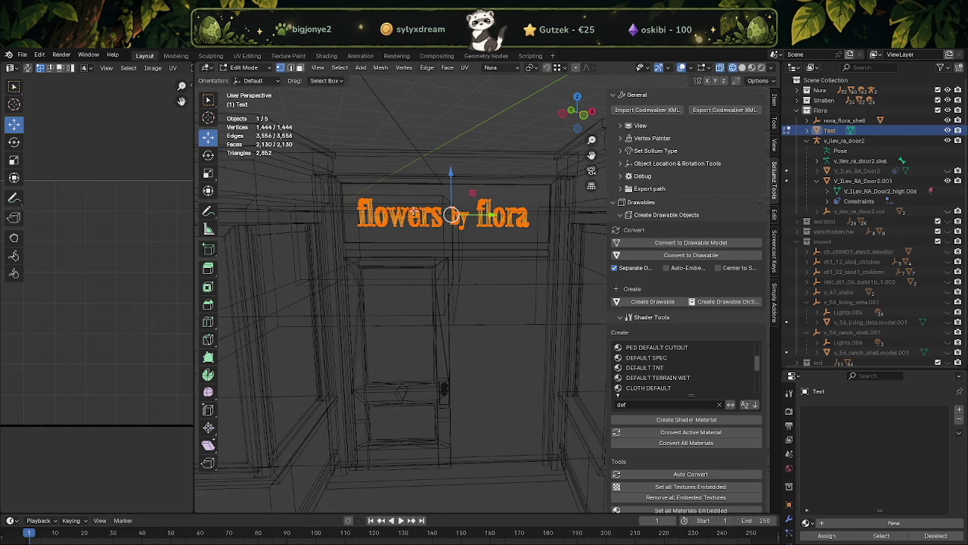
pyautogui.rightClick(414, 211)
pyautogui.press('Escape')
pyautogui.hotkey('shift', 'z')
pyautogui.scroll(1, 446, 215)
pyautogui.moveTo(469, 199); pyautogui.dragTo(470, 195)
pyautogui.scroll(2, 436, 210)
pyautogui.hotkey('shift', 'z')
# Lower the word 'by' on Z and return to Object Mode.
pyautogui.moveTo(410, 107); pyautogui.dragTo(457, 197)
pyautogui.hotkey('shift', 'z')
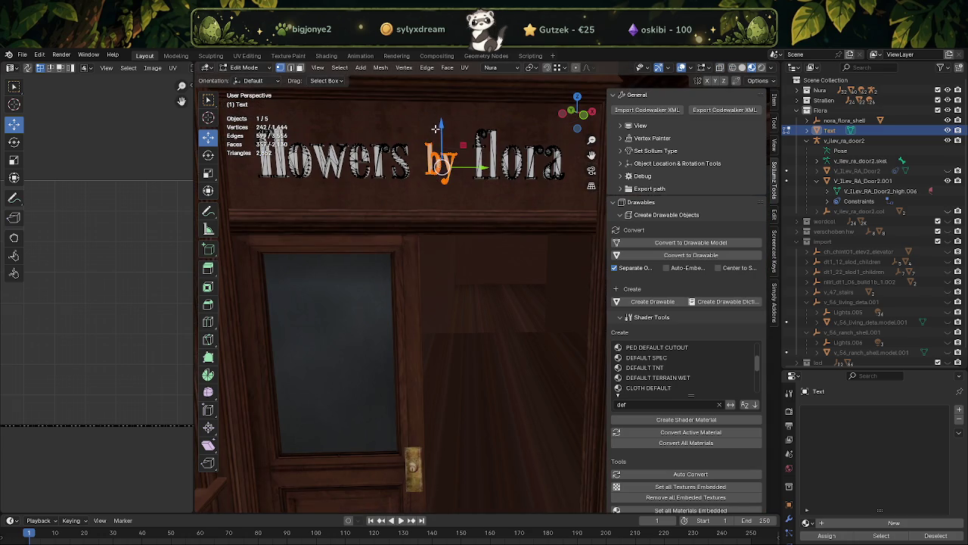
pyautogui.press('g')
pyautogui.press('z')
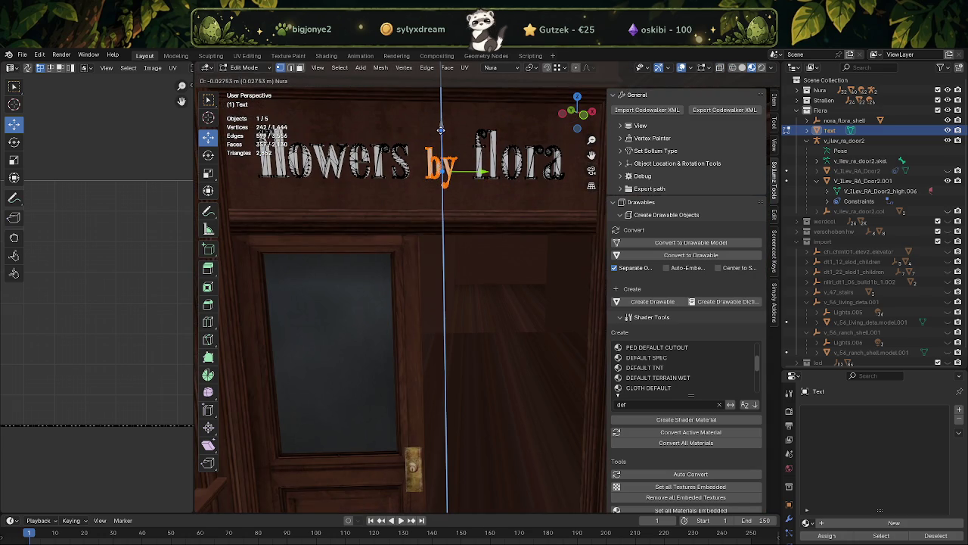
pyautogui.click(429, 168)
pyautogui.click(430, 185)
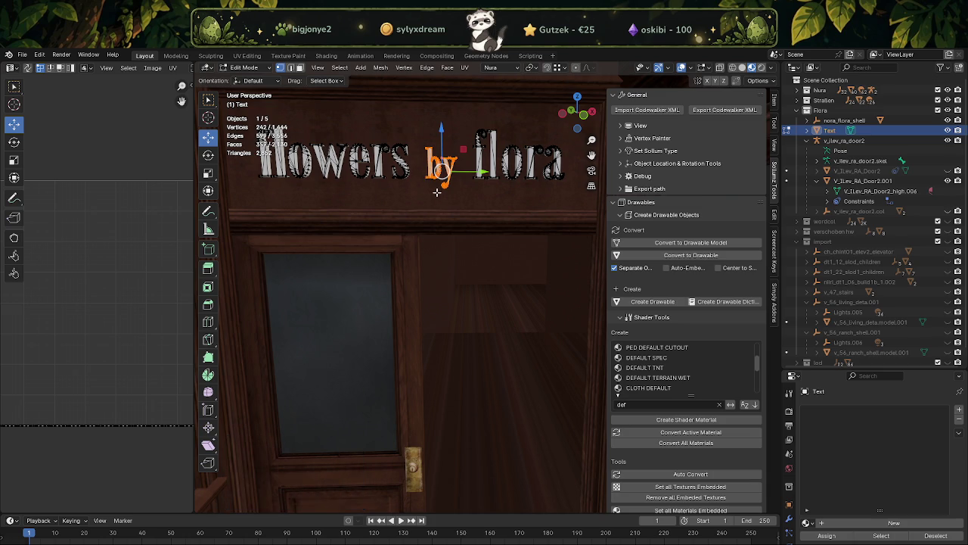
pyautogui.moveTo(438, 130); pyautogui.dragTo(399, 178)
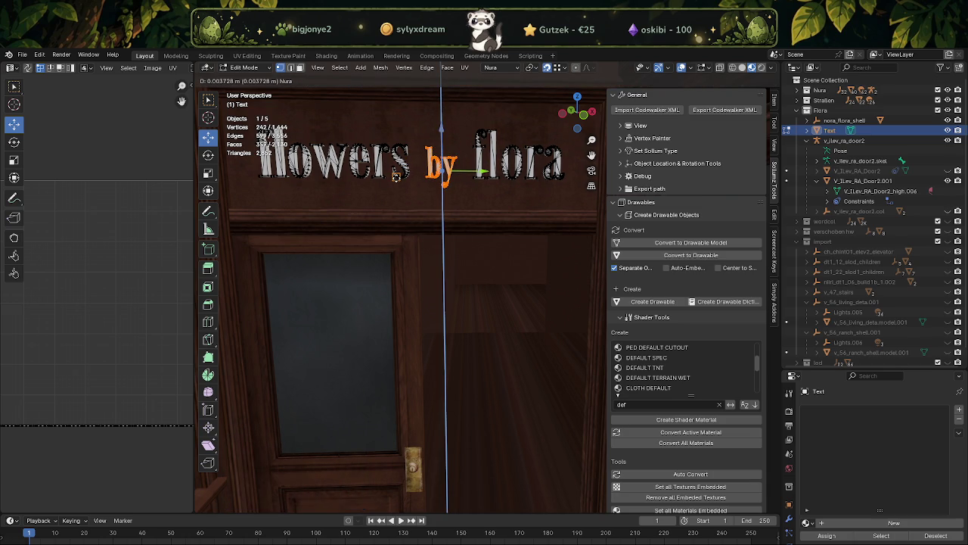
pyautogui.click(398, 178)
pyautogui.press('Tab')
pyautogui.scroll(-4, 467, 208)
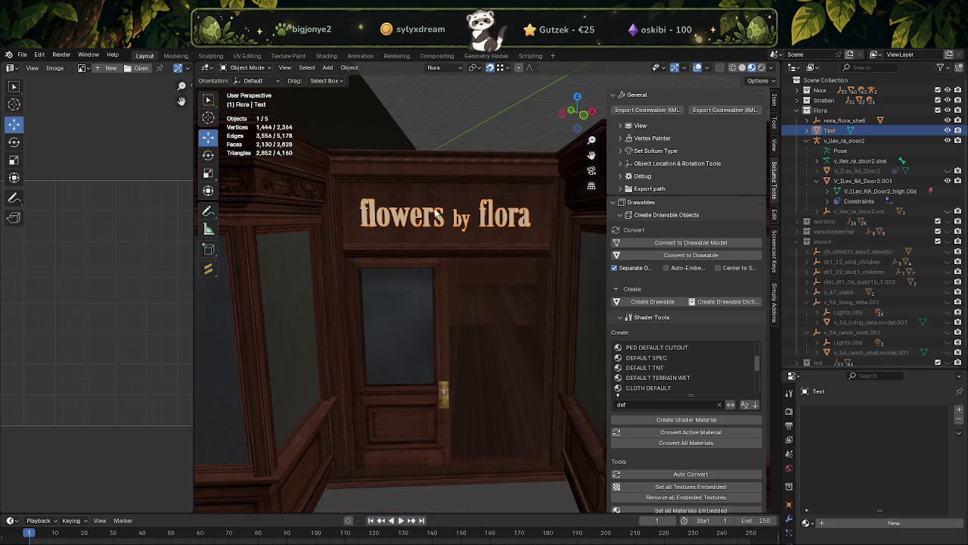
# Zoom in on the sign, select the lettering object and enter Edit Mode.
pyautogui.scroll(1, 467, 207)
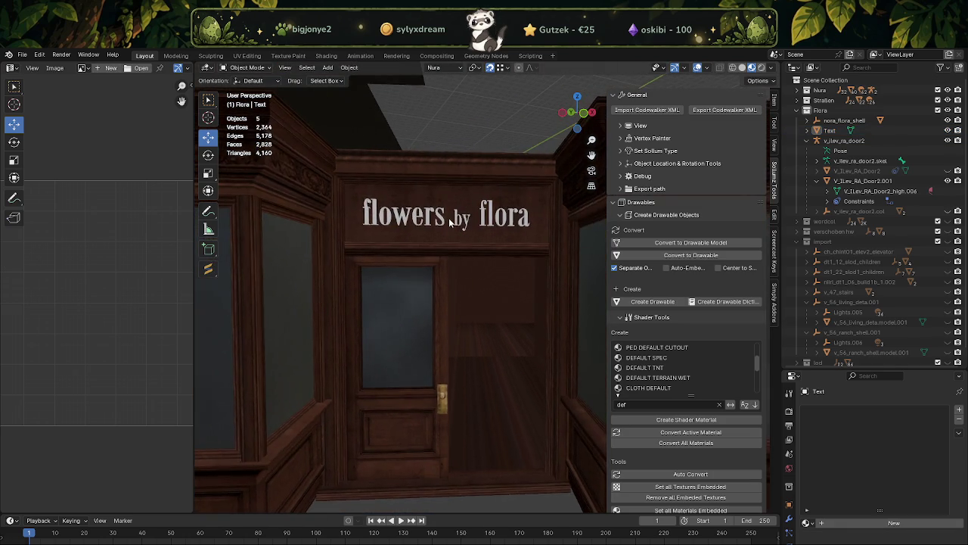
pyautogui.scroll(1, 454, 208)
pyautogui.scroll(1, 448, 207)
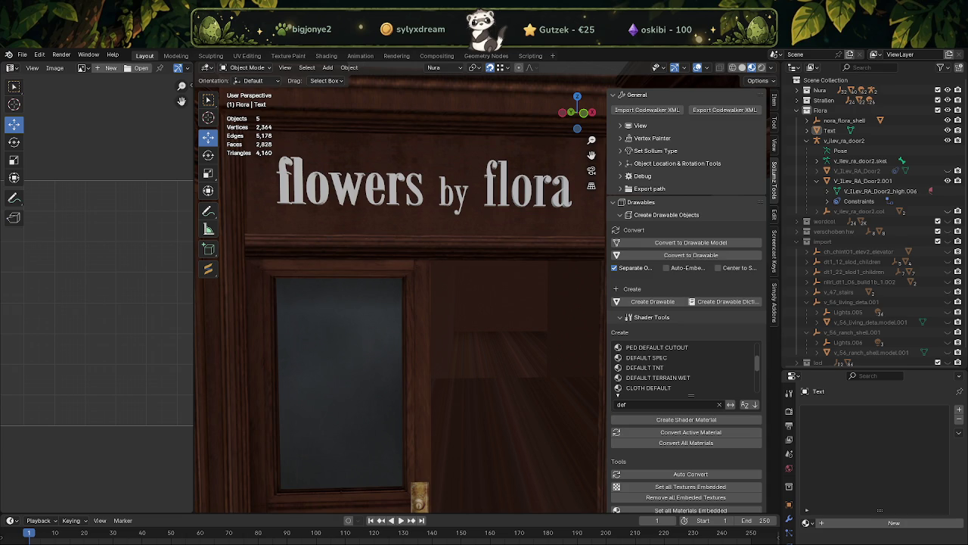
pyautogui.click(456, 193)
pyautogui.press('Tab')
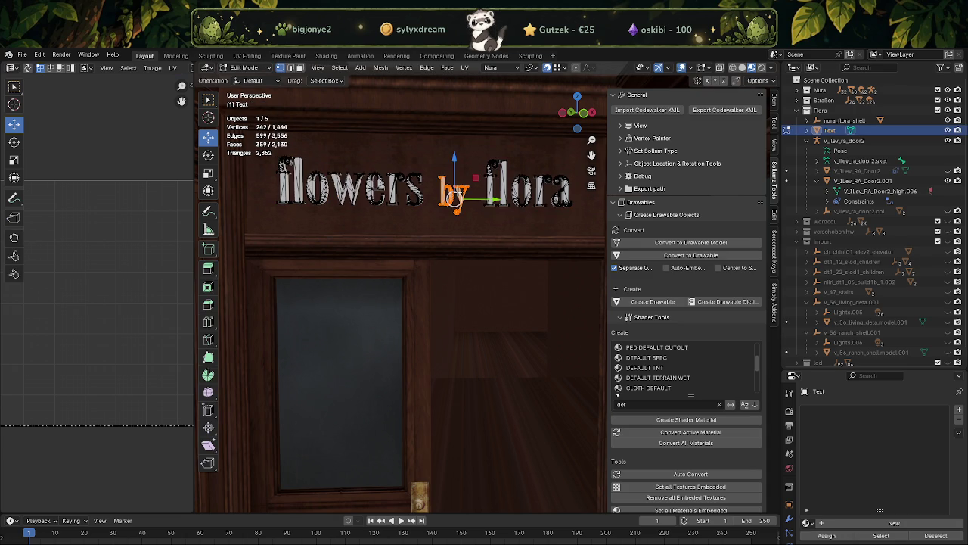
# Shrink 'by' to 0.82 of its height and move it lower on Z.
pyautogui.hotkey('shift', 'space')
pyautogui.press('s')
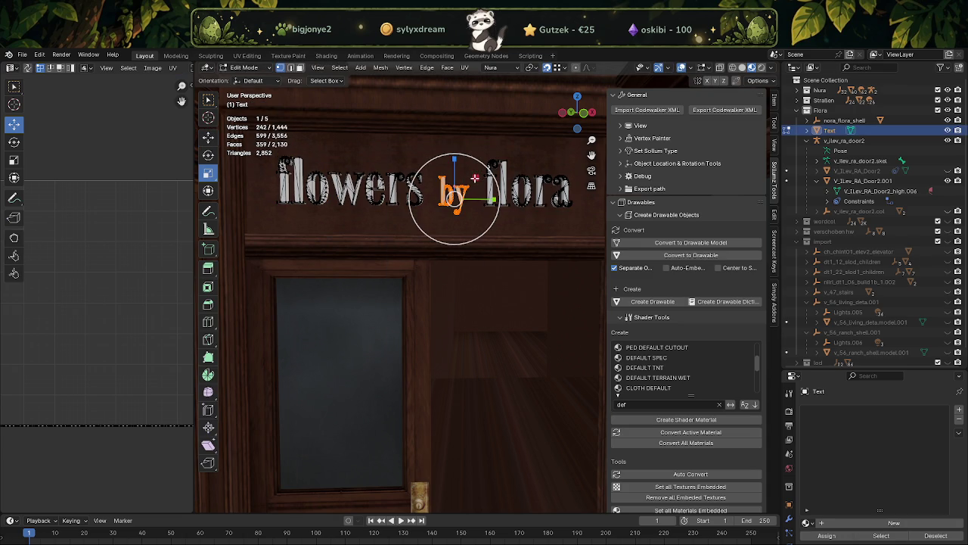
pyautogui.moveTo(475, 178); pyautogui.dragTo(468, 181)
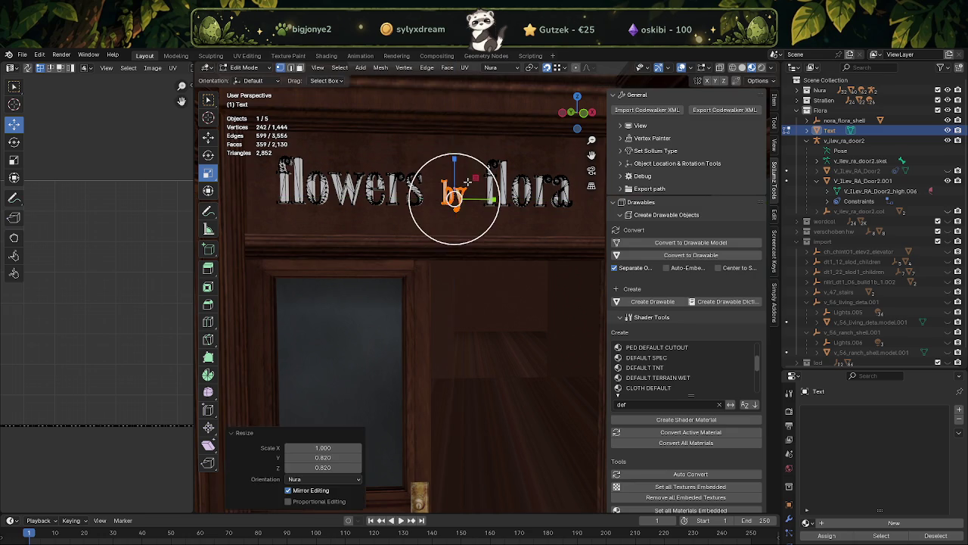
pyautogui.hotkey('shift', 'space')
pyautogui.press('g')
pyautogui.scroll(2, 467, 181)
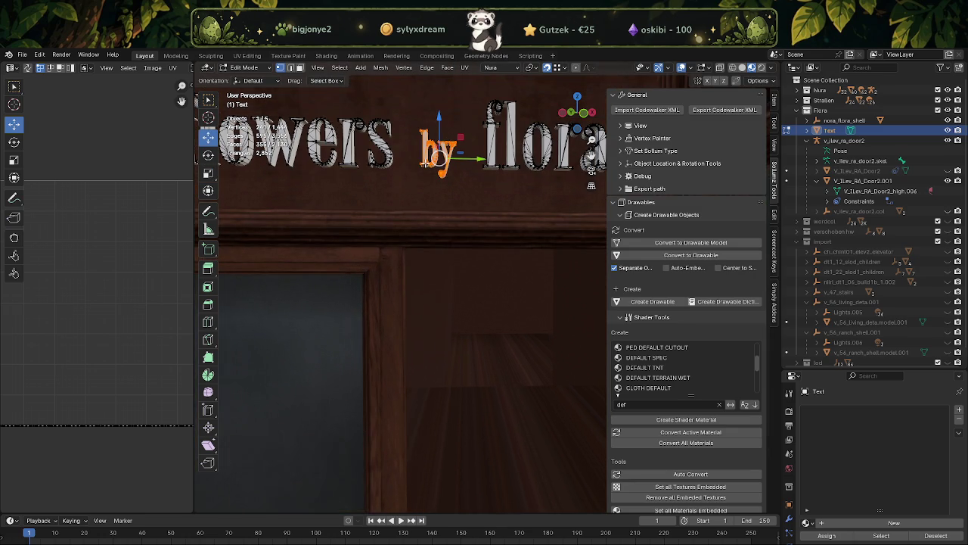
pyautogui.scroll(1, 429, 161)
pyautogui.press('g')
pyautogui.press('z')
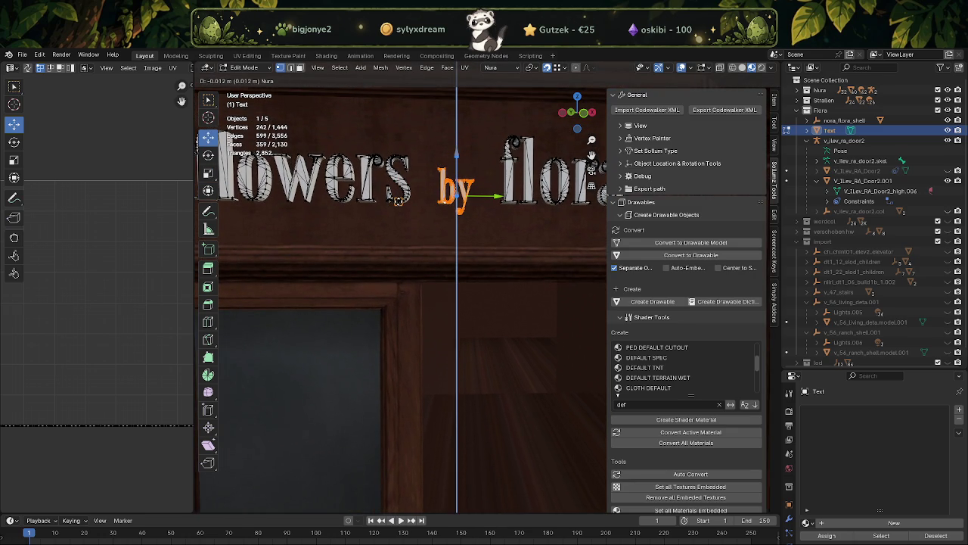
pyautogui.click(398, 201)
pyautogui.scroll(-2, 424, 212)
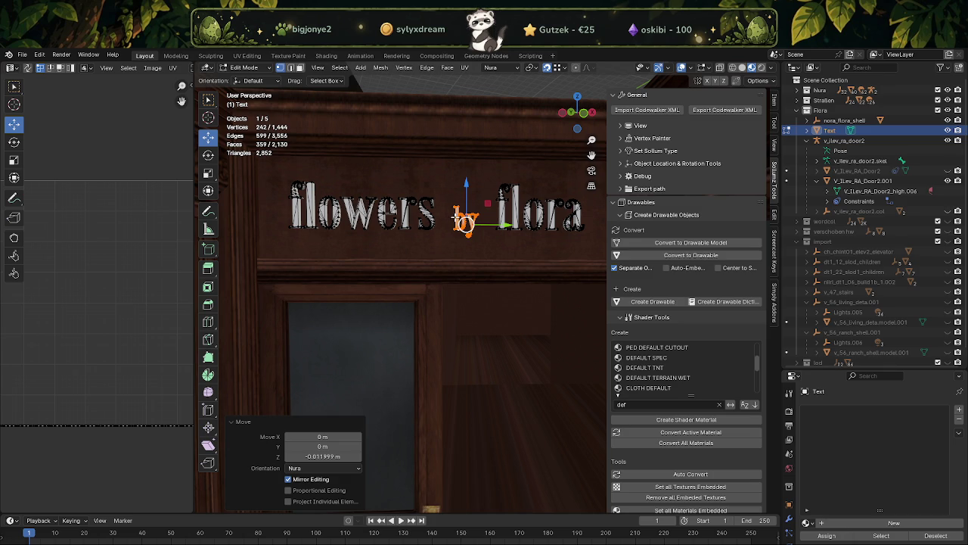
# Shift 'flowers' right and 'flora' left along Y toward 'by'.
pyautogui.hotkey('shift', 'z')
pyautogui.moveTo(276, 180); pyautogui.dragTo(445, 257)
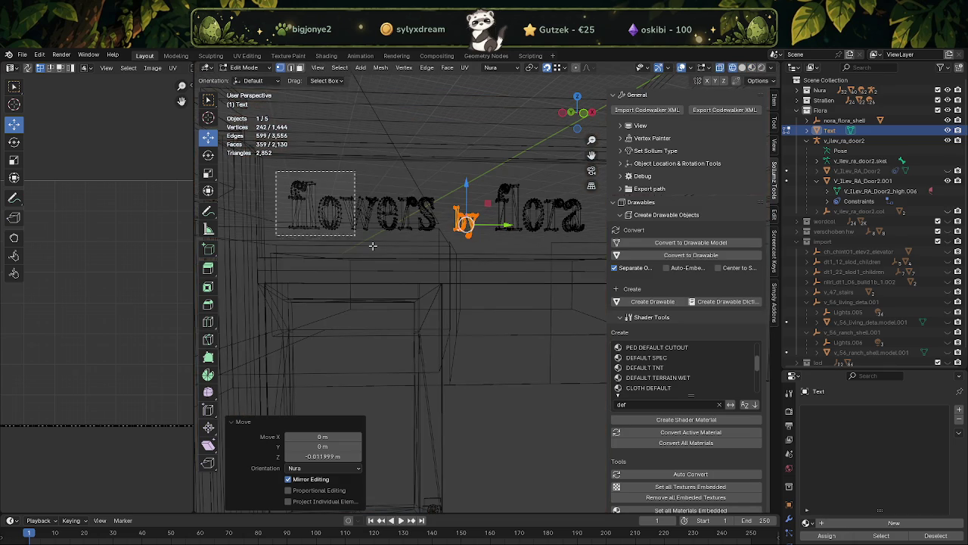
pyautogui.hotkey('shift', 'z')
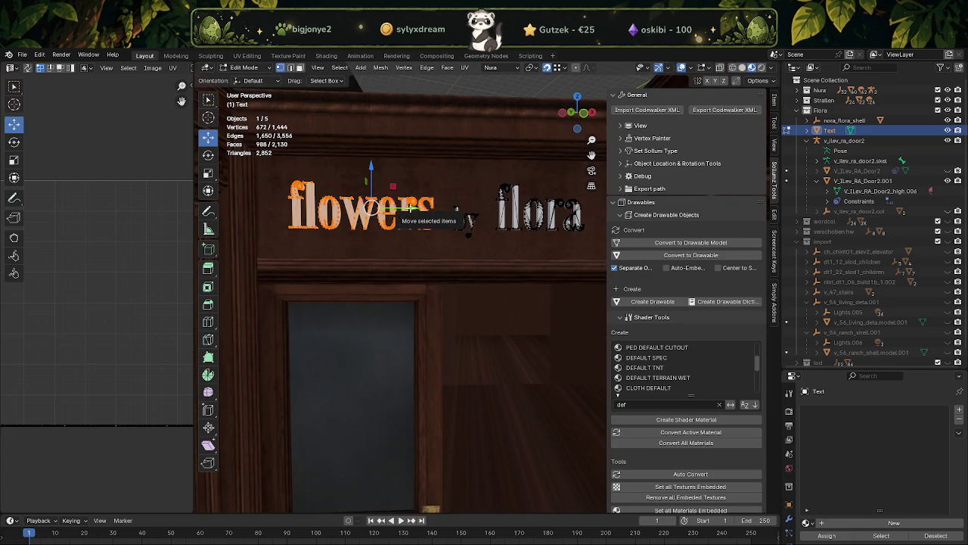
pyautogui.moveTo(409, 209); pyautogui.dragTo(417, 207)
pyautogui.moveTo(416, 207); pyautogui.dragTo(449, 229, button='middle')
pyautogui.hotkey('shift', 'z')
pyautogui.moveTo(445, 170); pyautogui.dragTo(548, 258)
pyautogui.hotkey('shift', 'z')
pyautogui.moveTo(532, 215); pyautogui.dragTo(525, 215)
# Shift the whole sign text slightly left and return to Object Mode.
pyautogui.press('a')
pyautogui.scroll(-3, 447, 242)
pyautogui.moveTo(463, 246); pyautogui.dragTo(462, 246)
pyautogui.press('Tab')
pyautogui.scroll(-2, 463, 223)
pyautogui.scroll(-1, 469, 249)
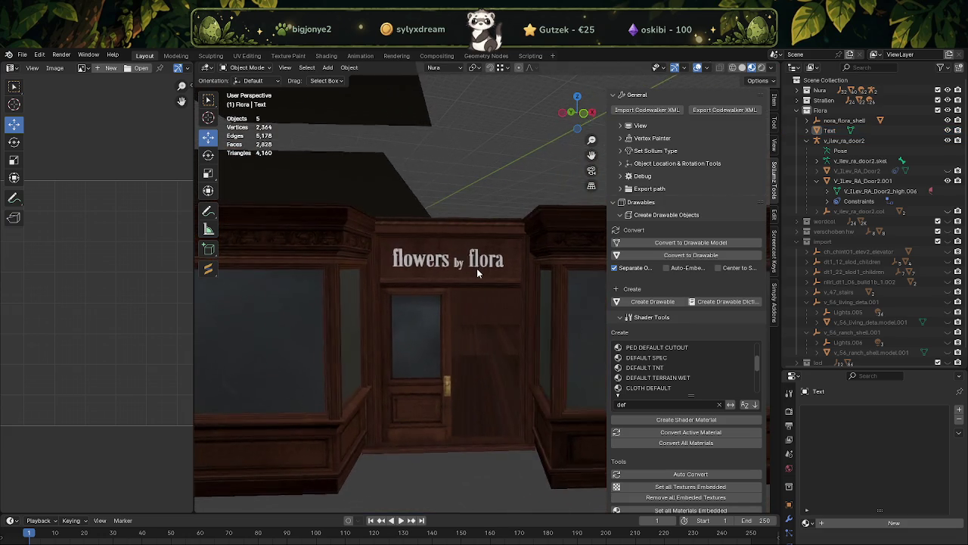
# Zoom in on the storefront and select the 'flowers by flora' sign text object.
pyautogui.scroll(1, 476, 272)
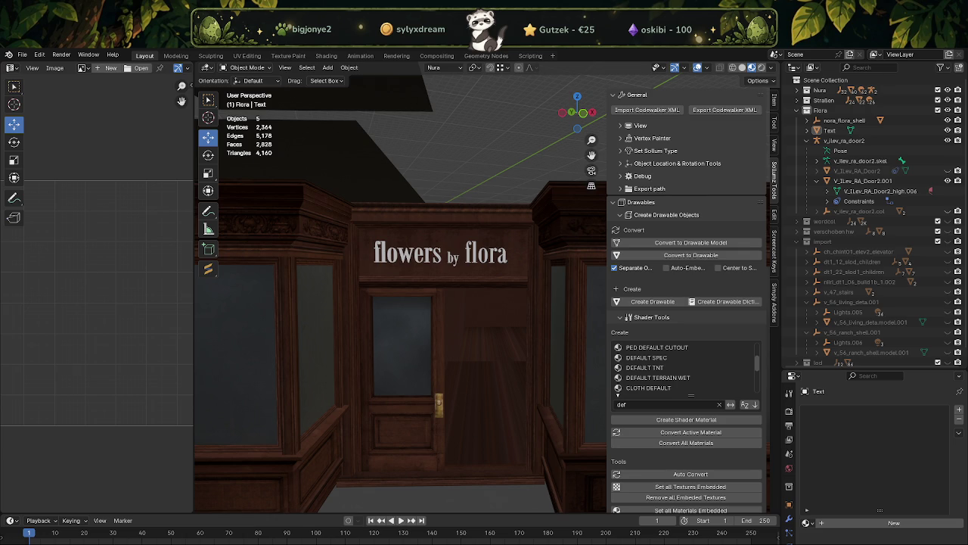
pyautogui.scroll(2, 480, 274)
pyautogui.scroll(2, 431, 248)
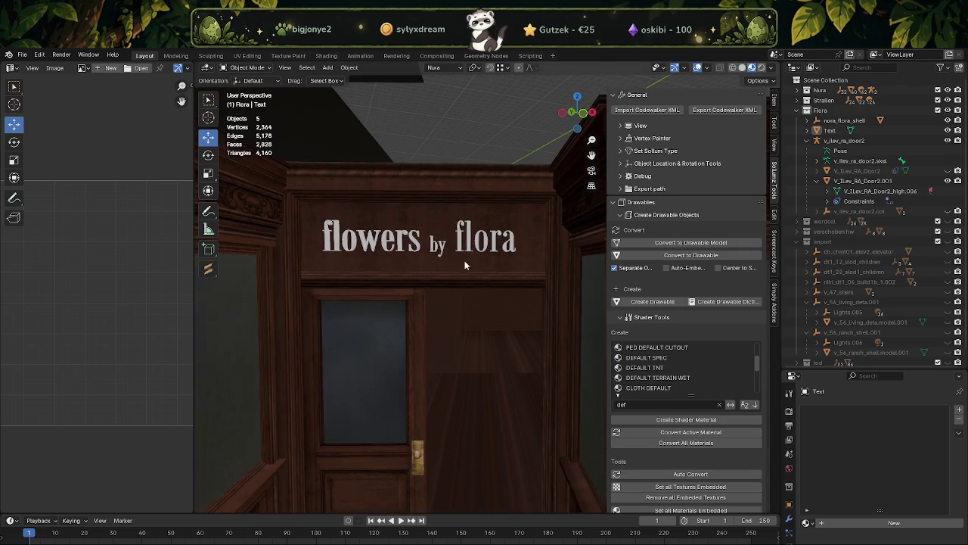
pyautogui.click(437, 250)
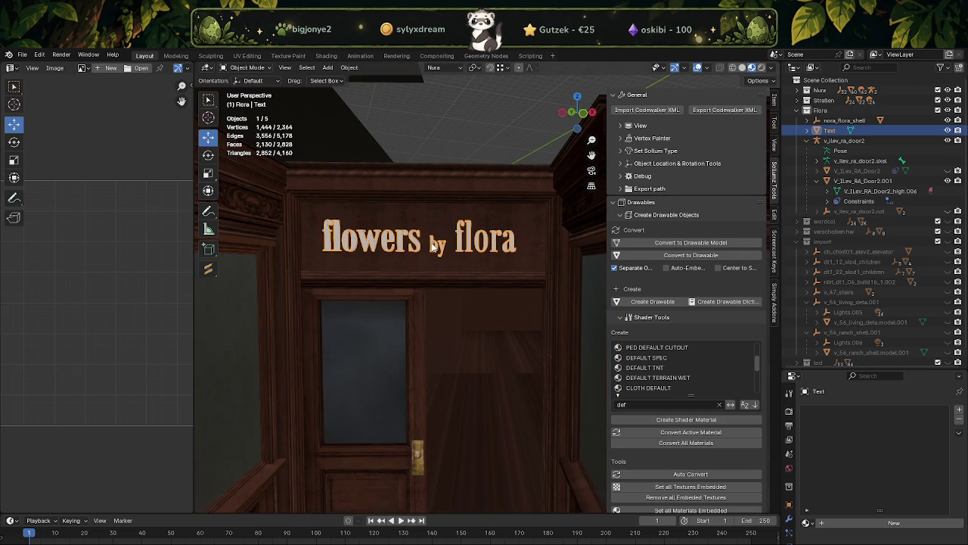
# Delete the word 'by' from the sign's letters in Edit Mode.
pyautogui.press('Tab')
pyautogui.scroll(2, 445, 244)
pyautogui.hotkey('shift', 'z')
pyautogui.keyDown('shift'); pyautogui.moveTo(428, 237); pyautogui.dragTo(458, 243, button='middle'); pyautogui.keyUp('shift')
pyautogui.moveTo(460, 270); pyautogui.dragTo(425, 214)
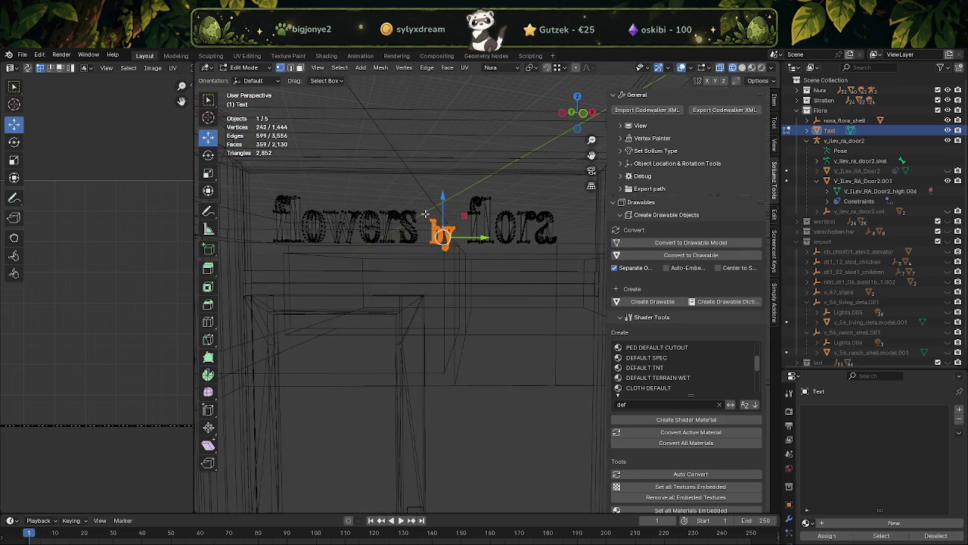
pyautogui.press('x')
pyautogui.click(425, 214)
# Slide 'flora' and 'flowers' toward each other along Y to close the gap.
pyautogui.moveTo(458, 183); pyautogui.dragTo(550, 280)
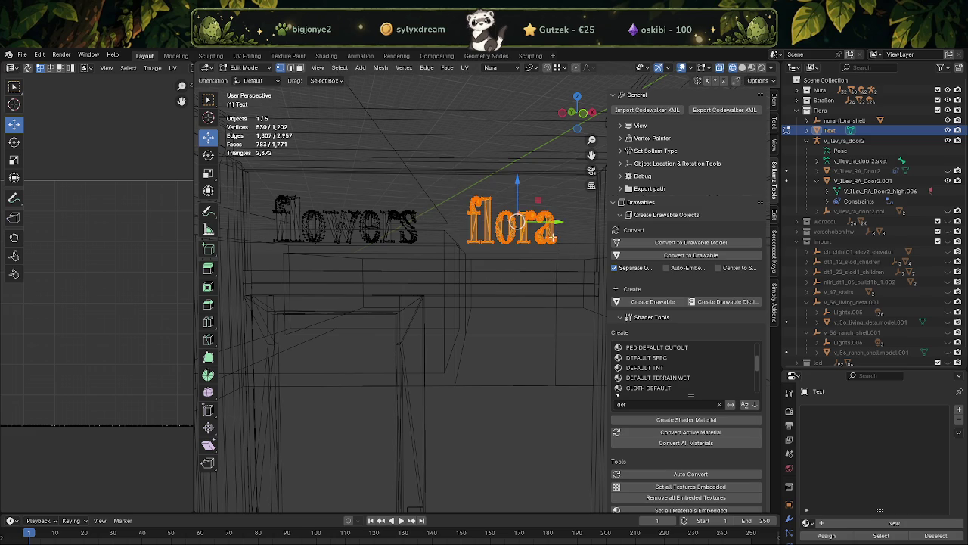
pyautogui.press('g')
pyautogui.press('y')
pyautogui.click(432, 234)
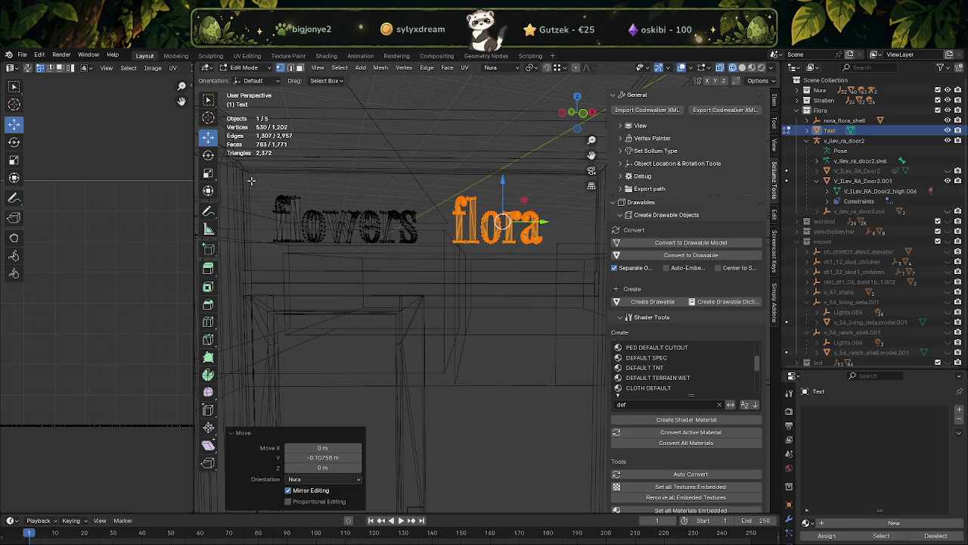
pyautogui.moveTo(250, 183); pyautogui.dragTo(431, 260)
pyautogui.press('g')
pyautogui.press('y')
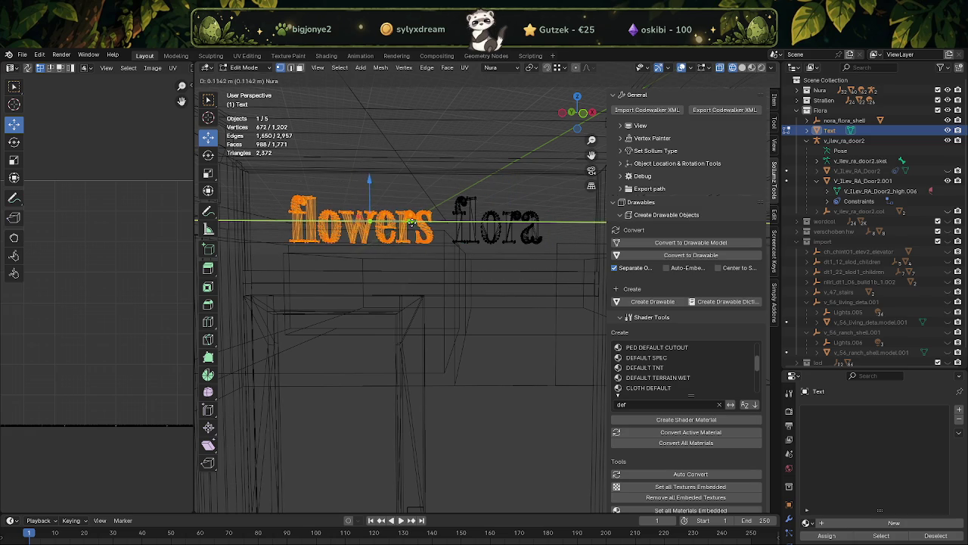
pyautogui.click(415, 221)
# Stretch all the letters to 1.126 in Z, then return to Object Mode.
pyautogui.press('a')
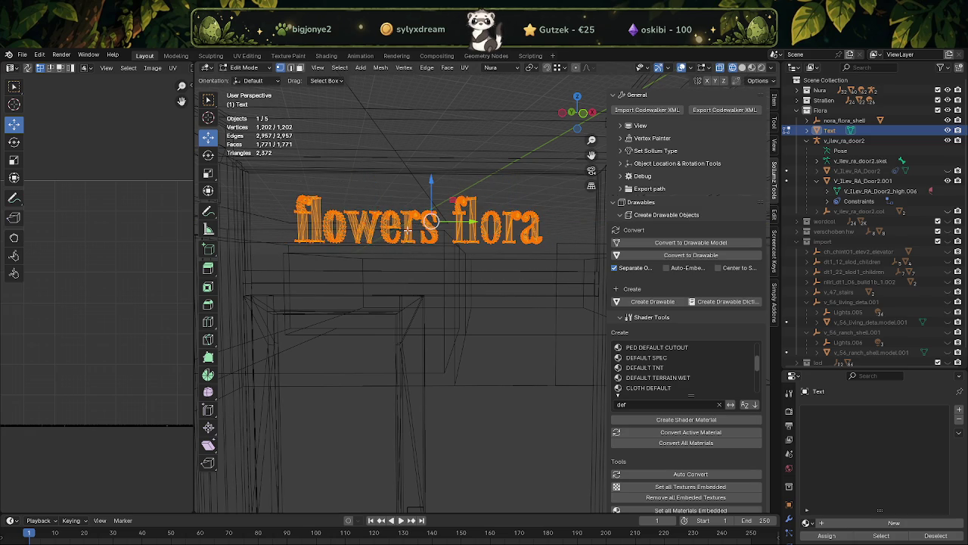
pyautogui.hotkey('shift', 'space')
pyautogui.press('s')
pyautogui.moveTo(430, 182); pyautogui.dragTo(430, 177)
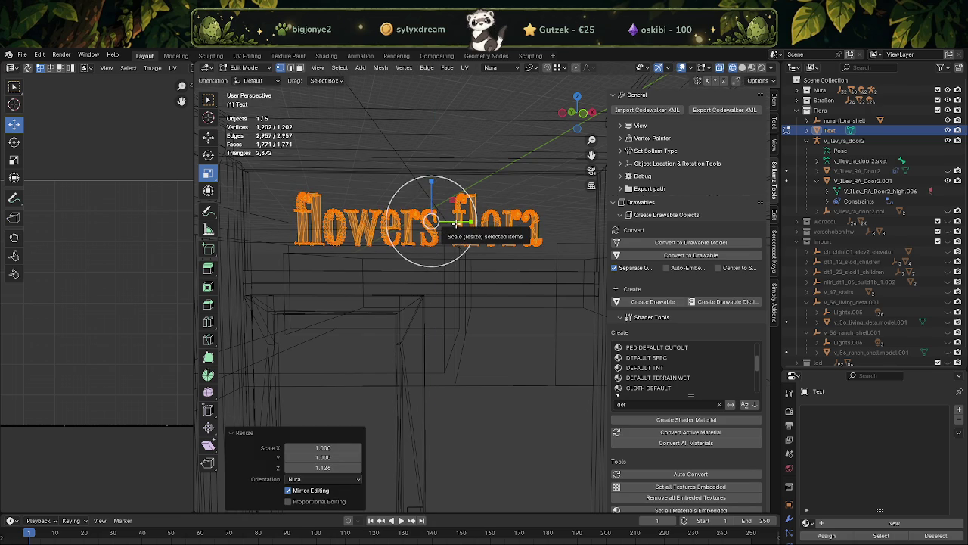
pyautogui.hotkey('shift', 'space')
pyautogui.press('g')
pyautogui.hotkey('shift', 'z')
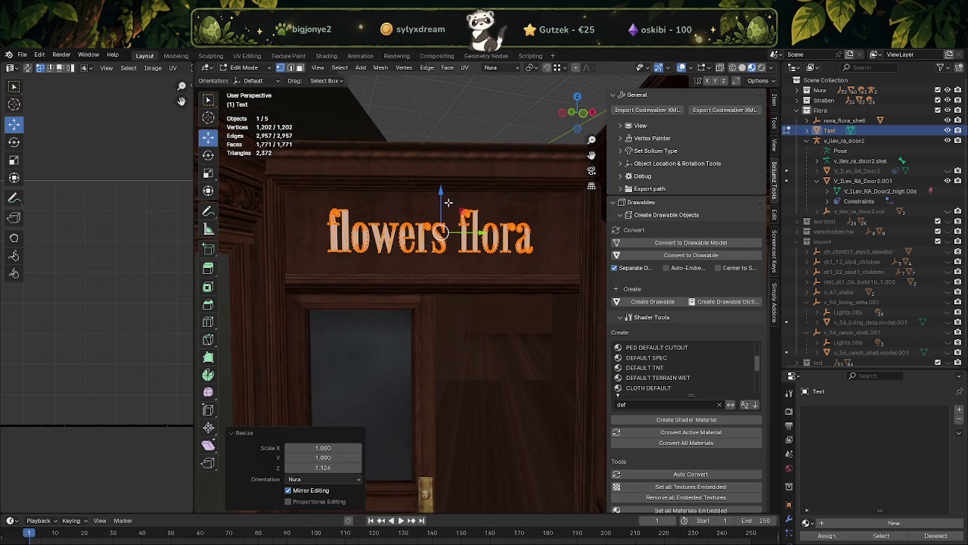
pyautogui.moveTo(441, 195); pyautogui.dragTo(440, 202)
pyautogui.scroll(-3, 454, 204)
pyautogui.scroll(-2, 454, 204)
pyautogui.press('Tab')
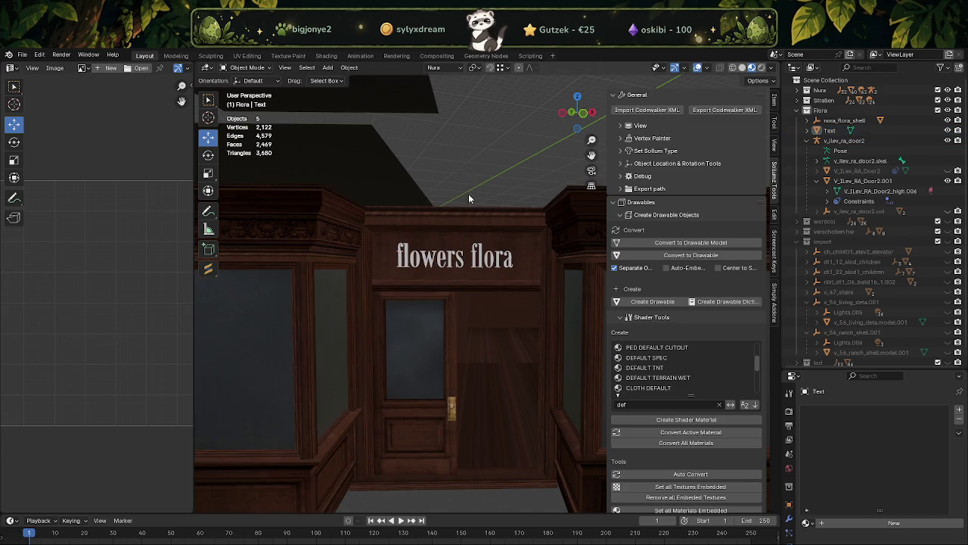
# Undo the sign text edits so 'by' reappears between 'flowers' and 'flora'.
pyautogui.click(471, 270)
pyautogui.press('Tab')
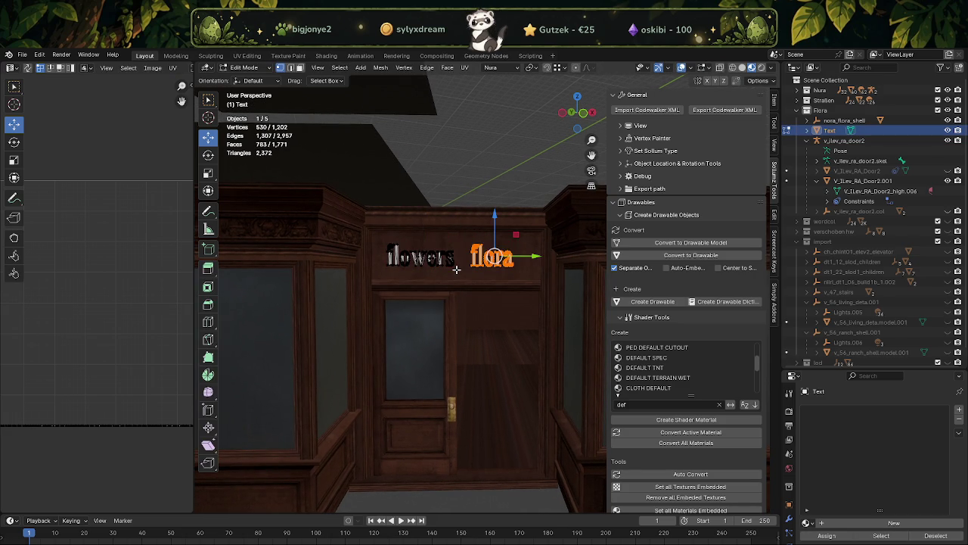
pyautogui.hotkey('alt', 'a')
pyautogui.hotkey('shift', 'a')
pyautogui.press('Tab')
pyautogui.moveTo(480, 182); pyautogui.dragTo(476, 189, button='middle')
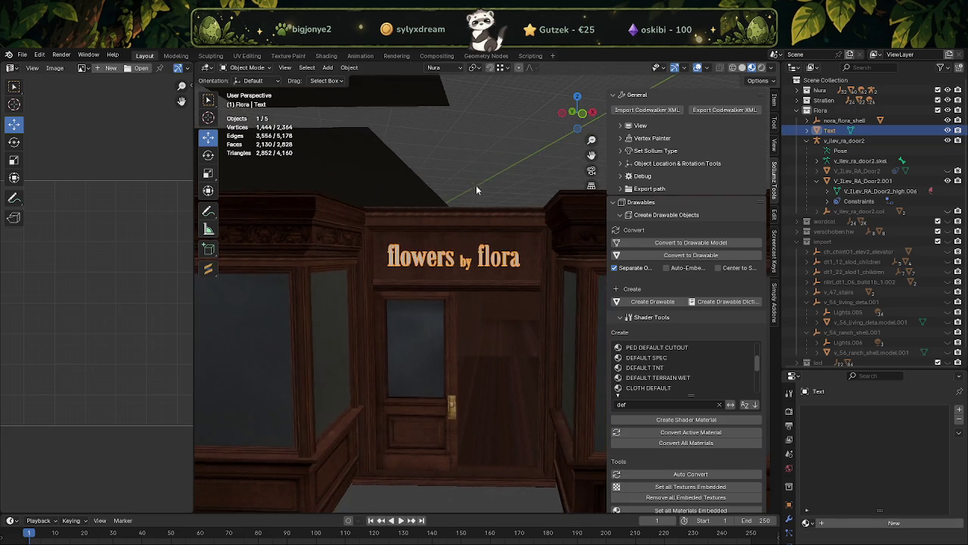
pyautogui.scroll(2, 448, 299)
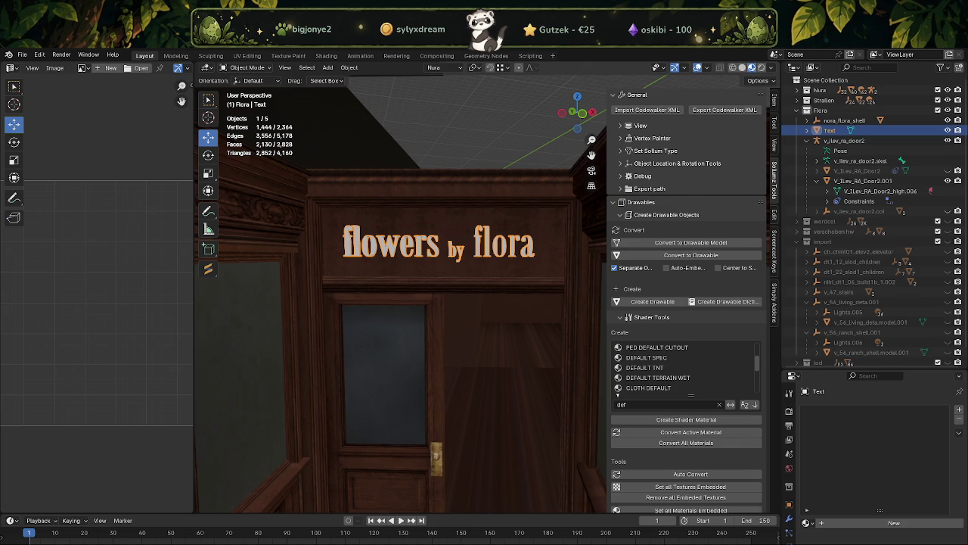
pyautogui.scroll(-3, 432, 318)
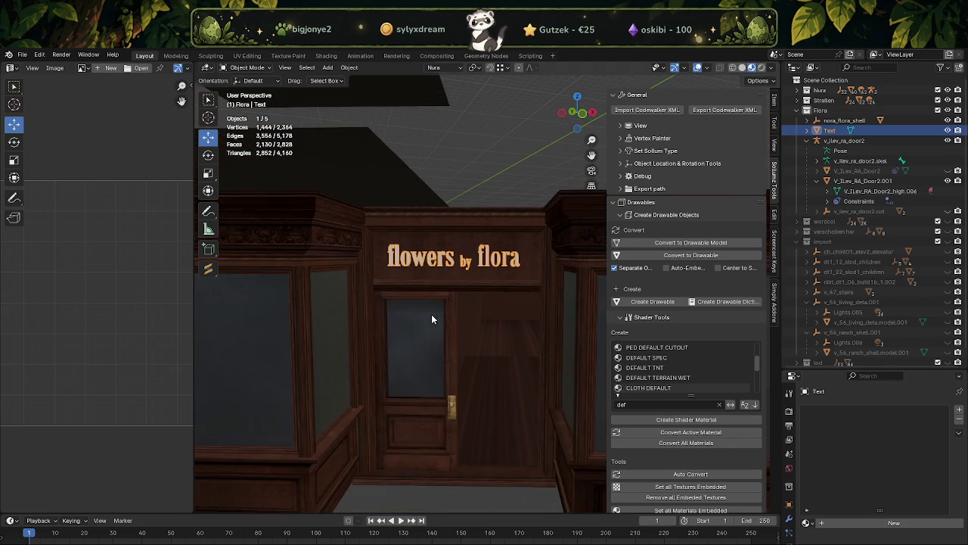
# Deselect the text and orbit and zoom to face the 'flowers by flora' signboard head-on.
pyautogui.moveTo(454, 326); pyautogui.dragTo(456, 324, button='middle')
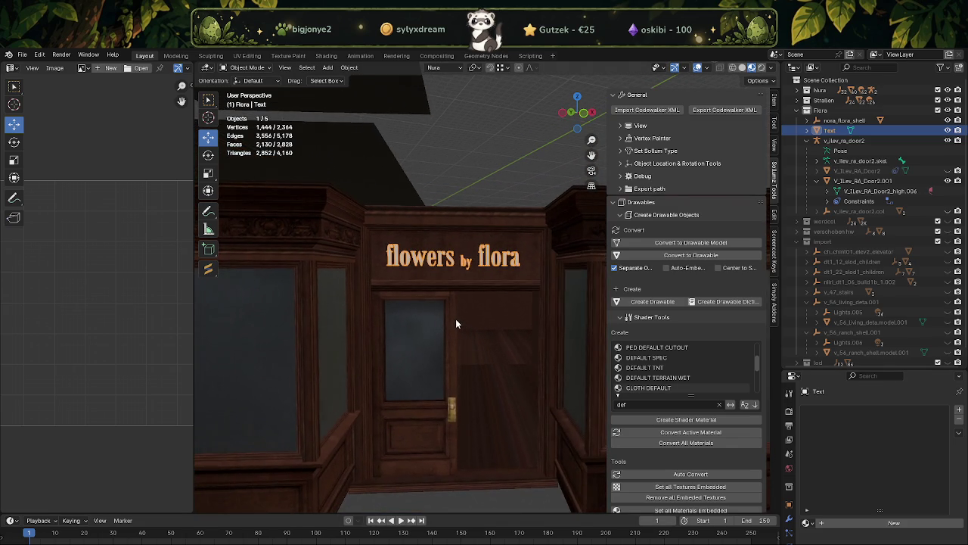
pyautogui.click(485, 168)
pyautogui.moveTo(377, 225)
pyautogui.mouseDown(button='middle')
pyautogui.moveTo(277, 221)
pyautogui.moveTo(438, 234)
pyautogui.moveTo(482, 227)
pyautogui.mouseUp(button='middle')
pyautogui.scroll(2, 469, 235)
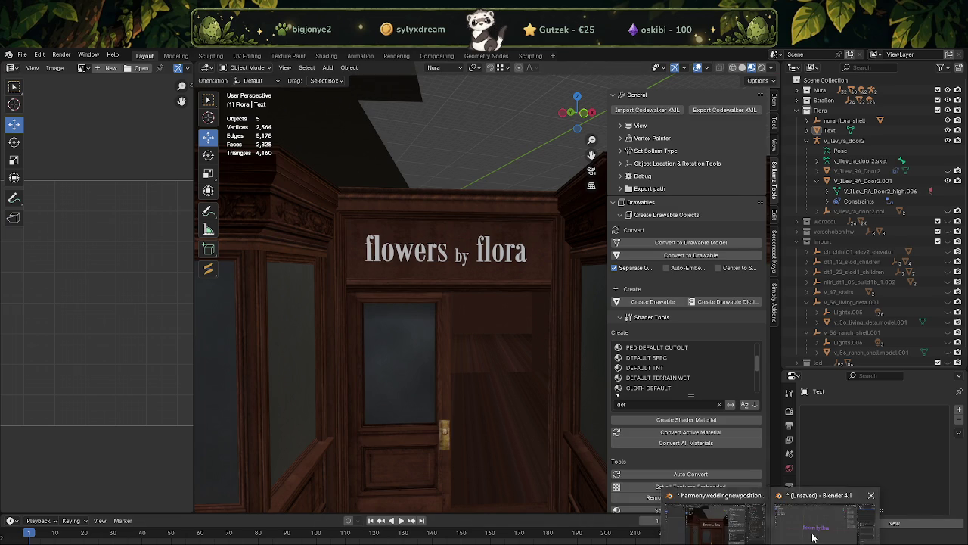
# In the standalone text scene, undo the mesh conversion to restore editable text.
pyautogui.click(821, 521)
pyautogui.hotkey('ctrl', 'z')
pyautogui.hotkey('ctrl', 'z')
pyautogui.hotkey('ctrl', 'z')
pyautogui.hotkey('ctrl', 'z')
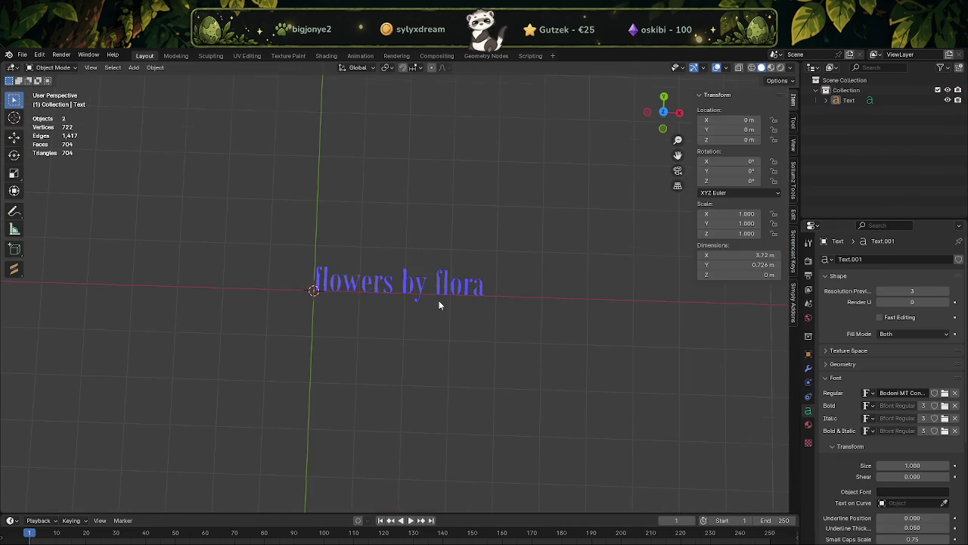
pyautogui.scroll(2, 439, 300)
pyautogui.press('a')
pyautogui.press('Tab')
# Retype the text so it reads 'flora design'.
pyautogui.click(478, 282)
pyautogui.click(445, 275)
pyautogui.press('BackSpace')
pyautogui.press('BackSpace')
pyautogui.press('BackSpace')
pyautogui.press('BackSpace')
pyautogui.press('BackSpace')
pyautogui.press('BackSpace')
pyautogui.press('BackSpace')
pyautogui.press('BackSpace')
pyautogui.press('BackSpace')
pyautogui.press('BackSpace')
pyautogui.press('Delete')
pyautogui.press('Right')
pyautogui.press('Right')
pyautogui.press('Right')
pyautogui.press('Right')
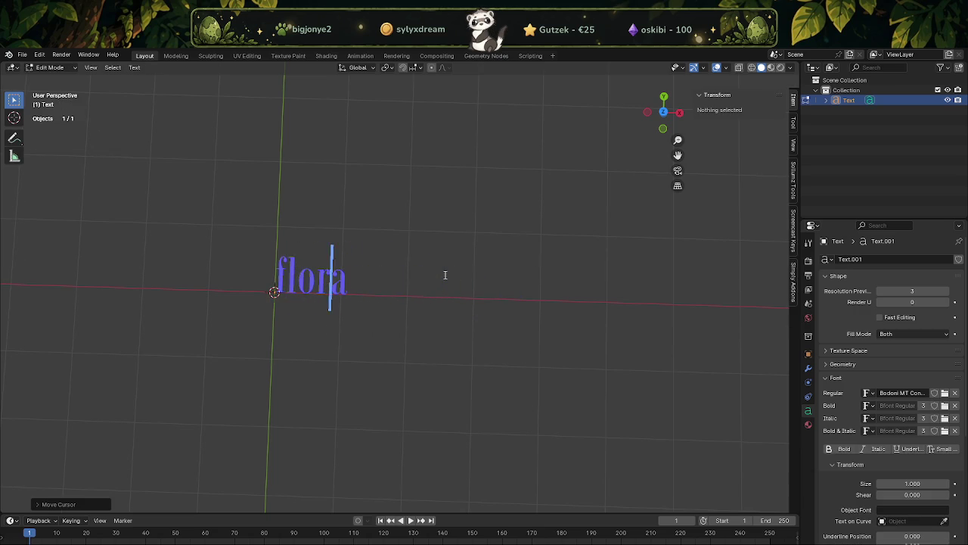
pyautogui.press('Right')
pyautogui.write('desgi')
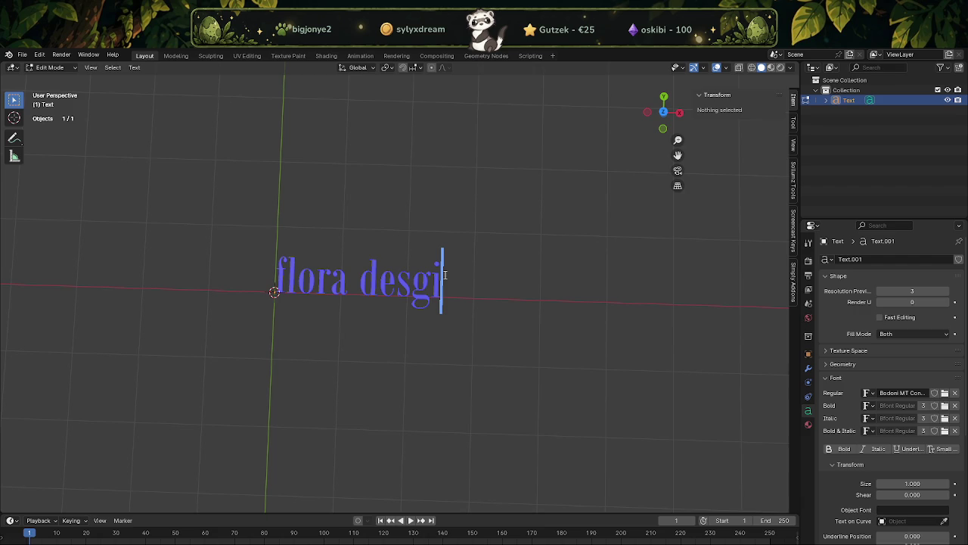
pyautogui.press('BackSpace')
pyautogui.press('BackSpace')
pyautogui.write('ign')
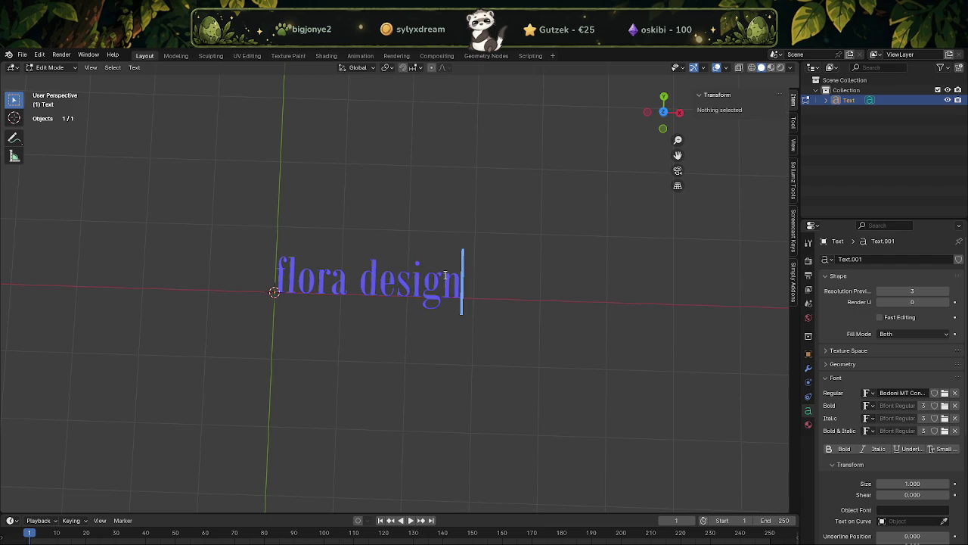
pyautogui.click(374, 340)
pyautogui.press('Tab')
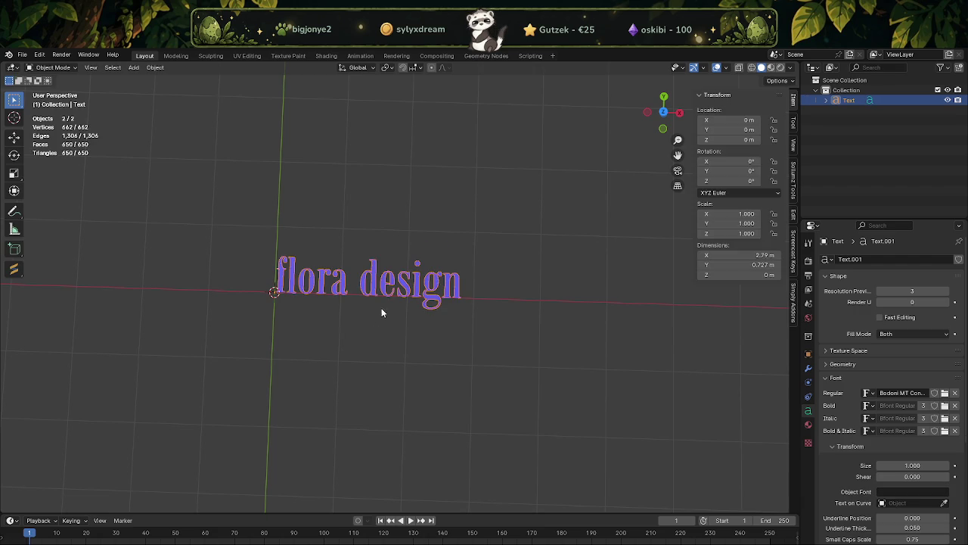
# Bring up the font file browser from the Font properties.
pyautogui.scroll(1, 392, 310)
pyautogui.scroll(1, 411, 310)
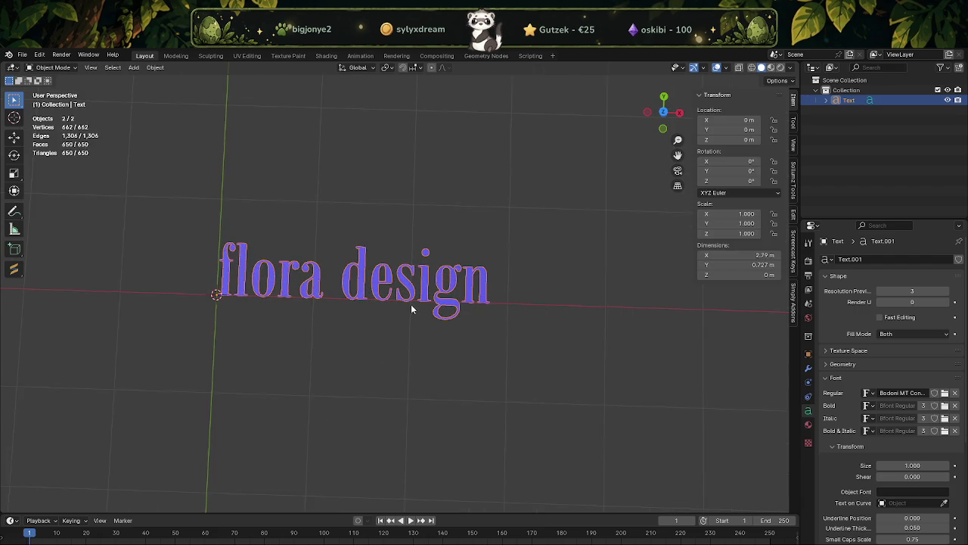
pyautogui.scroll(2, 424, 305)
pyautogui.click(944, 392)
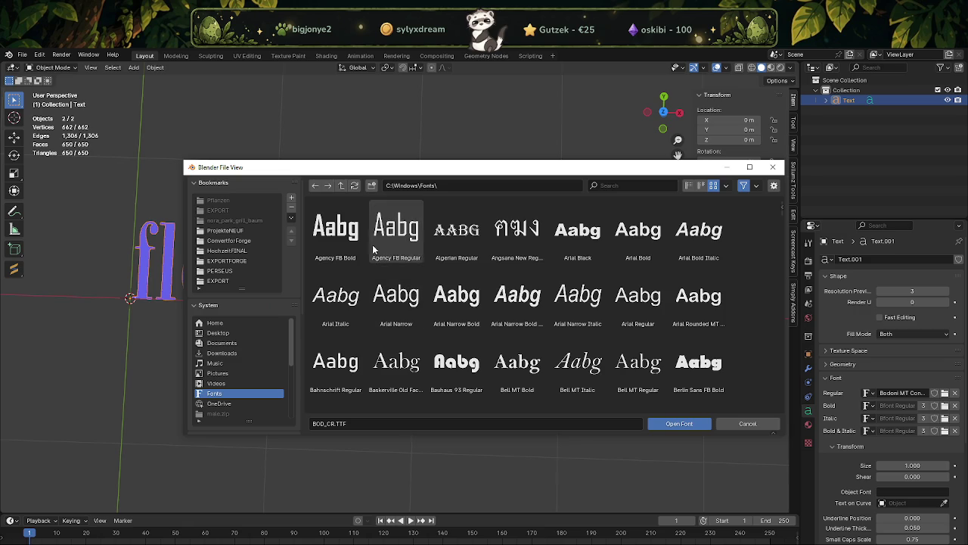
# Load the Brush Script font for the text.
pyautogui.scroll(-1, 465, 311)
pyautogui.scroll(-1, 473, 322)
pyautogui.scroll(-2, 478, 329)
pyautogui.scroll(-1, 478, 329)
pyautogui.scroll(-1, 476, 328)
pyautogui.scroll(-1, 475, 325)
pyautogui.scroll(-1, 475, 324)
pyautogui.scroll(-1, 503, 302)
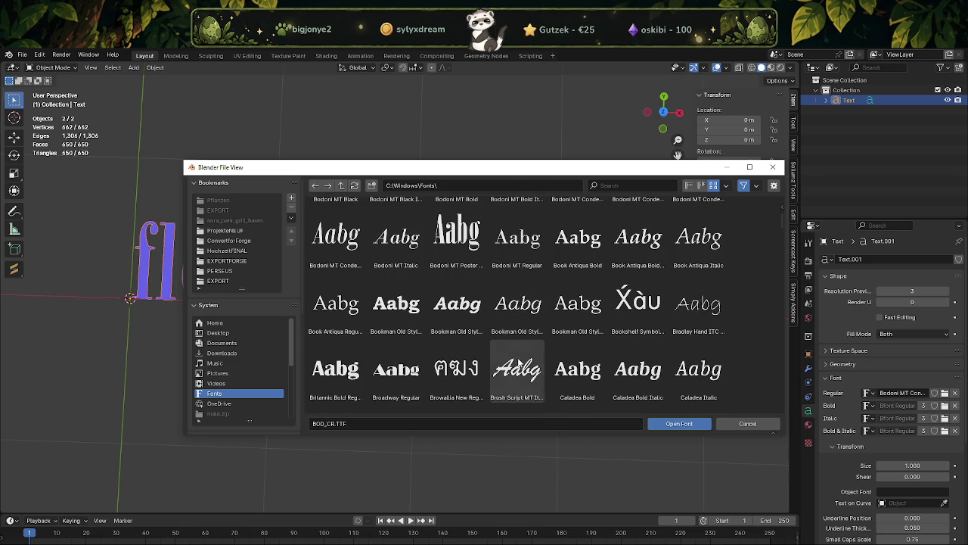
pyautogui.click(517, 370)
pyautogui.click(656, 422)
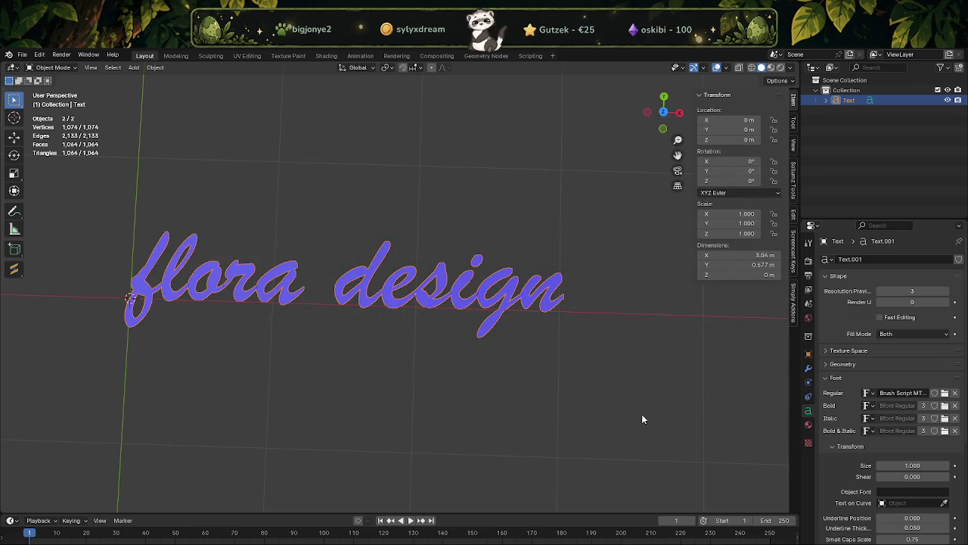
# Switch the font to Brush Script MT Italic.
pyautogui.click(944, 393)
pyautogui.scroll(-2, 463, 309)
pyautogui.scroll(-2, 463, 309)
pyautogui.scroll(-1, 533, 317)
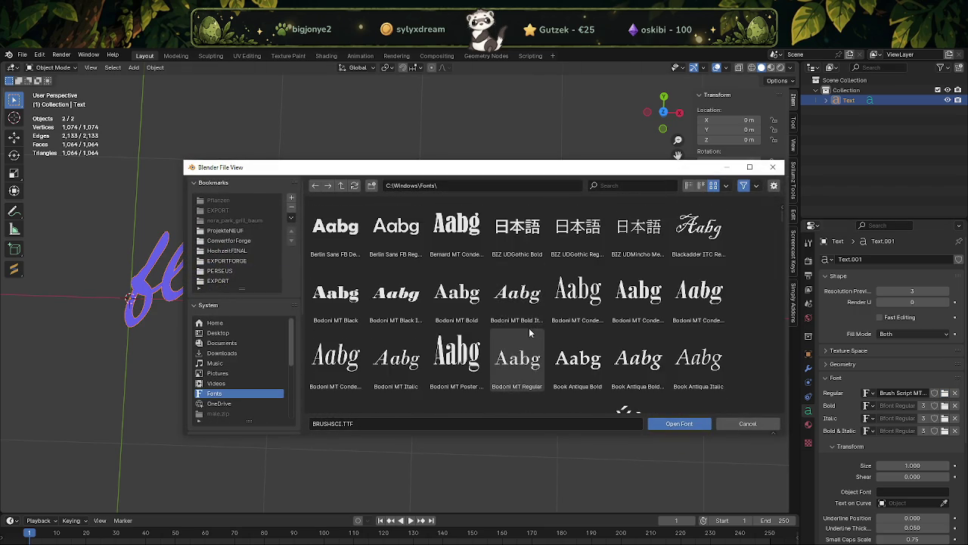
pyautogui.scroll(-1, 533, 316)
pyautogui.scroll(-2, 580, 338)
pyautogui.scroll(-2, 580, 338)
pyautogui.scroll(-1, 580, 338)
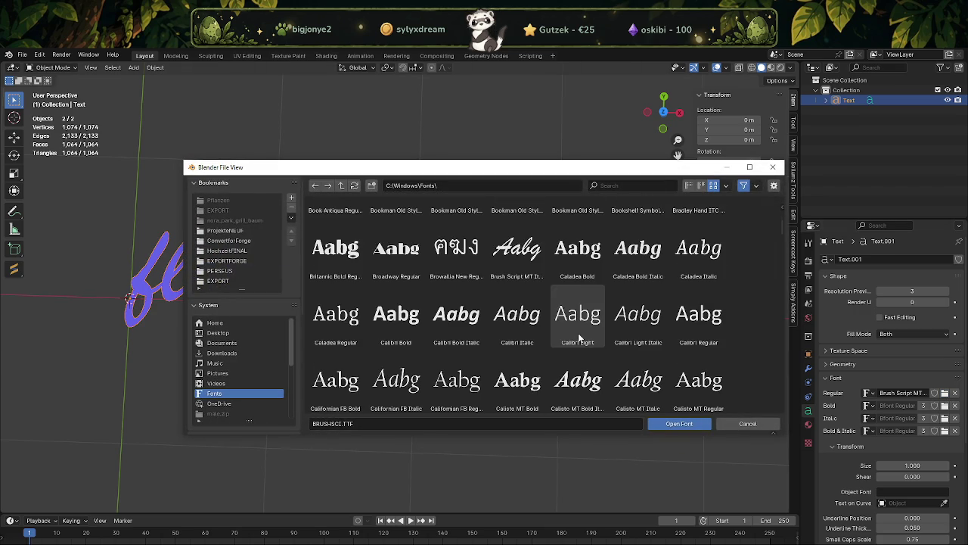
pyautogui.click(517, 250)
pyautogui.click(679, 425)
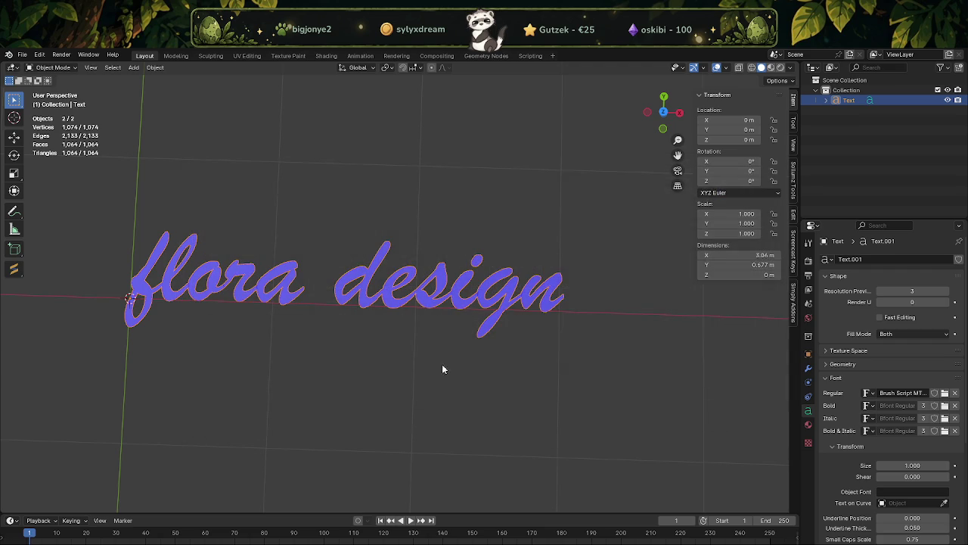
# Replace the font with Edwardian Script ITC.
pyautogui.click(945, 394)
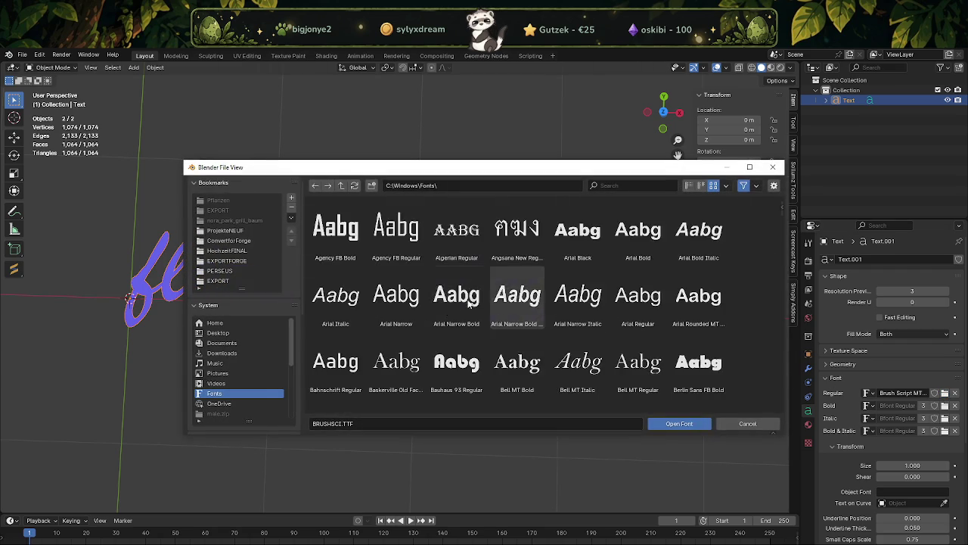
pyautogui.scroll(-2, 501, 320)
pyautogui.scroll(-2, 499, 314)
pyautogui.scroll(-2, 495, 308)
pyautogui.scroll(-3, 497, 310)
pyautogui.scroll(-2, 501, 312)
pyautogui.scroll(-2, 504, 315)
pyautogui.scroll(-2, 504, 316)
pyautogui.scroll(-2, 507, 314)
pyautogui.scroll(-2, 510, 314)
pyautogui.scroll(-2, 510, 316)
pyautogui.scroll(-1, 510, 314)
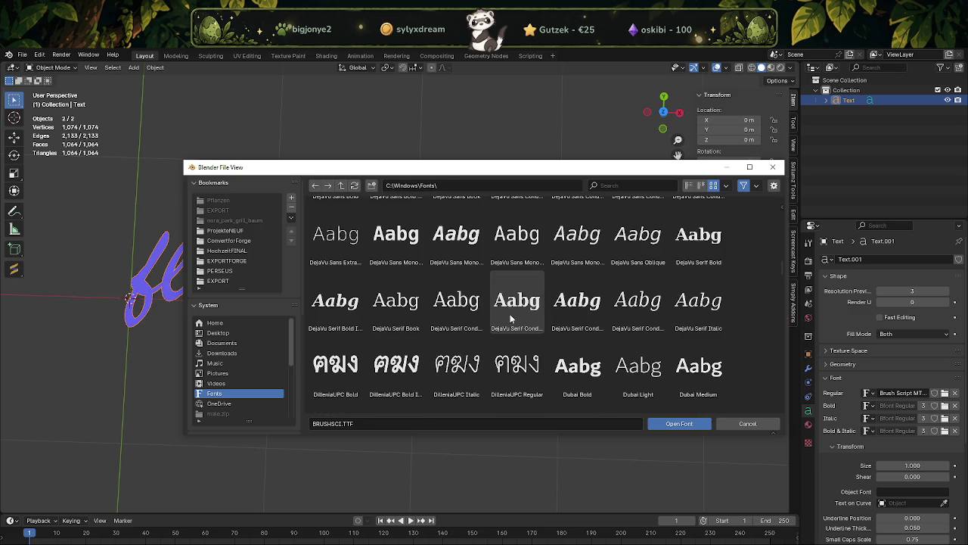
pyautogui.scroll(-1, 512, 317)
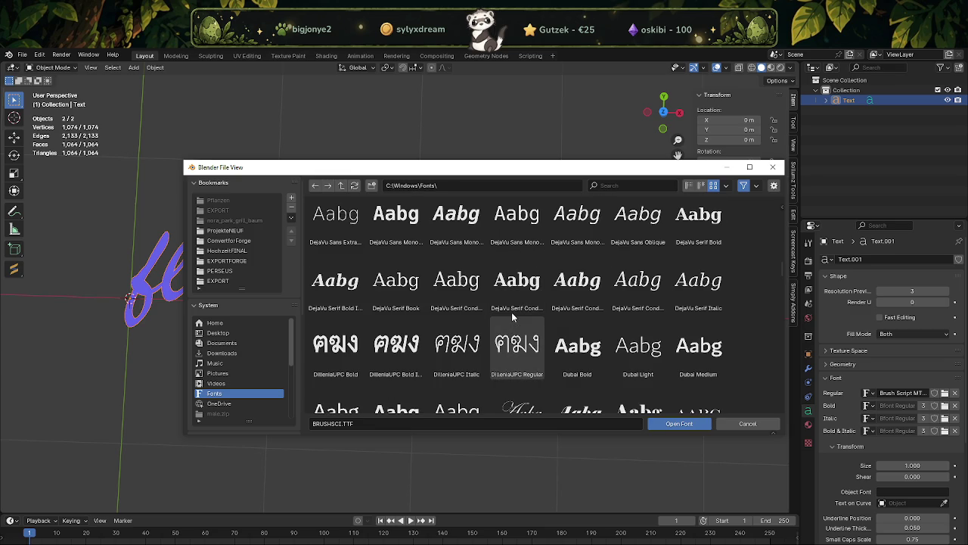
pyautogui.scroll(-1, 515, 322)
pyautogui.scroll(-2, 532, 335)
pyautogui.click(522, 354)
pyautogui.click(679, 423)
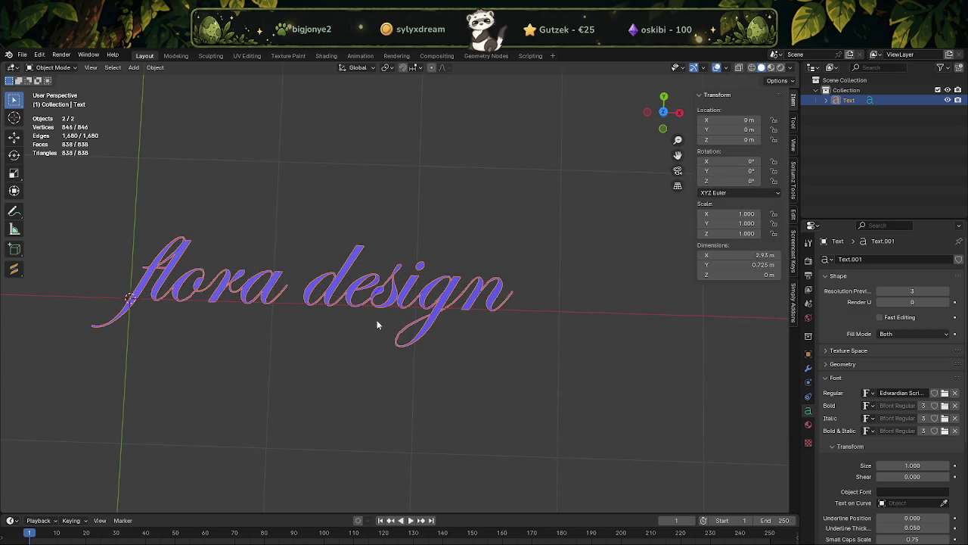
pyautogui.moveTo(293, 304)
pyautogui.mouseDown(button='middle')
pyautogui.moveTo(325, 321)
pyautogui.moveTo(316, 291)
pyautogui.moveTo(309, 305)
pyautogui.moveTo(266, 257)
pyautogui.moveTo(363, 313)
pyautogui.moveTo(369, 334)
pyautogui.moveTo(354, 331)
pyautogui.mouseUp(button='middle')
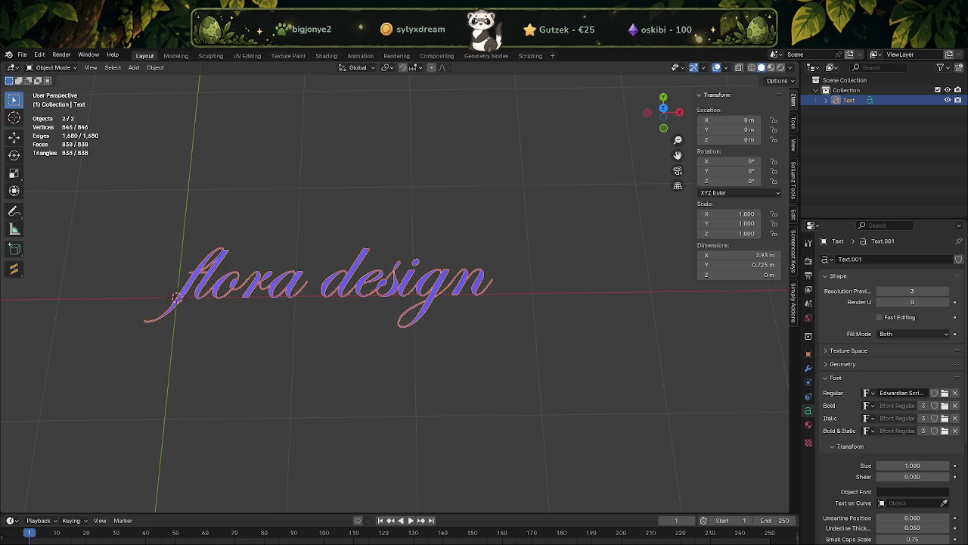
pyautogui.scroll(-1, 208, 231)
pyautogui.scroll(-2, 207, 231)
pyautogui.scroll(2, 205, 239)
pyautogui.scroll(1, 270, 239)
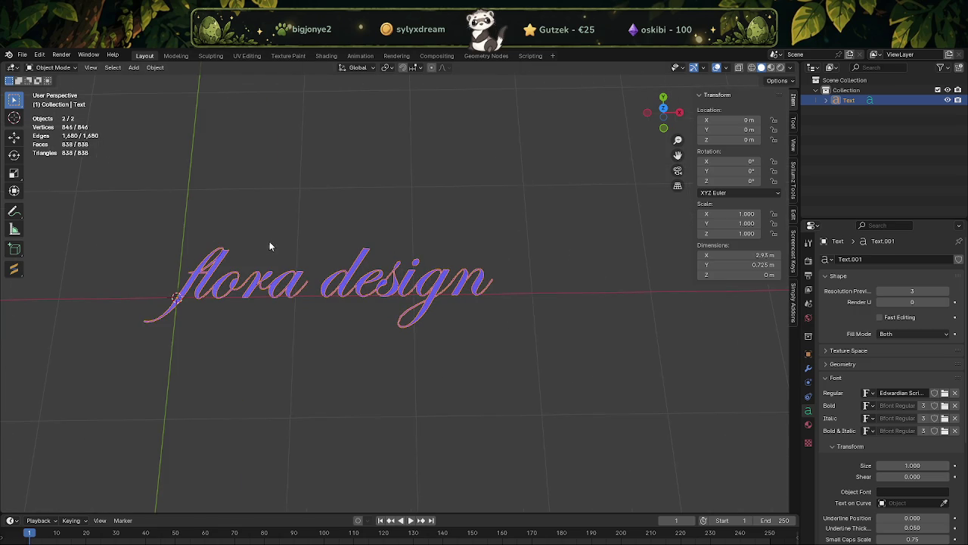
# Turn off Face Orientation in the viewport overlays so the text shows grey.
pyautogui.click(274, 233)
pyautogui.moveTo(263, 488); pyautogui.dragTo(273, 376, button='middle')
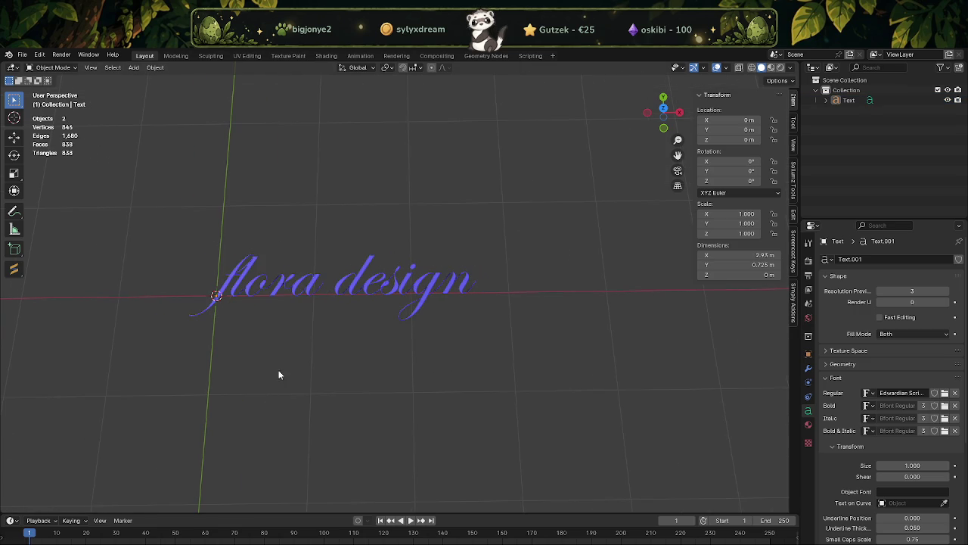
pyautogui.click(726, 68)
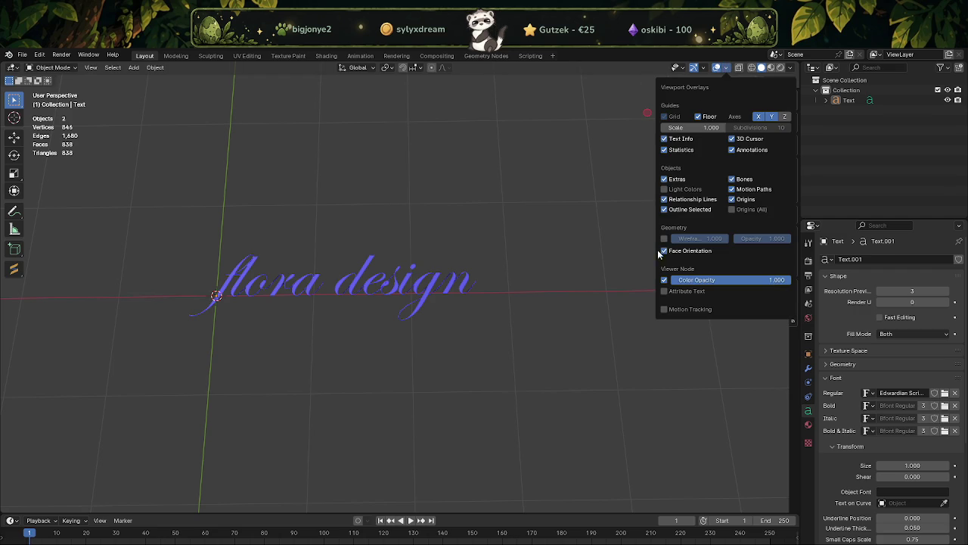
pyautogui.click(664, 250)
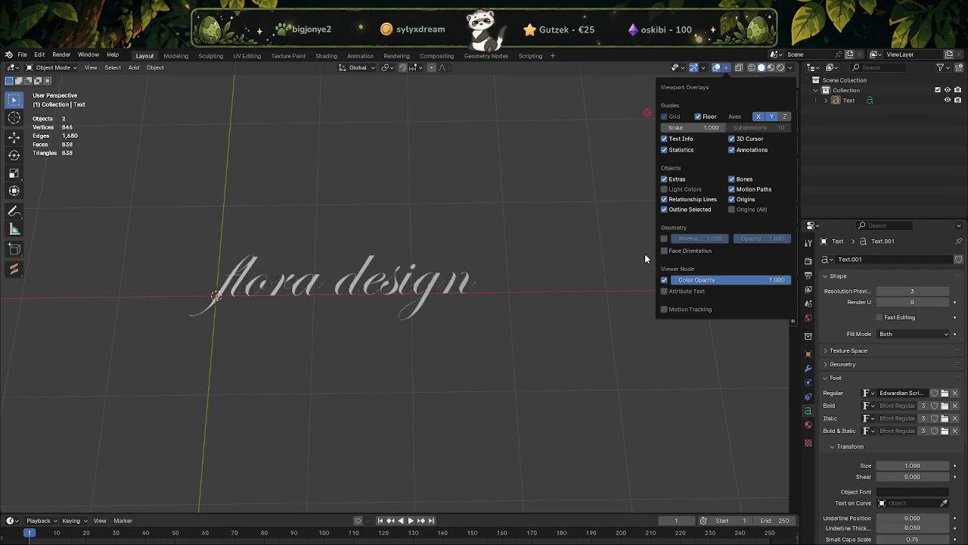
pyautogui.scroll(2, 402, 295)
pyautogui.scroll(-2, 378, 242)
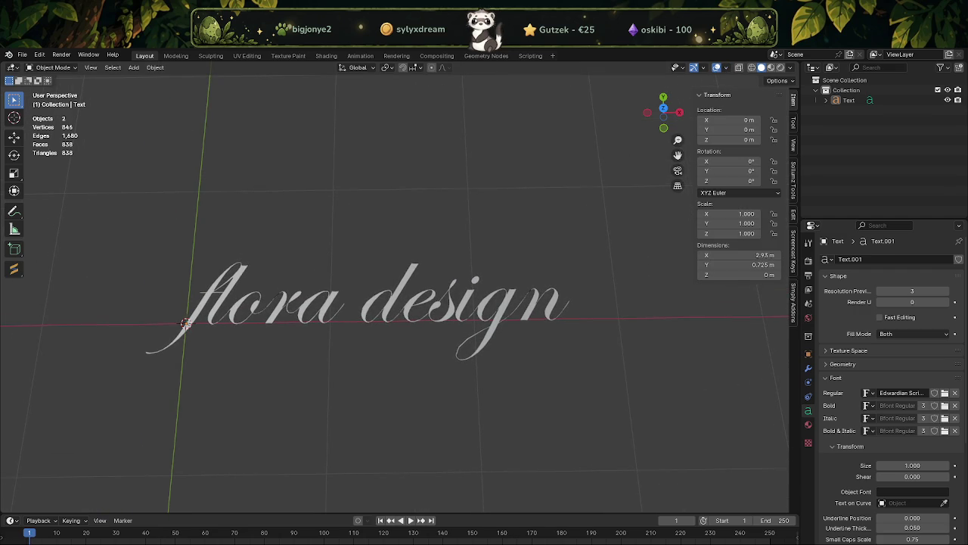
# Snip a screenshot of the flora design text, close the Snipping Tool, and reselect the text.
pyautogui.hotkey('alt', 'Tab')
pyautogui.hotkey('alt', 'Tab')
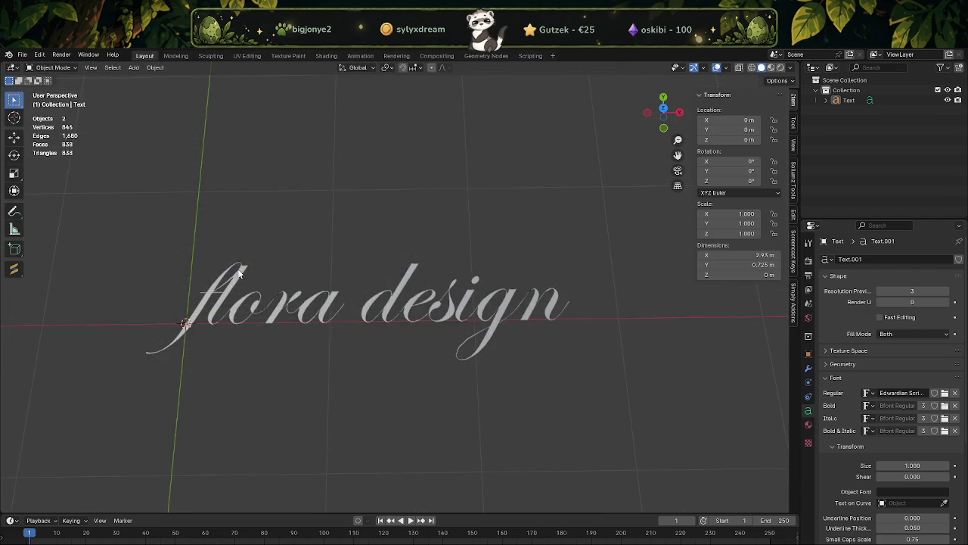
pyautogui.moveTo(98, 200)
pyautogui.mouseDown()
pyautogui.moveTo(171, 242)
pyautogui.moveTo(618, 422)
pyautogui.mouseUp()
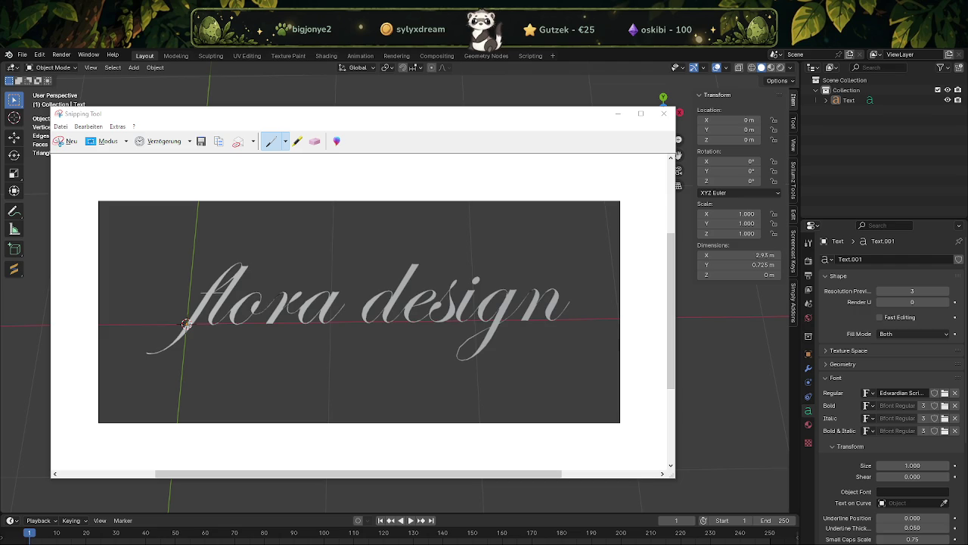
pyautogui.click(720, 389)
pyautogui.click(456, 314)
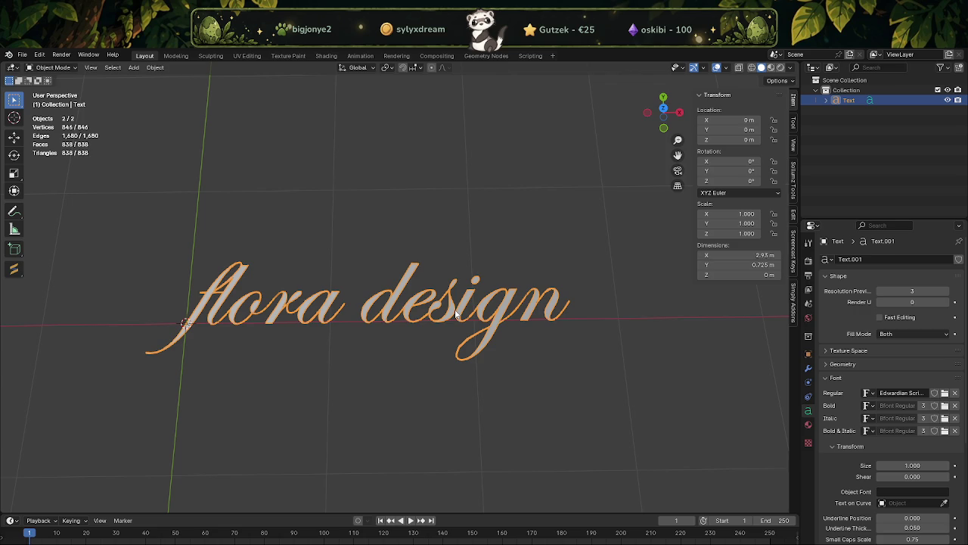
# Convert the text to a mesh and extrude its faces up to about 0.0497 m thick.
pyautogui.rightClick(456, 314)
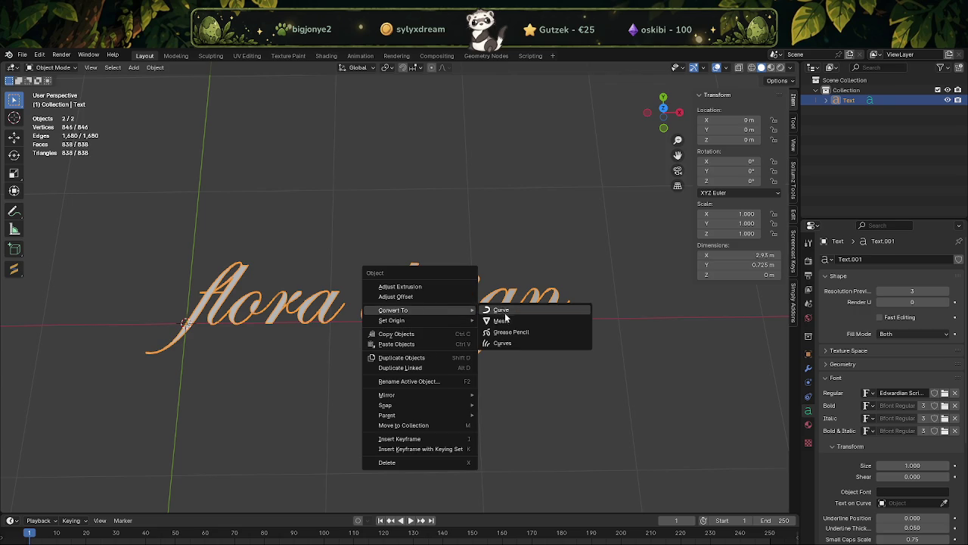
pyautogui.click(502, 321)
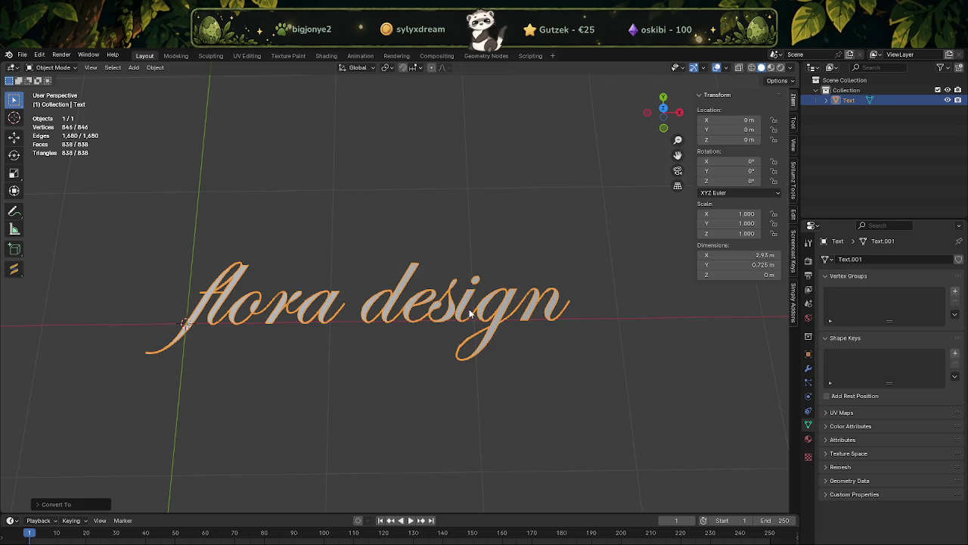
pyautogui.press('Tab')
pyautogui.moveTo(464, 309); pyautogui.dragTo(406, 238, button='middle')
pyautogui.press('e')
pyautogui.click(407, 238)
pyautogui.moveTo(366, 221); pyautogui.dragTo(371, 250)
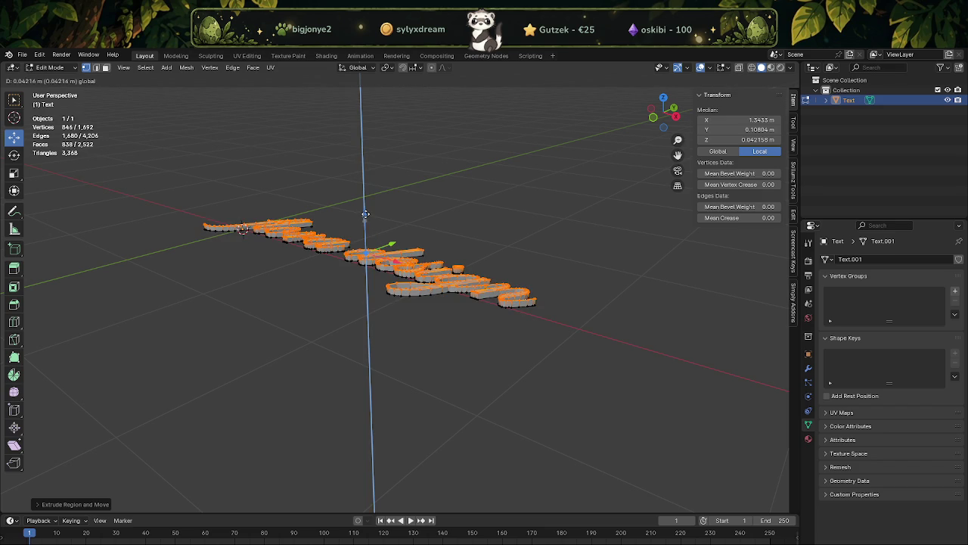
pyautogui.press('Tab')
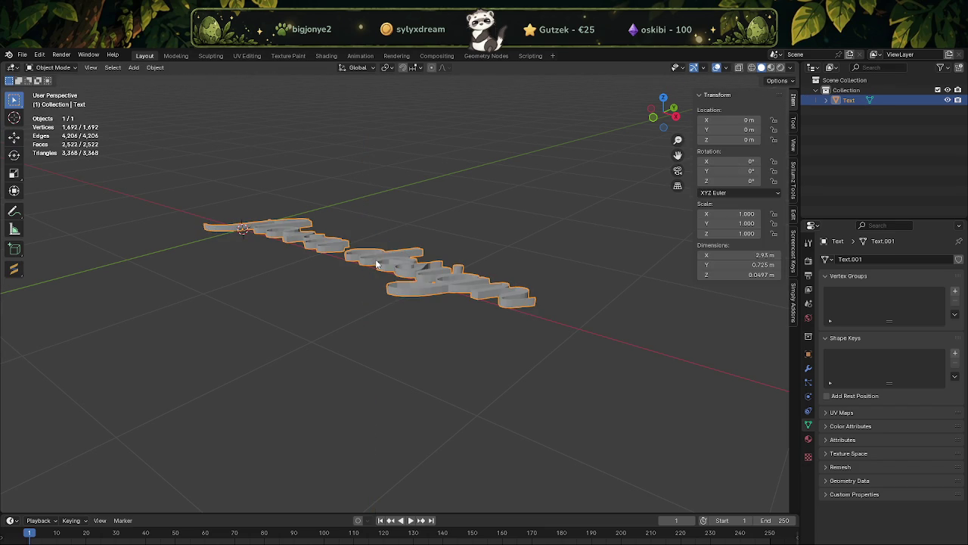
pyautogui.moveTo(375, 260); pyautogui.dragTo(406, 312, button='middle')
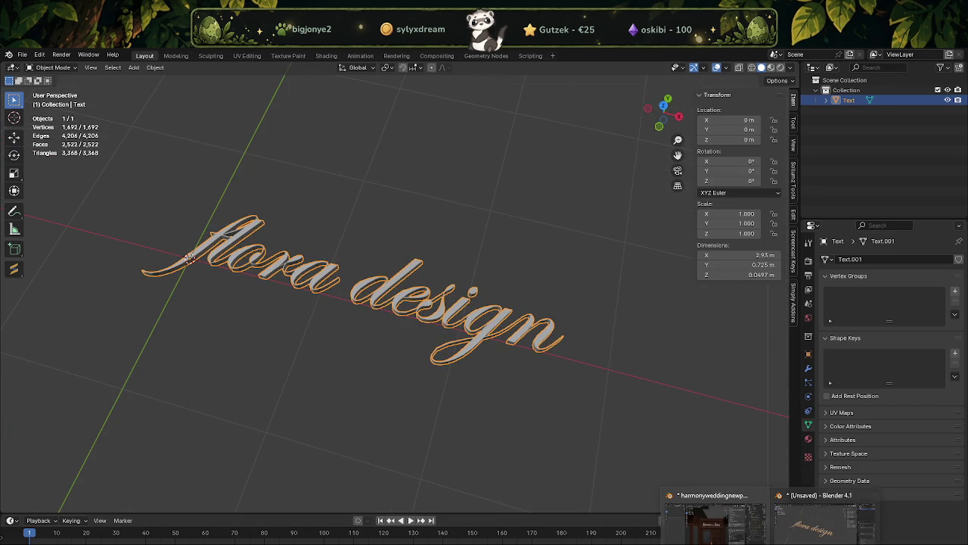
# Paste the flora design text into the shop scene and align it to the transform orientation.
pyautogui.click(715, 522)
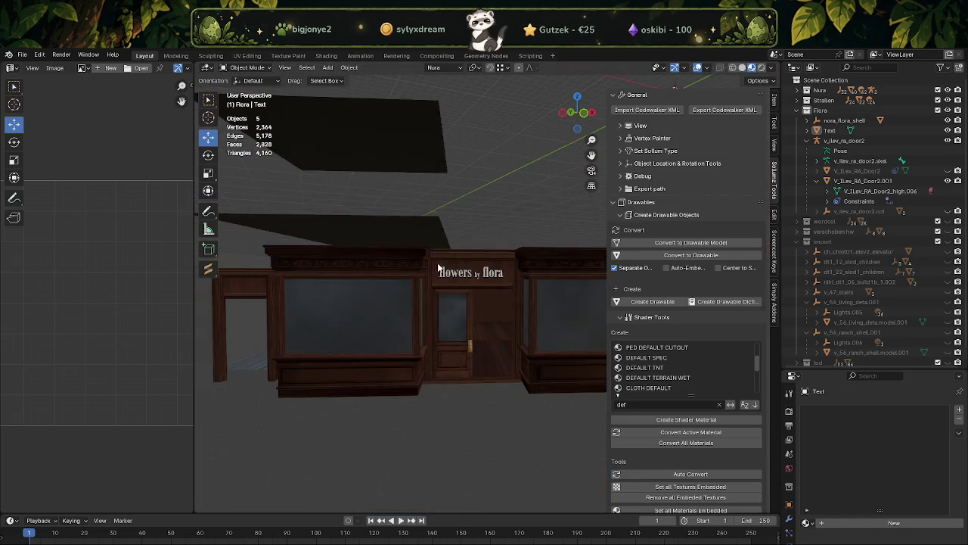
pyautogui.hotkey('ctrl', 'v')
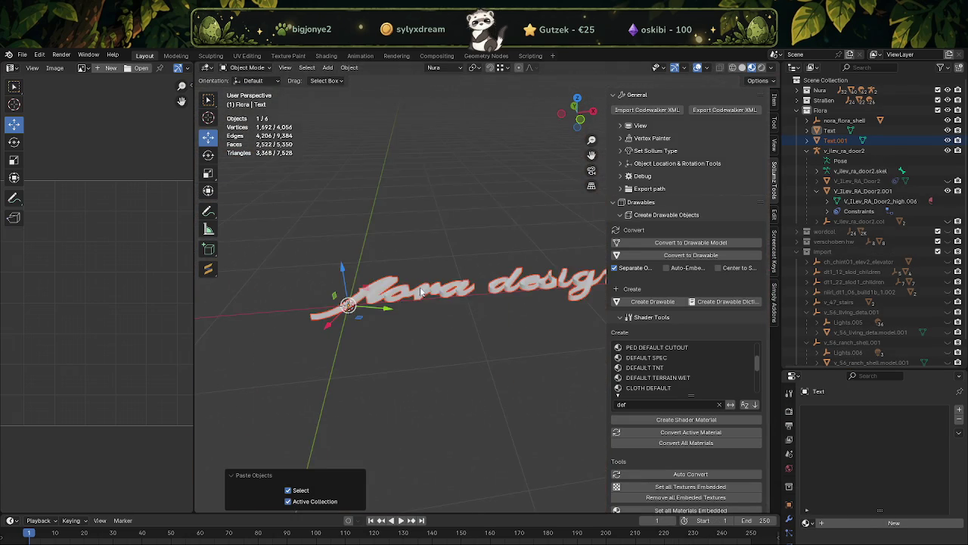
pyautogui.scroll(2, 496, 300)
pyautogui.click(349, 68)
pyautogui.moveTo(367, 80)
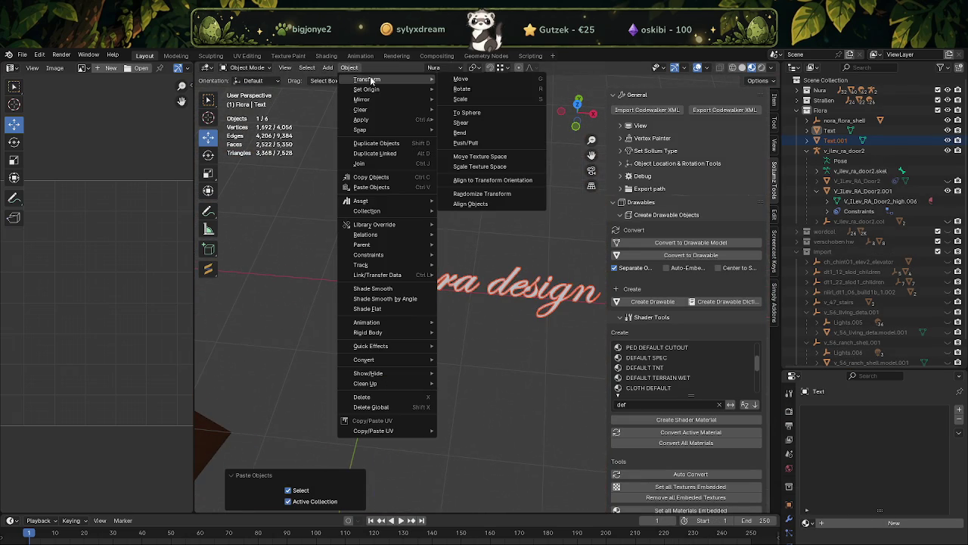
pyautogui.click(492, 182)
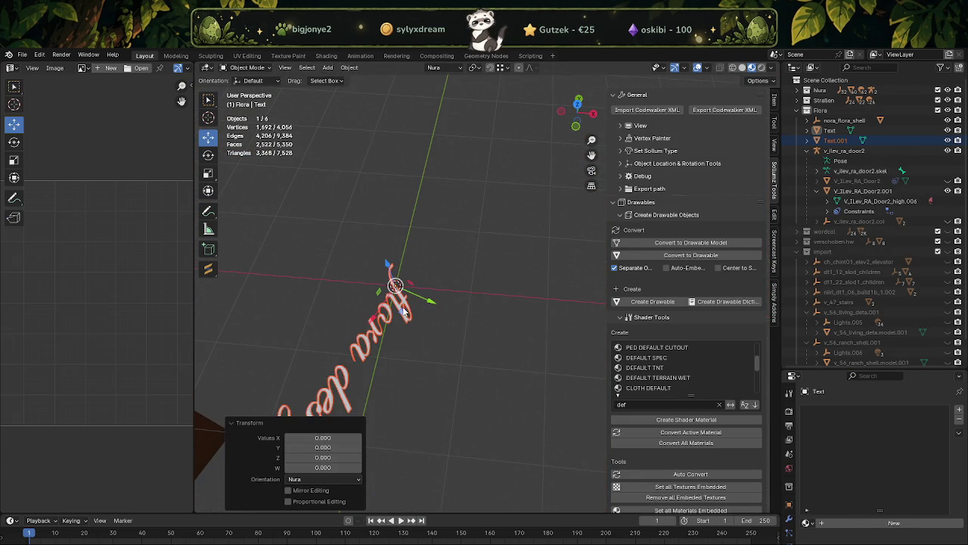
# Rotate the pasted text mesh in Edit Mode, then frame Text.001 in the view.
pyautogui.press('Tab')
pyautogui.press('a')
pyautogui.moveTo(400, 309)
pyautogui.mouseDown(button='middle')
pyautogui.moveTo(447, 234)
pyautogui.moveTo(457, 269)
pyautogui.moveTo(342, 255)
pyautogui.moveTo(393, 260)
pyautogui.mouseUp(button='middle')
pyautogui.hotkey('shift', 'space')
pyautogui.click(447, 230)
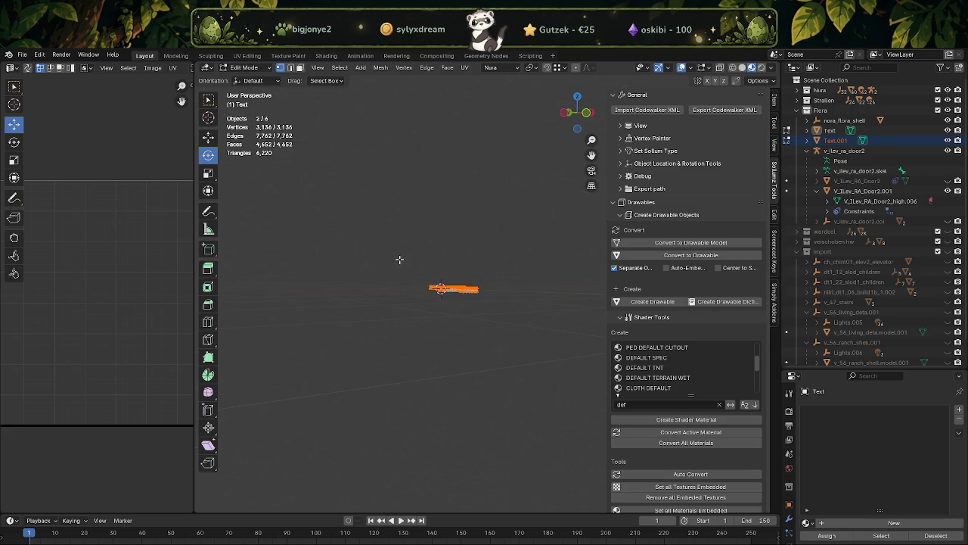
pyautogui.moveTo(423, 291); pyautogui.dragTo(447, 297)
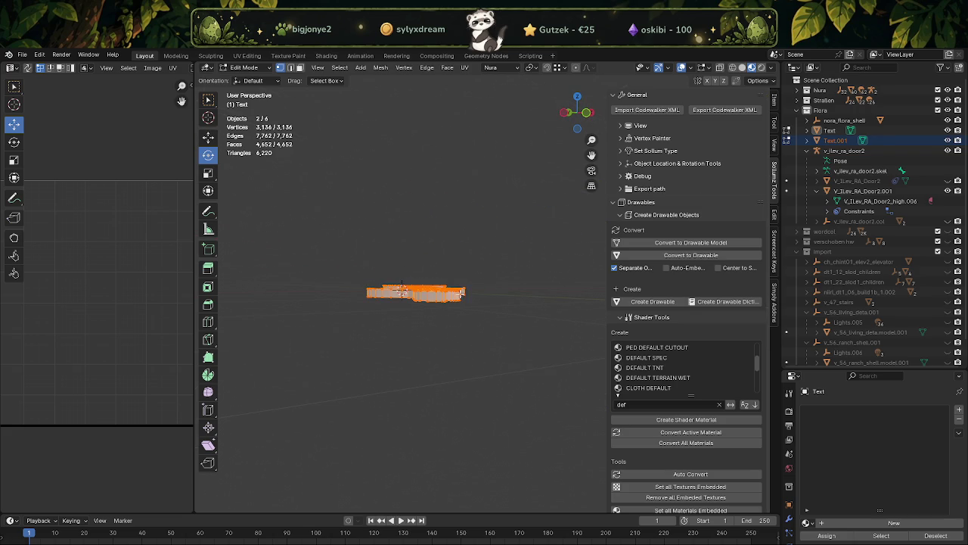
pyautogui.press('Tab')
pyautogui.click(443, 295)
pyautogui.press('KP_Decimal')
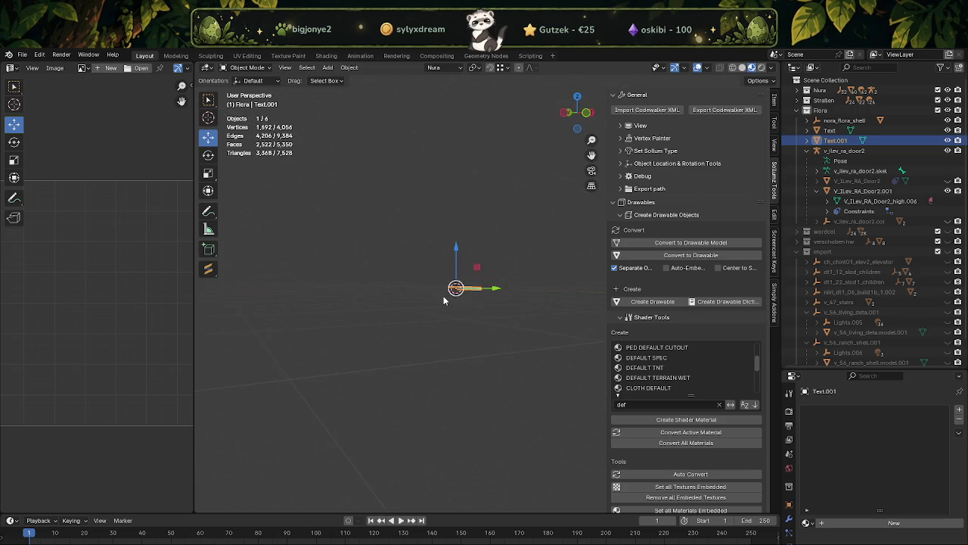
# Turn the text mesh 90° about X and 90° about Z so it stands upright.
pyautogui.press('Tab')
pyautogui.press('a')
pyautogui.moveTo(465, 277)
pyautogui.mouseDown()
pyautogui.moveTo(485, 252)
pyautogui.moveTo(463, 274)
pyautogui.mouseUp()
pyautogui.moveTo(484, 287); pyautogui.dragTo(501, 318, button='middle')
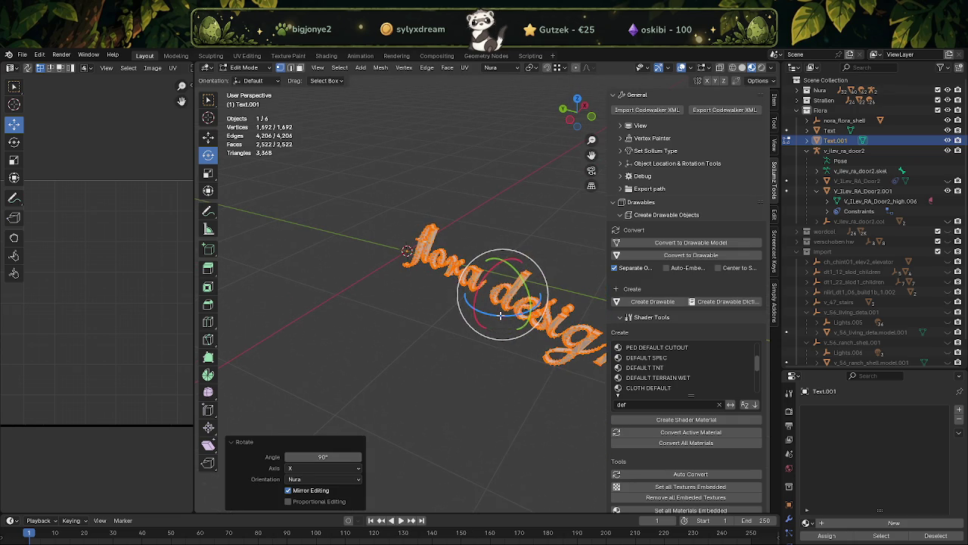
pyautogui.write('rz')
pyautogui.write('90')
pyautogui.press('Return')
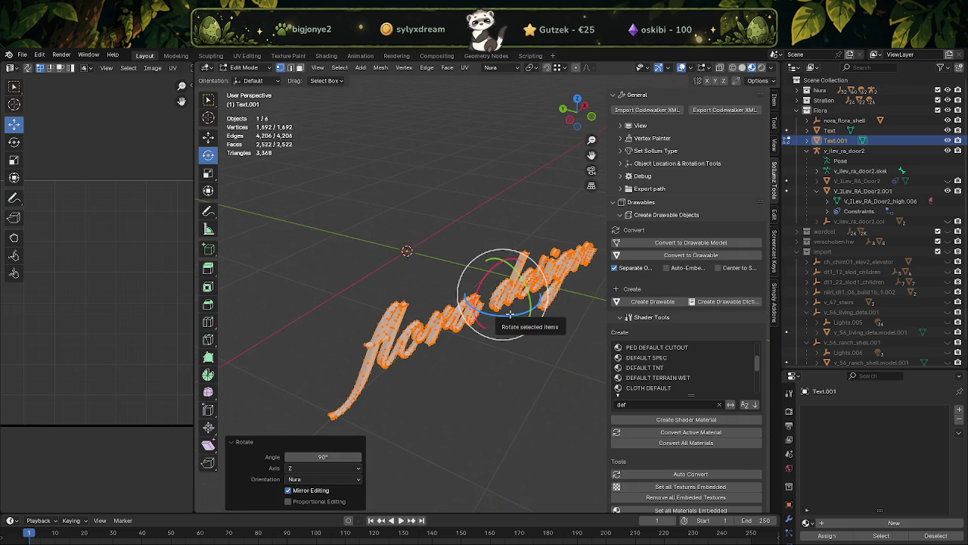
pyautogui.press('w')
pyautogui.scroll(-5, 471, 334)
pyautogui.scroll(-4, 470, 334)
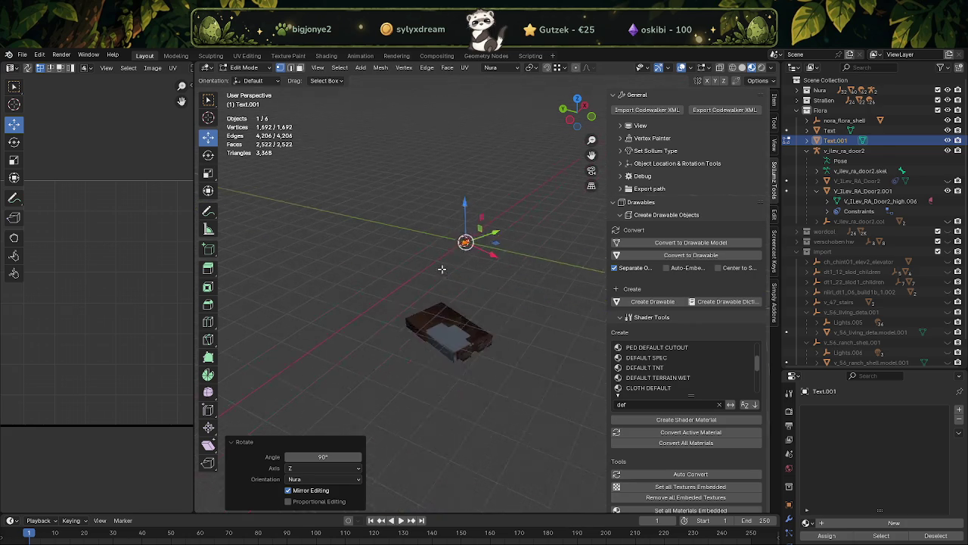
# Turn on snapping and move the flora design mesh onto the shop sign.
pyautogui.moveTo(471, 334); pyautogui.dragTo(443, 216, button='middle')
pyautogui.hotkey('shift', 'Tab')
pyautogui.moveTo(429, 168); pyautogui.dragTo(425, 343)
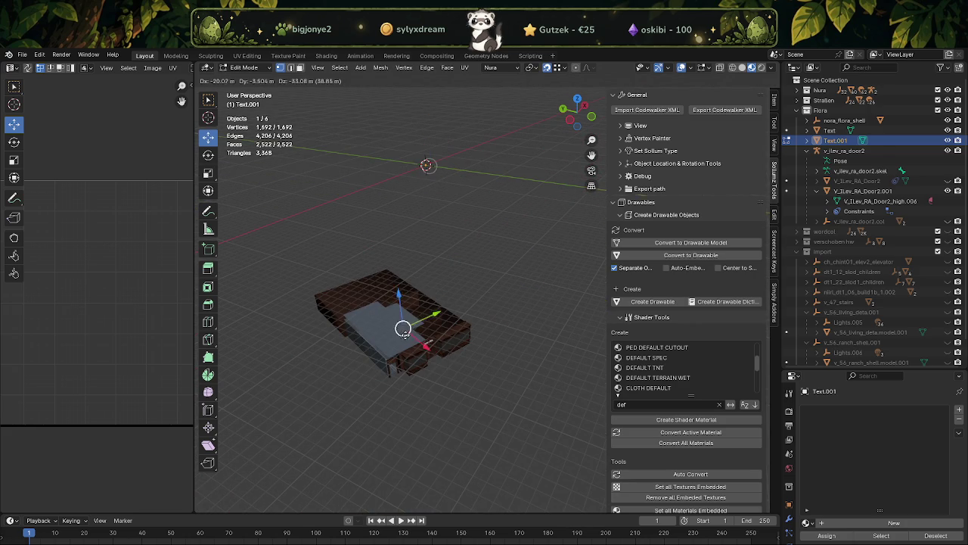
pyautogui.scroll(6, 425, 343)
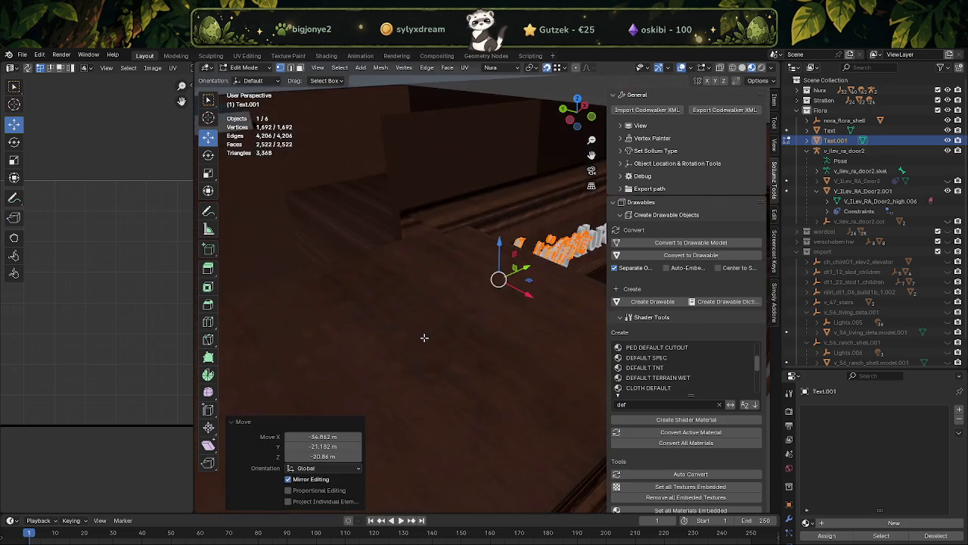
pyautogui.moveTo(424, 341)
pyautogui.mouseDown(button='middle')
pyautogui.moveTo(402, 267)
pyautogui.moveTo(409, 279)
pyautogui.moveTo(370, 275)
pyautogui.moveTo(415, 232)
pyautogui.mouseUp(button='middle')
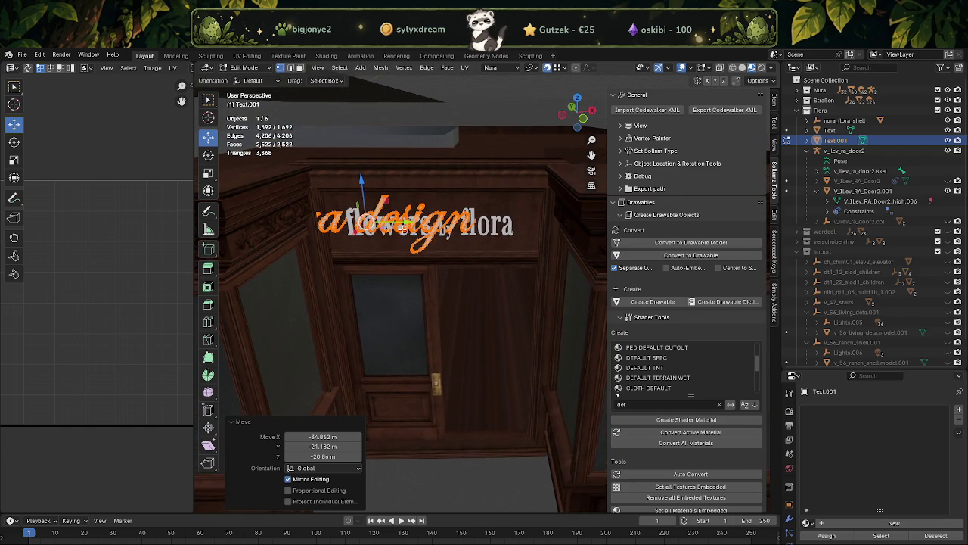
# Scale the flora design text's Y and Z to 0.716 to fit the sign.
pyautogui.hotkey('shift', 'space')
pyautogui.press('s')
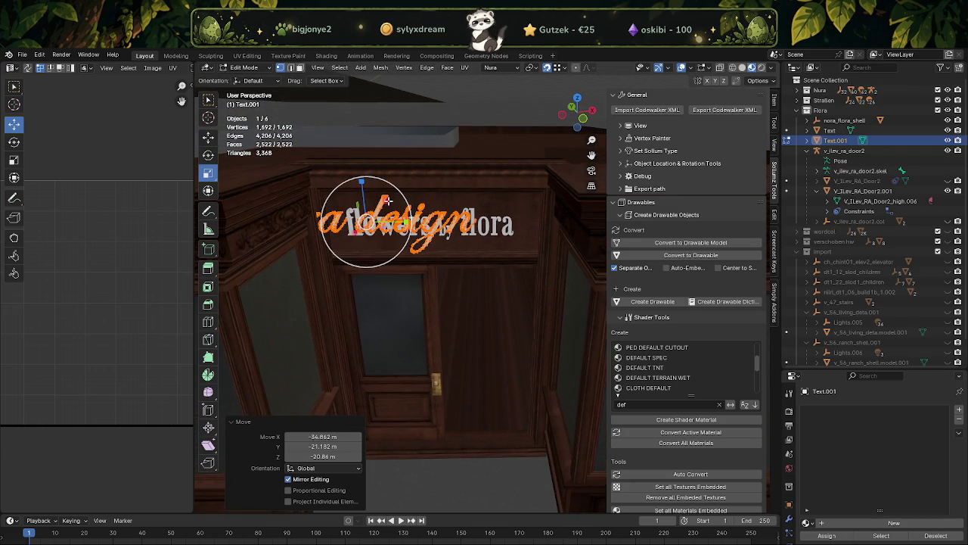
pyautogui.moveTo(385, 199)
pyautogui.mouseDown()
pyautogui.moveTo(379, 207)
pyautogui.moveTo(439, 219)
pyautogui.mouseUp()
# Nudge the text into place along Y and Z, then hide the original 'Text' object.
pyautogui.hotkey('shift', 'space')
pyautogui.press('g')
pyautogui.scroll(1, 439, 219)
pyautogui.scroll(1, 438, 219)
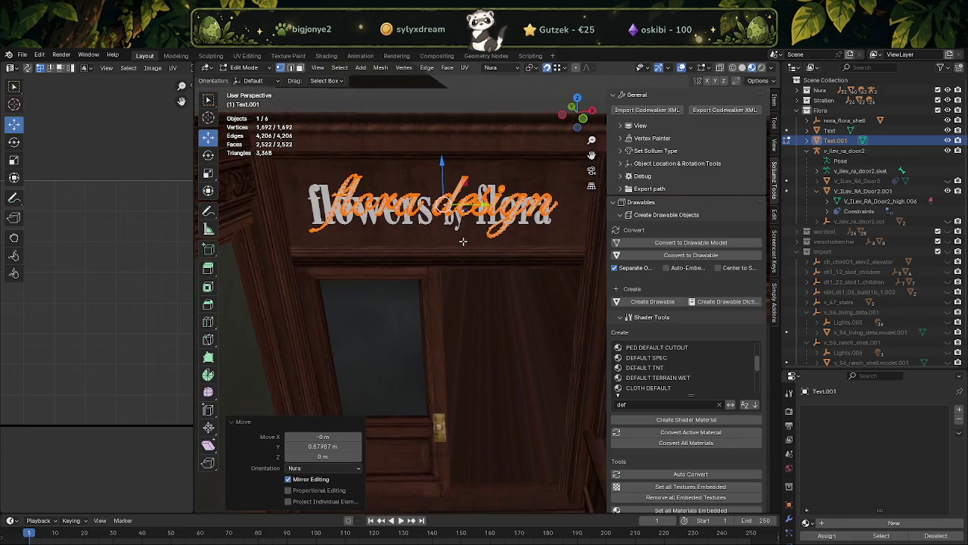
pyautogui.scroll(1, 440, 205)
pyautogui.scroll(2, 440, 194)
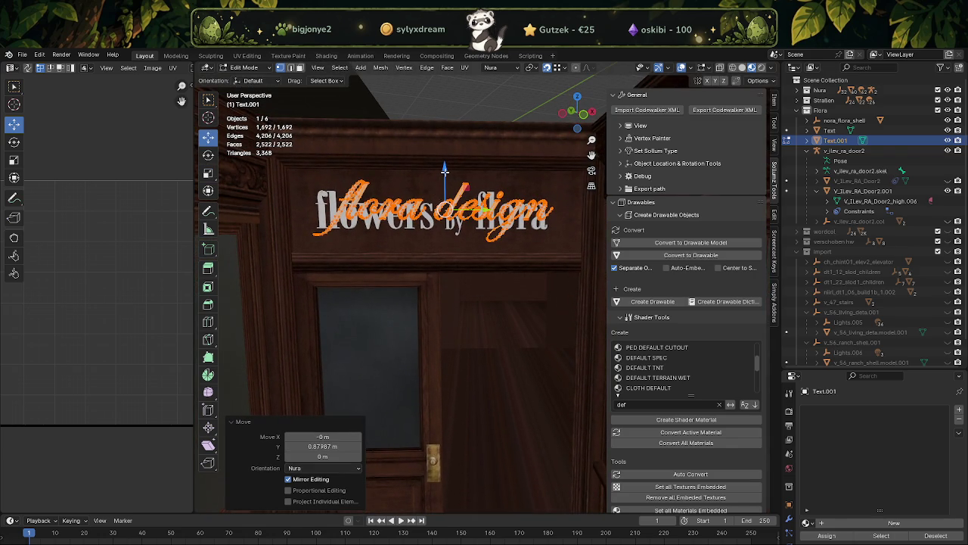
pyautogui.click(445, 170)
pyautogui.moveTo(445, 172); pyautogui.dragTo(443, 188)
pyautogui.press('Tab')
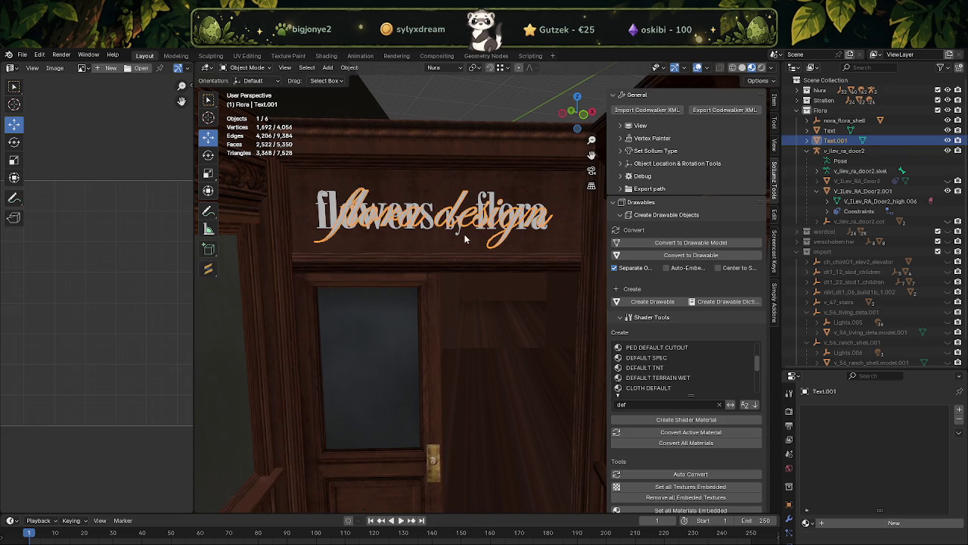
pyautogui.click(948, 130)
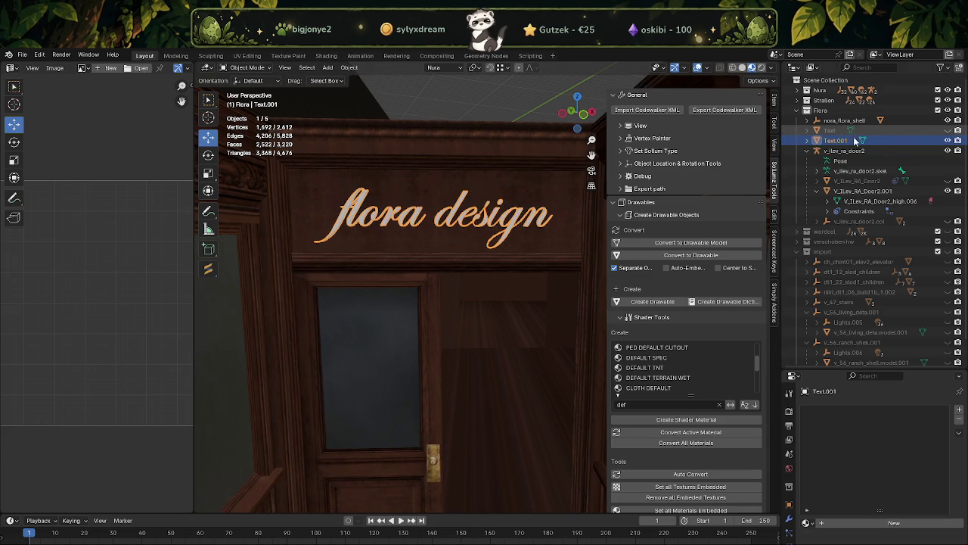
# Raise the flora design mesh slightly along Z.
pyautogui.press('KP_Decimal')
pyautogui.press('Tab')
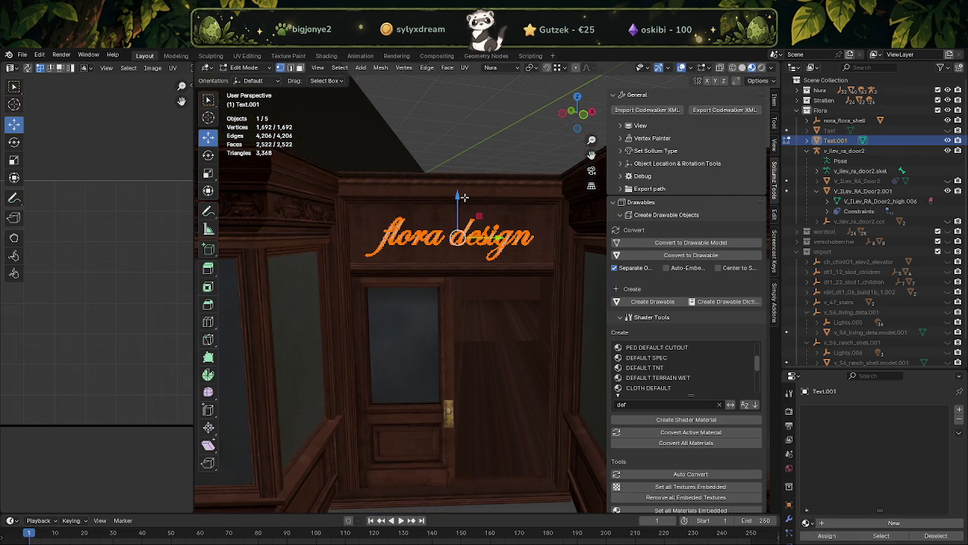
pyautogui.moveTo(457, 196); pyautogui.dragTo(458, 191)
pyautogui.press('Tab')
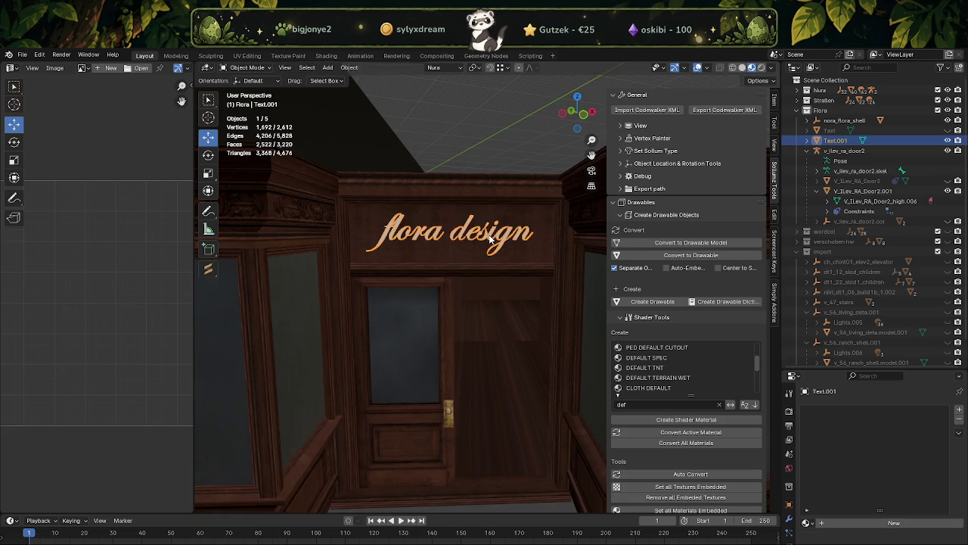
# Hide Text.001, show 'Text' again, and select the flowers by flora lettering.
pyautogui.click(947, 140)
pyautogui.click(948, 130)
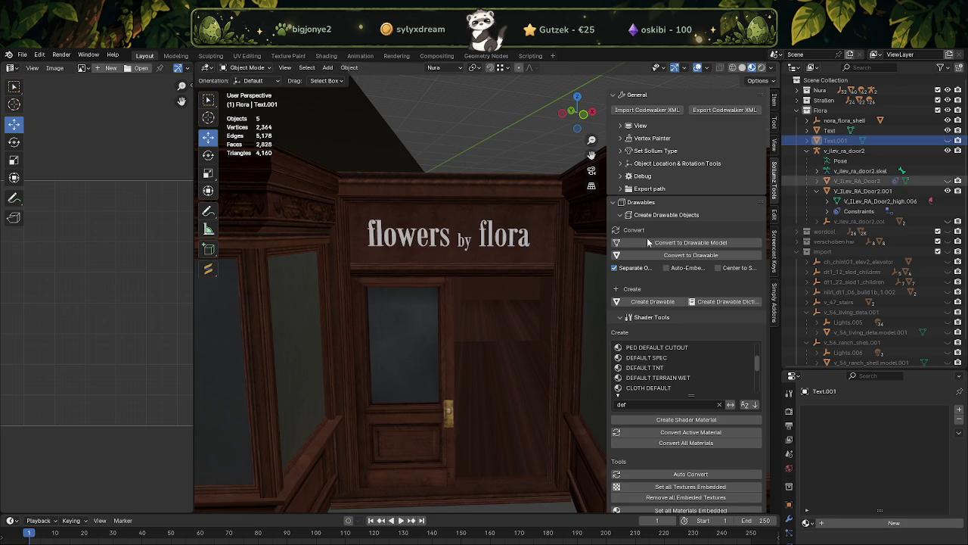
pyautogui.scroll(1, 361, 280)
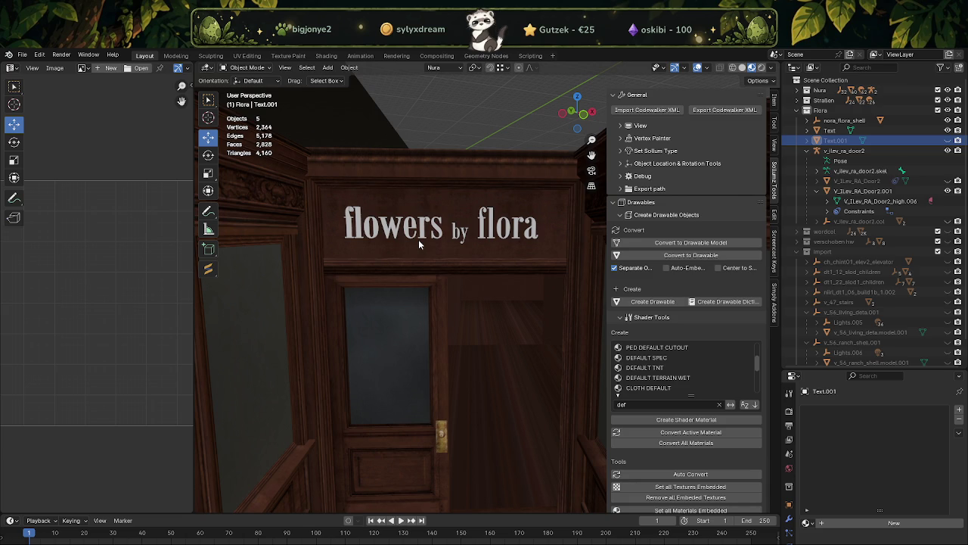
pyautogui.click(422, 238)
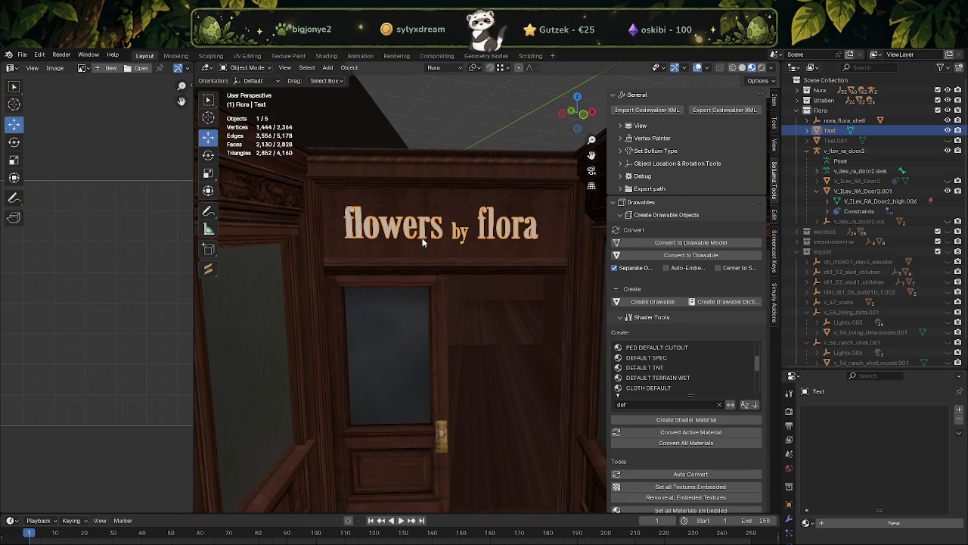
# Scale the flowers by flora mesh to 1.08 in Y and 1.203 in Z.
pyautogui.press('Tab')
pyautogui.hotkey('shift', 'space')
pyautogui.press('s')
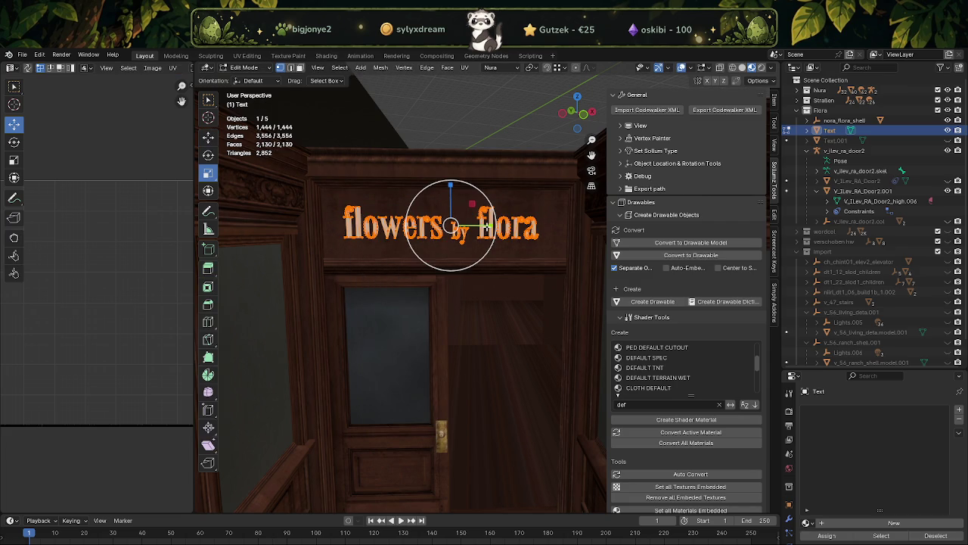
pyautogui.moveTo(481, 226); pyautogui.dragTo(489, 224)
pyautogui.moveTo(451, 193); pyautogui.dragTo(454, 176)
pyautogui.hotkey('shift', 'space')
# Nudge the lettering slightly along Y, then leave Edit Mode and deselect it.
pyautogui.press('g')
pyautogui.moveTo(478, 226); pyautogui.dragTo(475, 231)
pyautogui.scroll(-2, 475, 233)
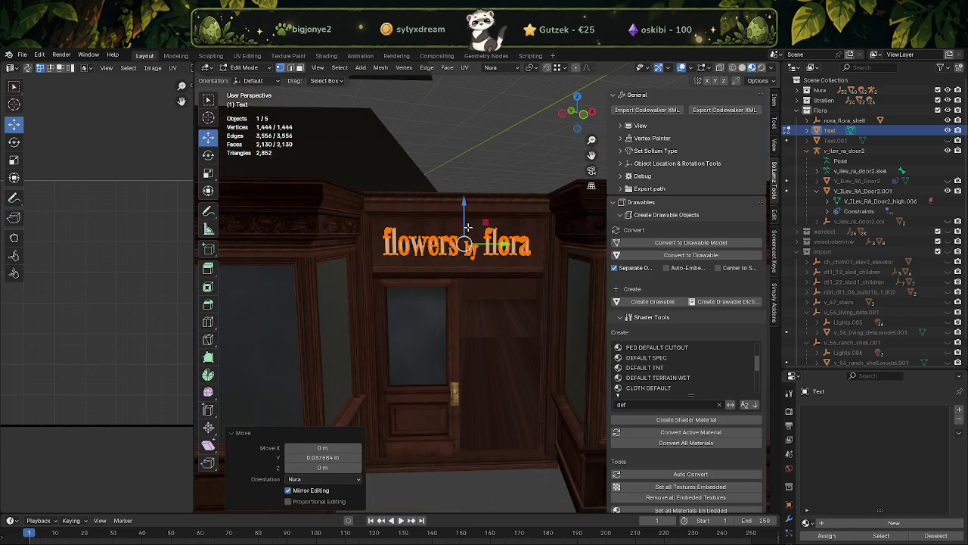
pyautogui.press('Tab')
pyautogui.click(469, 187)
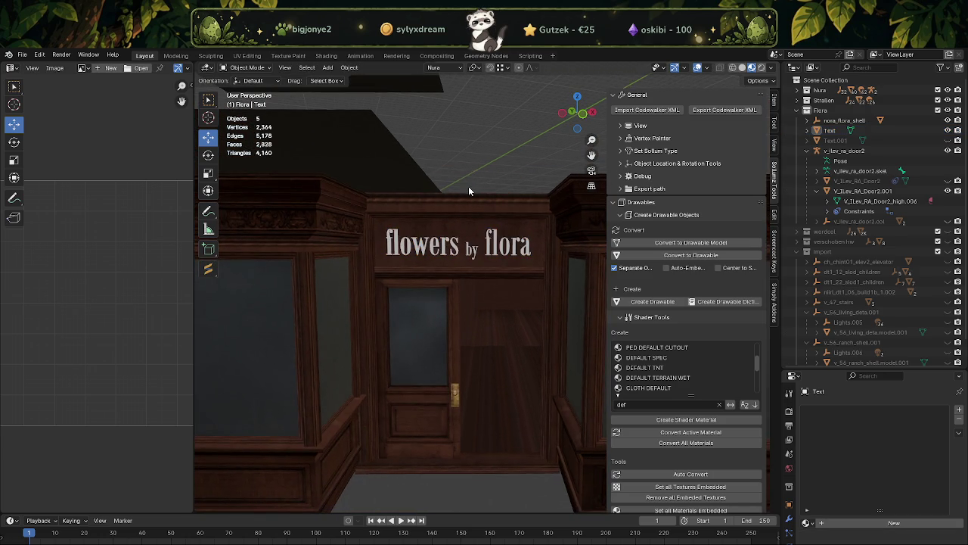
pyautogui.scroll(2, 468, 187)
pyautogui.moveTo(444, 195); pyautogui.dragTo(454, 204, button='middle')
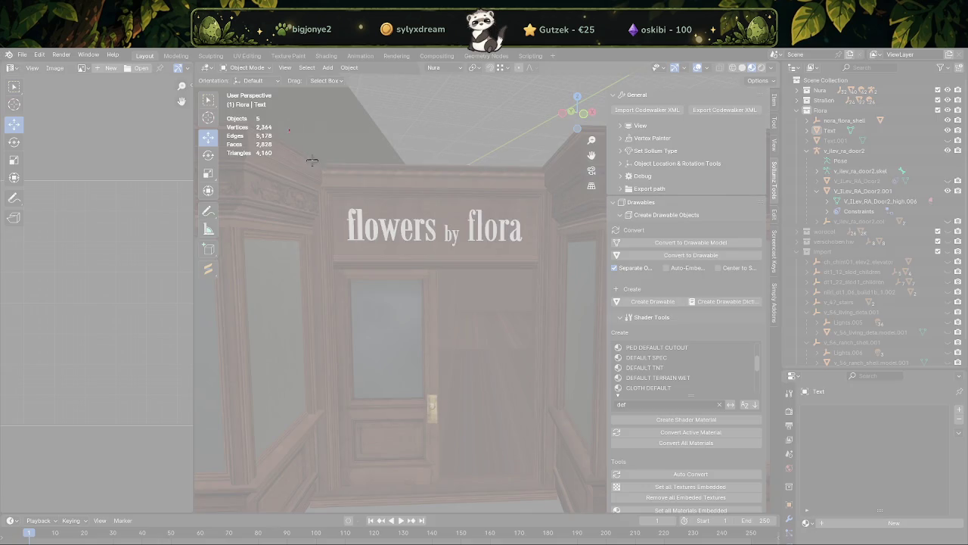
# Capture a rectangle around the door and flowers by flora sign.
pyautogui.moveTo(289, 130); pyautogui.dragTo(560, 393)
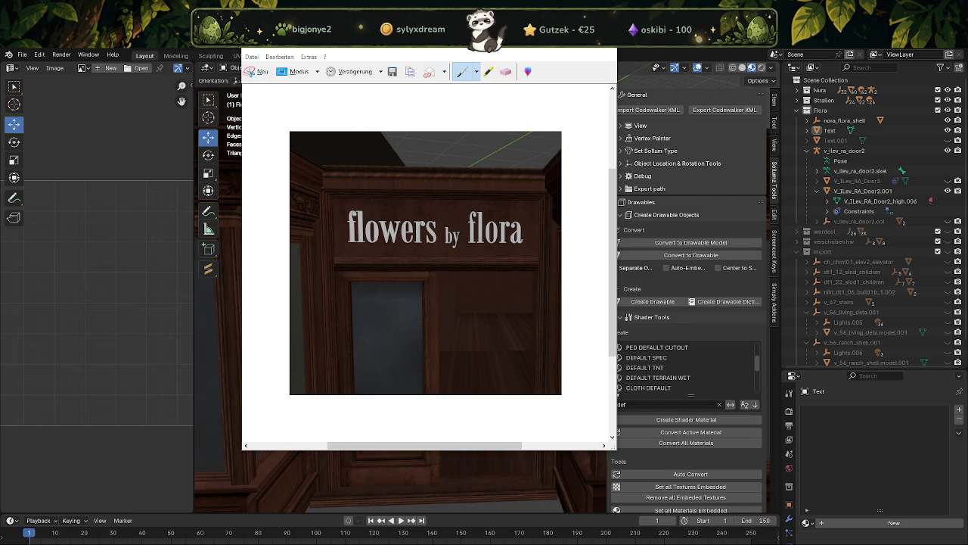
# Close the Snipping Tool window showing the sign capture.
pyautogui.click(606, 39)
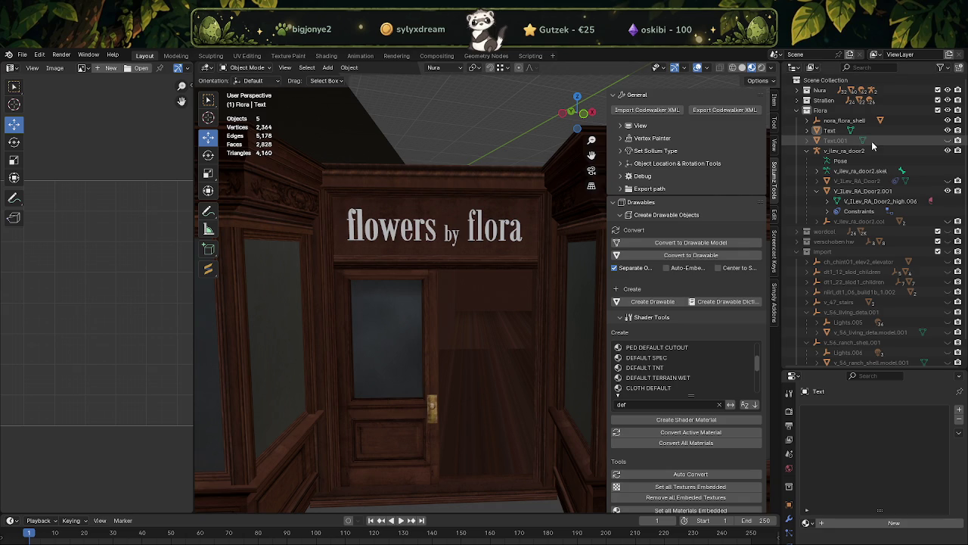
# Toggle the Outliner eye icons to compare 'Text' and 'Text.001' on the sign.
pyautogui.click(947, 130)
pyautogui.click(949, 140)
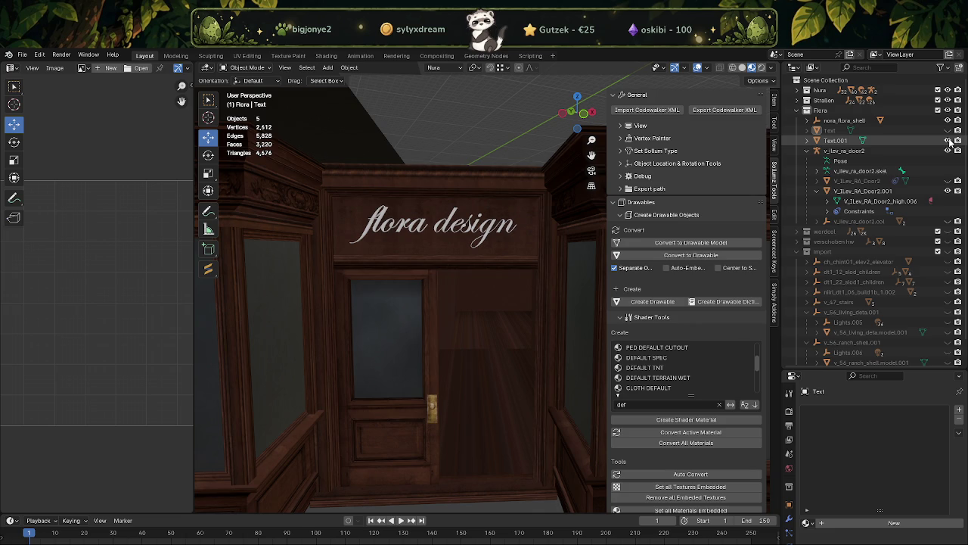
pyautogui.click(949, 141)
pyautogui.click(948, 131)
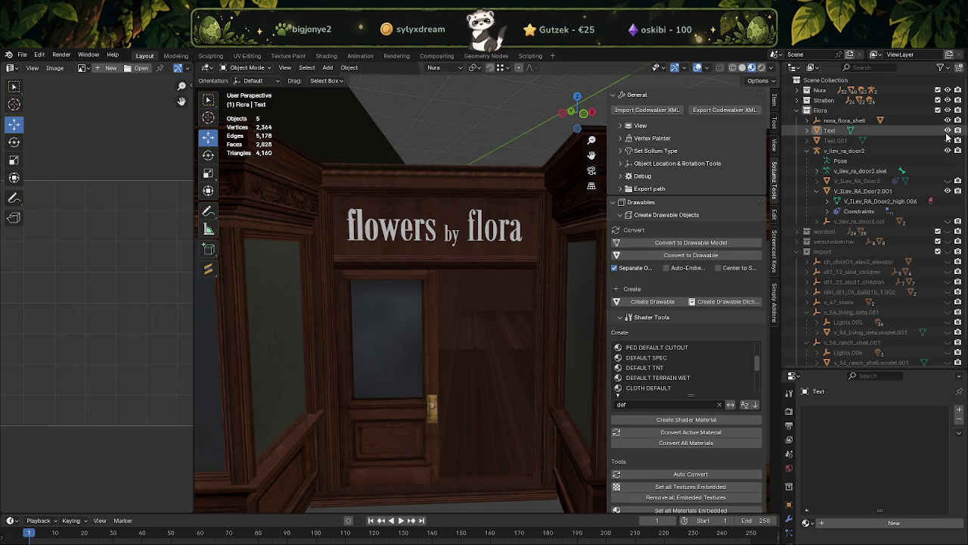
pyautogui.click(947, 131)
pyautogui.click(948, 139)
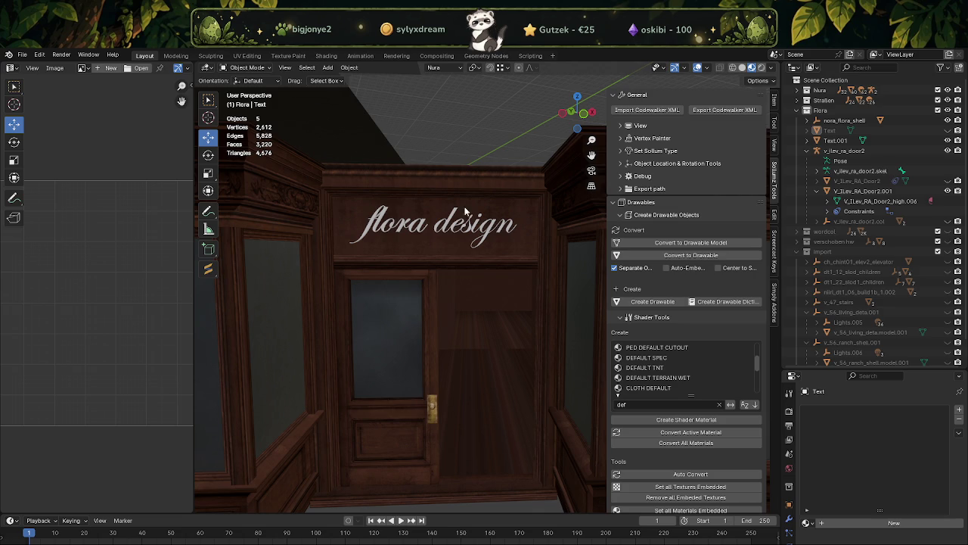
# Delete Text.001 with Delete Hierarchy and unhide the flowers by flora 'Text'.
pyautogui.click(438, 224)
pyautogui.press('Tab')
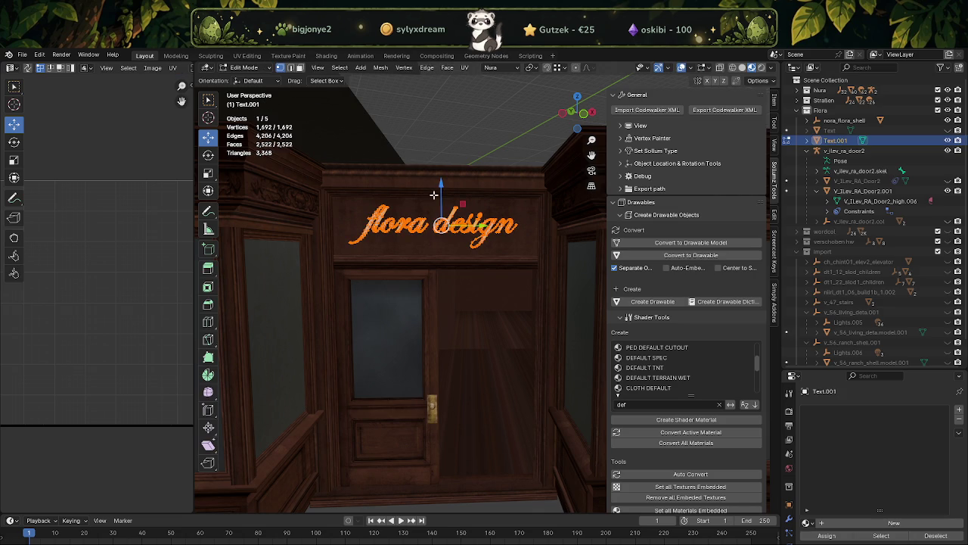
pyautogui.press('Tab')
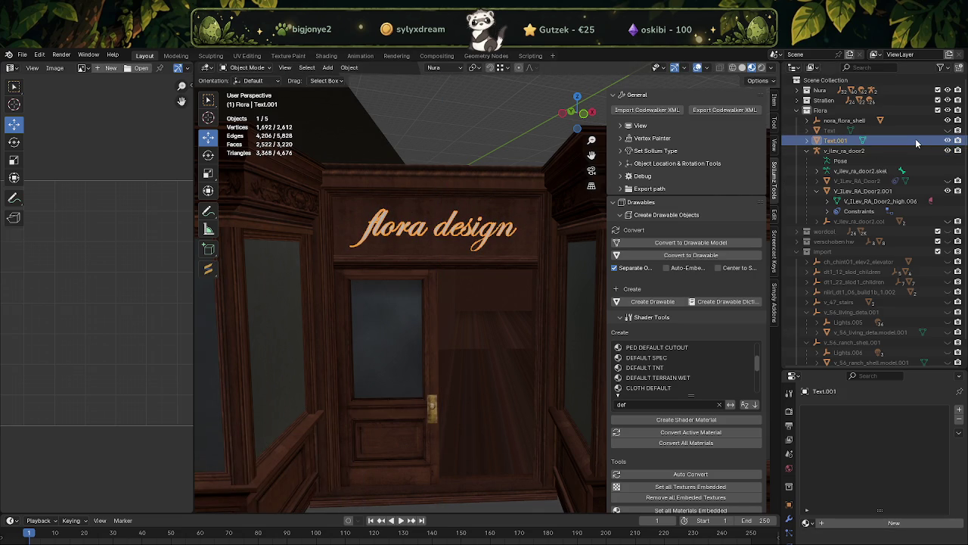
pyautogui.rightClick(878, 141)
pyautogui.click(930, 138)
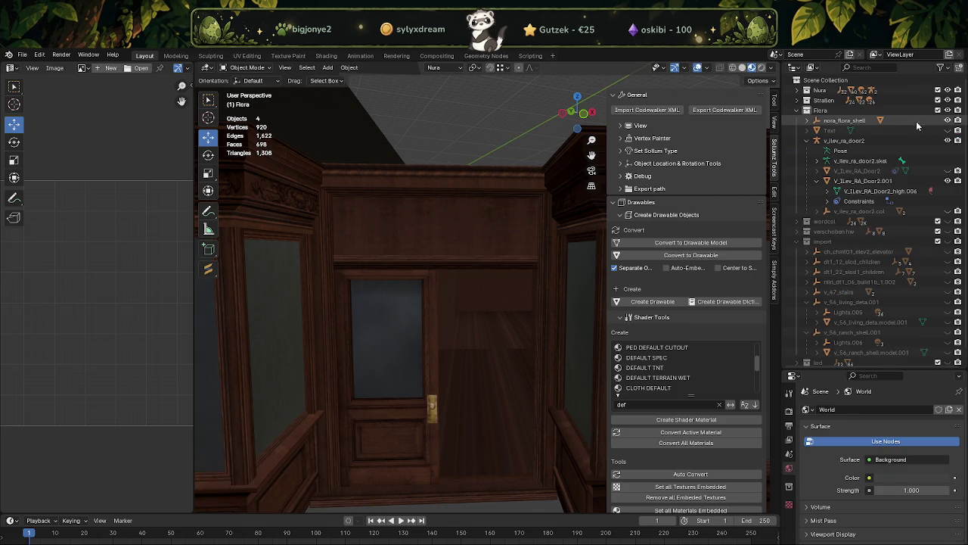
pyautogui.click(948, 130)
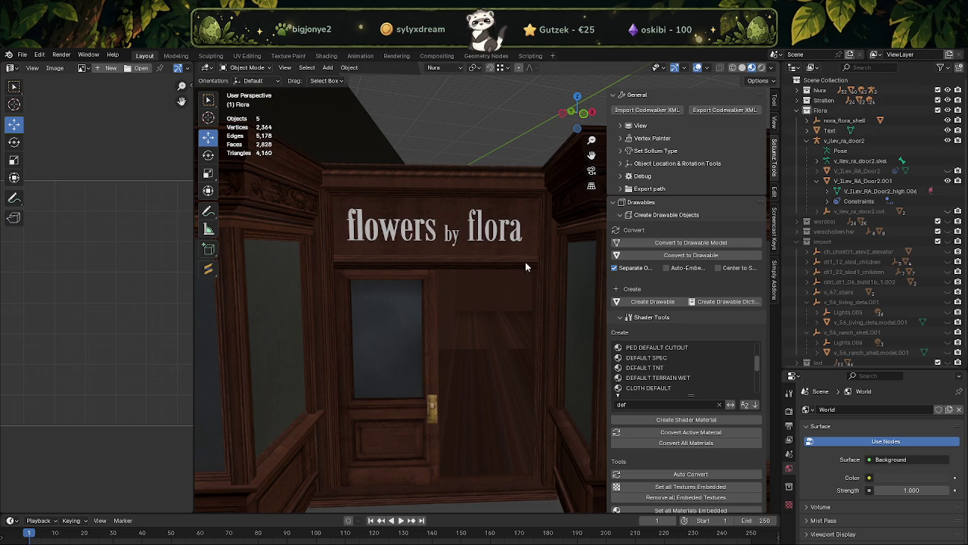
pyautogui.hotkey('alt', 'Tab')
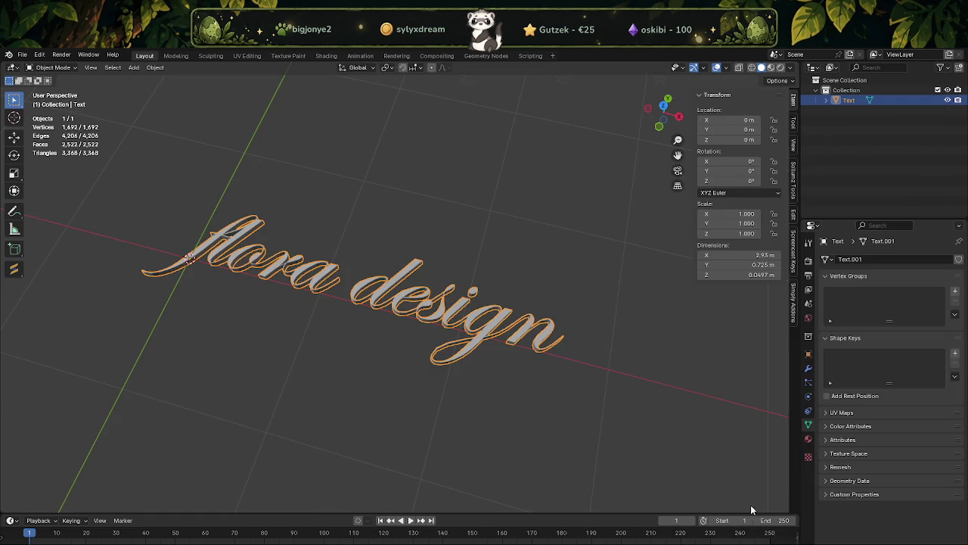
# Undo back to the editable flora design Text object and orbit to a frontal view.
pyautogui.press('Tab')
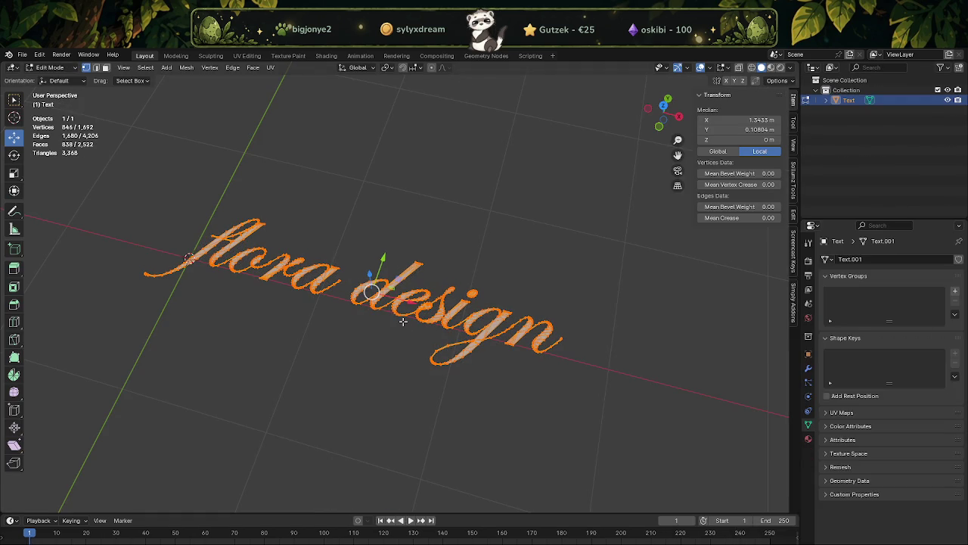
pyautogui.hotkey('ctrl', 'z')
pyautogui.hotkey('ctrl', 'z')
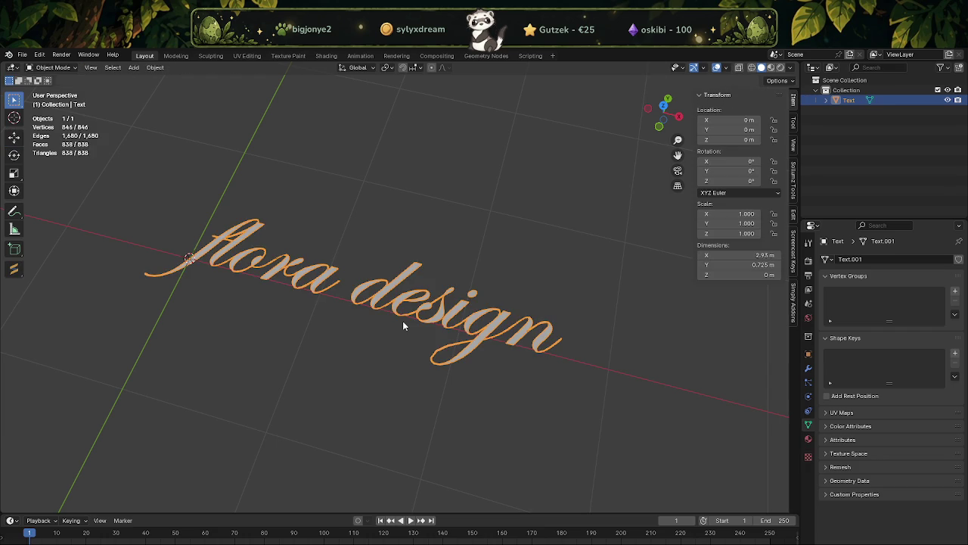
pyautogui.hotkey('ctrl', 'z')
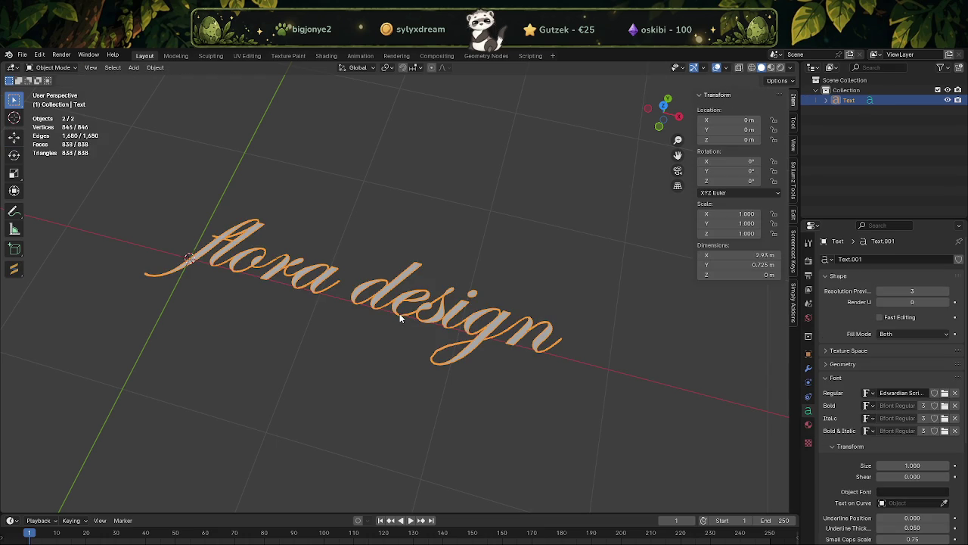
pyautogui.moveTo(399, 313); pyautogui.dragTo(448, 342, button='middle')
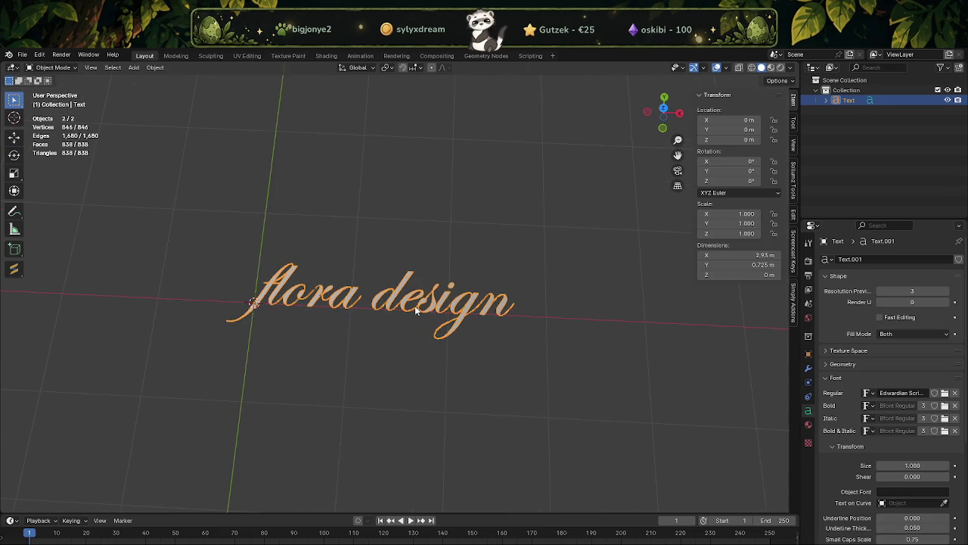
# Load Bodoni MT Poster from C:\Windows\Fonts as the text's Regular font.
pyautogui.click(945, 393)
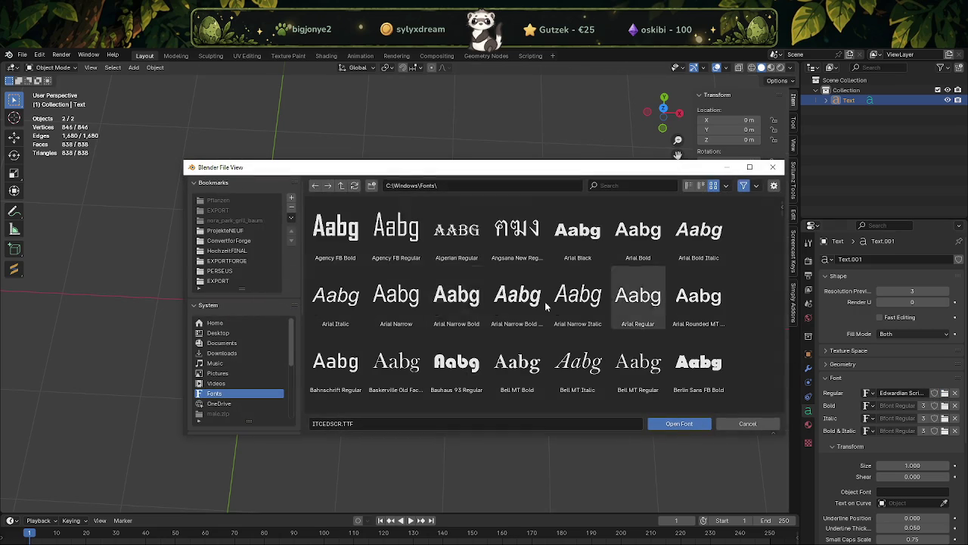
pyautogui.scroll(-2, 432, 286)
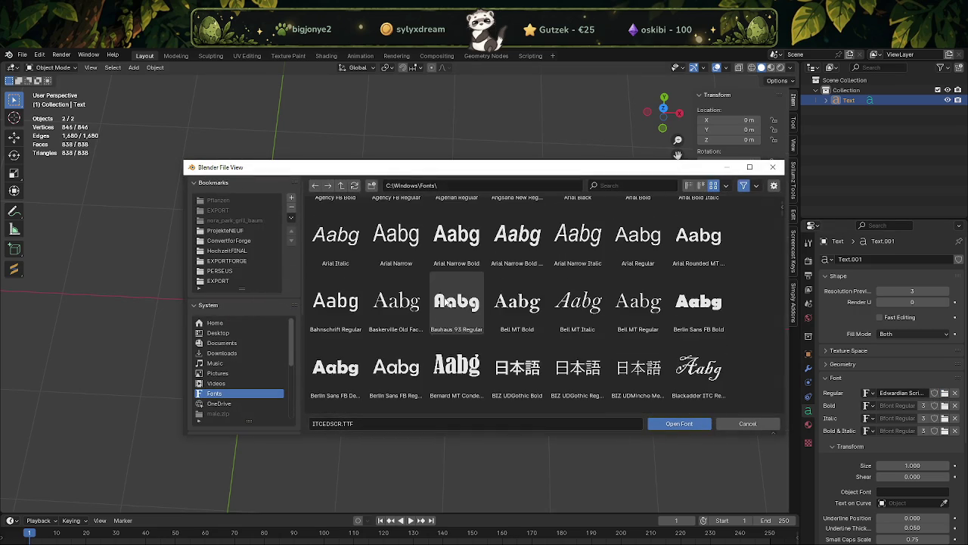
pyautogui.scroll(-2, 451, 303)
pyautogui.scroll(-2, 452, 326)
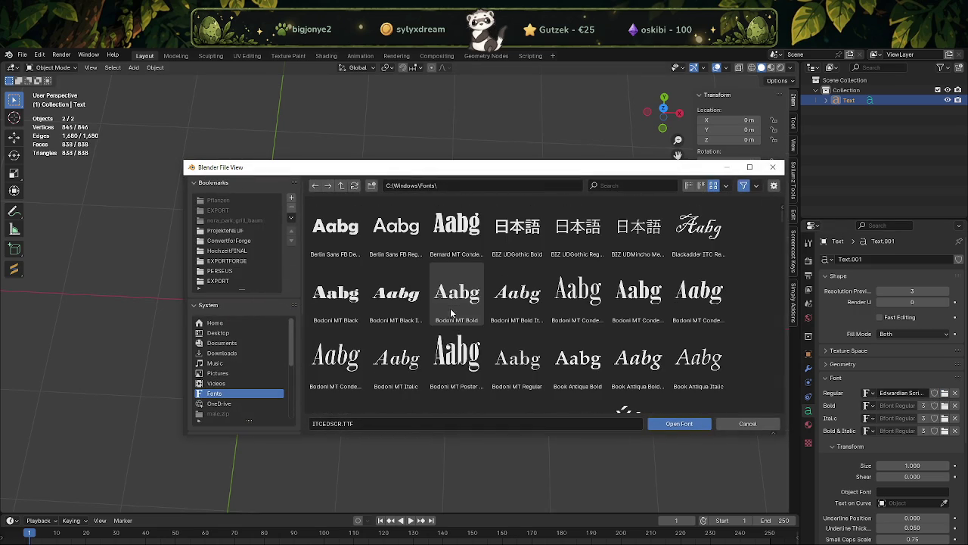
pyautogui.click(451, 359)
pyautogui.click(644, 423)
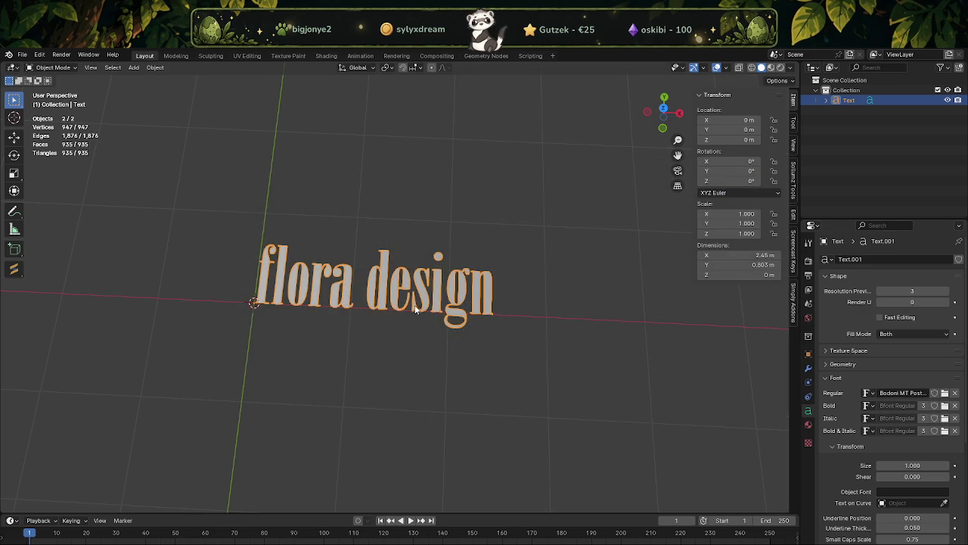
pyautogui.moveTo(415, 309); pyautogui.dragTo(443, 308, button='middle')
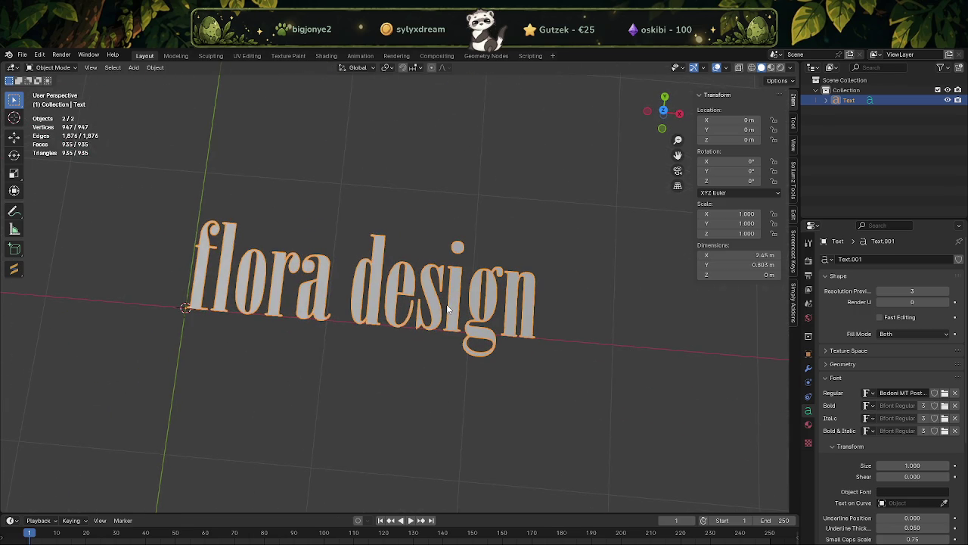
pyautogui.moveTo(359, 316)
pyautogui.mouseDown(button='middle')
pyautogui.moveTo(336, 294)
pyautogui.moveTo(395, 267)
pyautogui.mouseUp(button='middle')
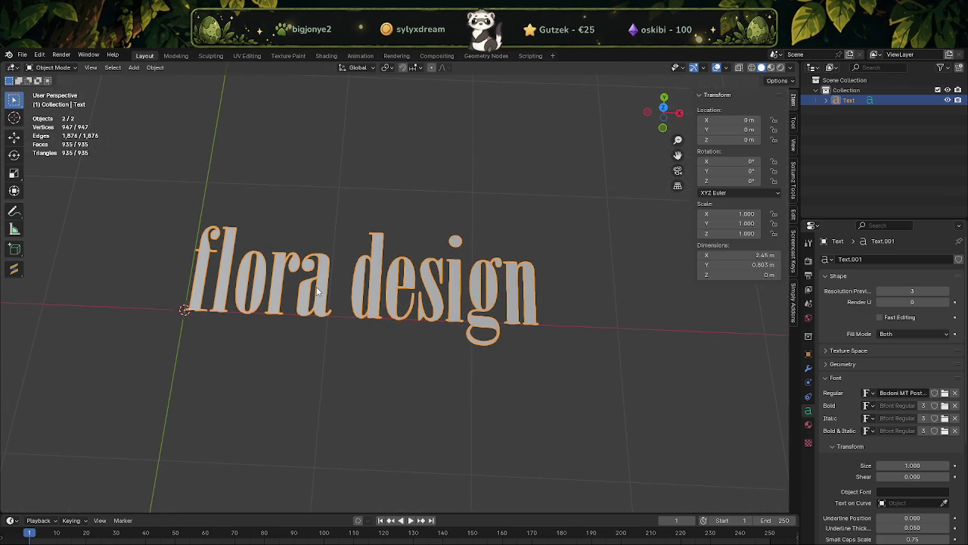
pyautogui.press('Tab')
pyautogui.click(210, 264)
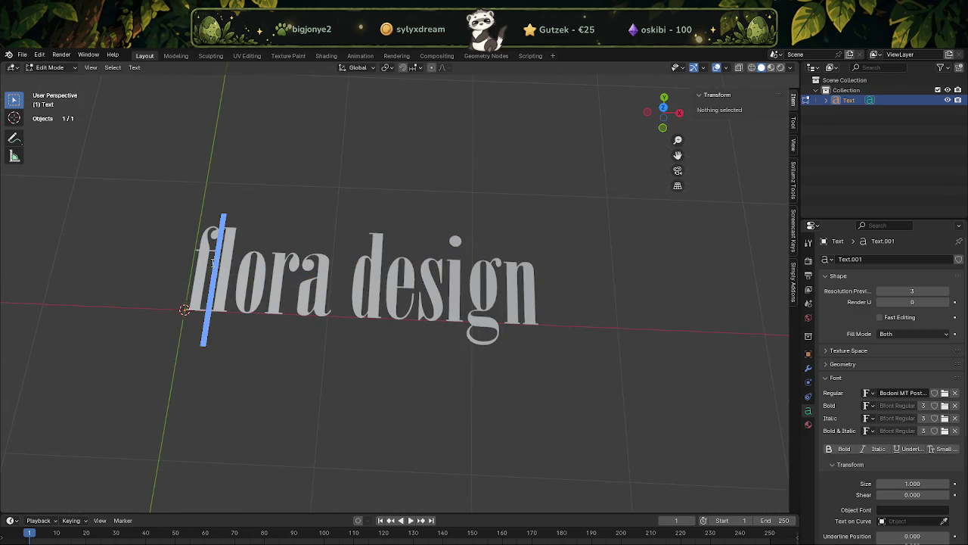
# Replace the lowercase f with a capital F.
pyautogui.press('Delete')
pyautogui.write('F')
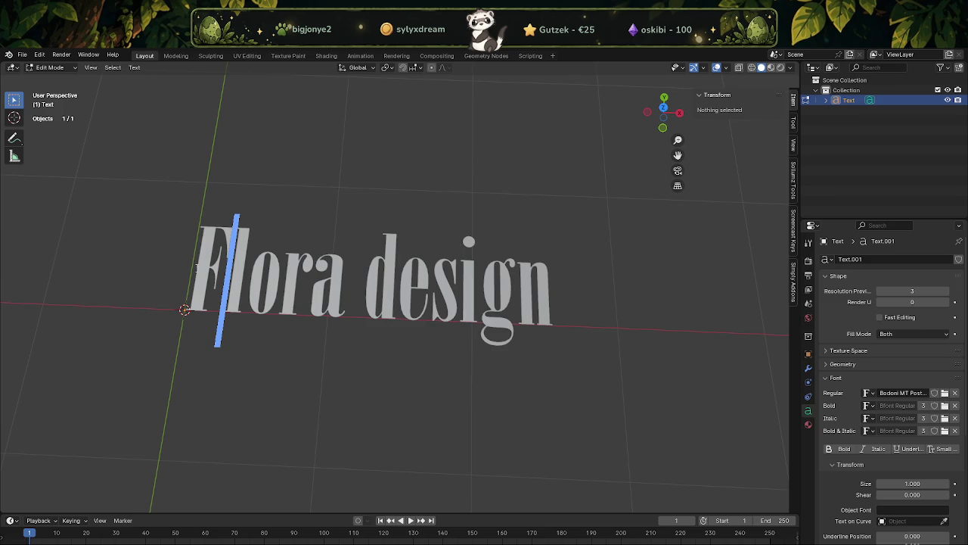
pyautogui.click(277, 354)
pyautogui.press('Tab')
pyautogui.scroll(-3, 313, 341)
pyautogui.moveTo(313, 335); pyautogui.dragTo(331, 389, button='middle')
pyautogui.scroll(3, 320, 343)
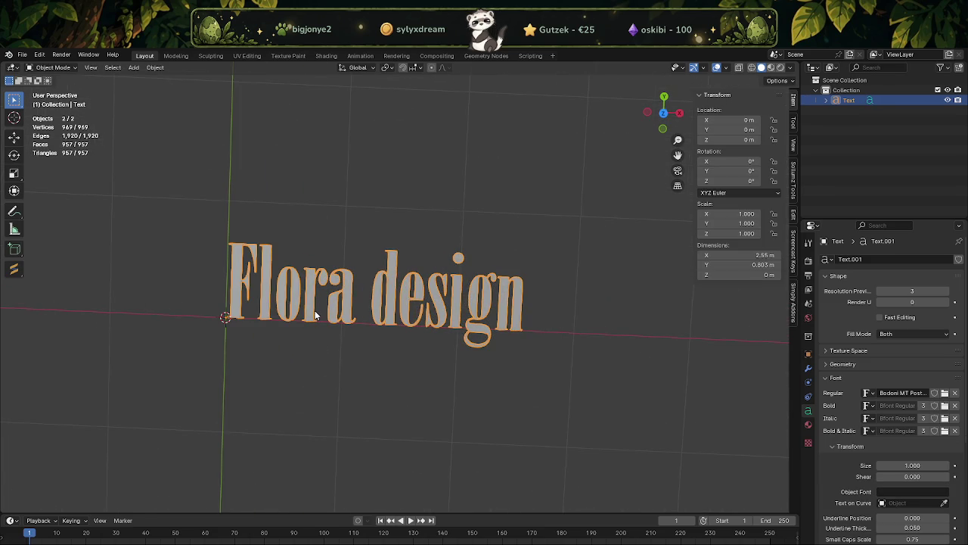
# Retype the text in capitals as 'FLORA DESIGN'.
pyautogui.press('Tab')
pyautogui.click(351, 297)
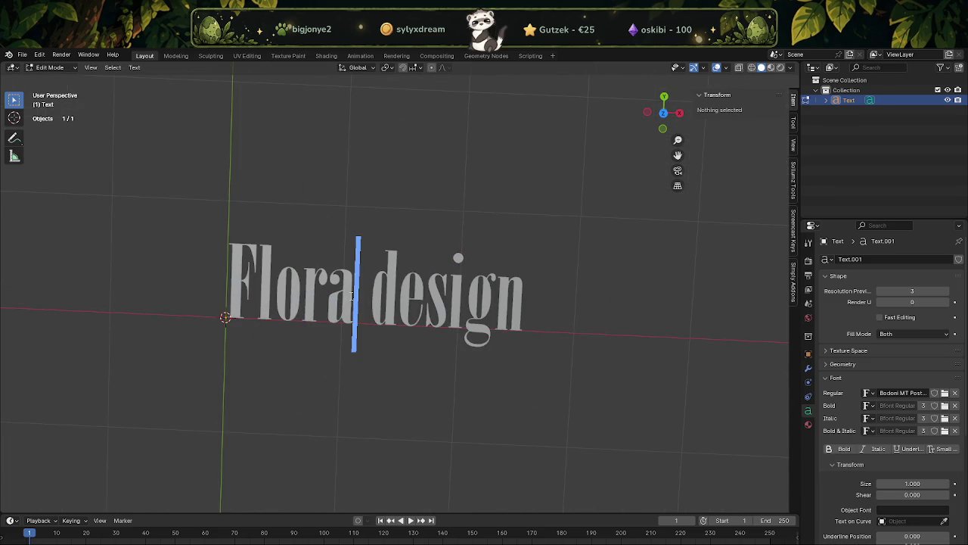
pyautogui.press('BackSpace')
pyautogui.press('BackSpace')
pyautogui.press('BackSpace')
pyautogui.press('BackSpace')
pyautogui.write('LO')
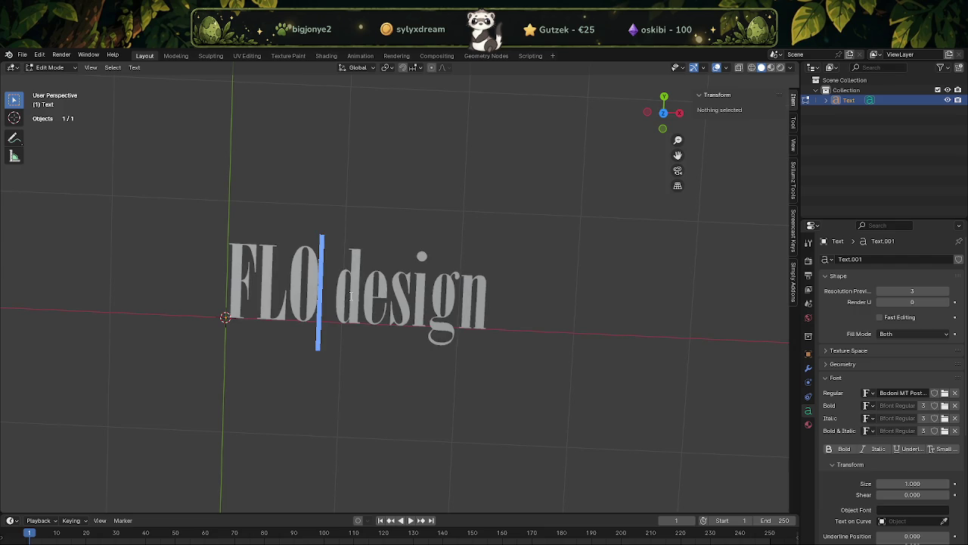
pyautogui.write('RA')
pyautogui.press('End')
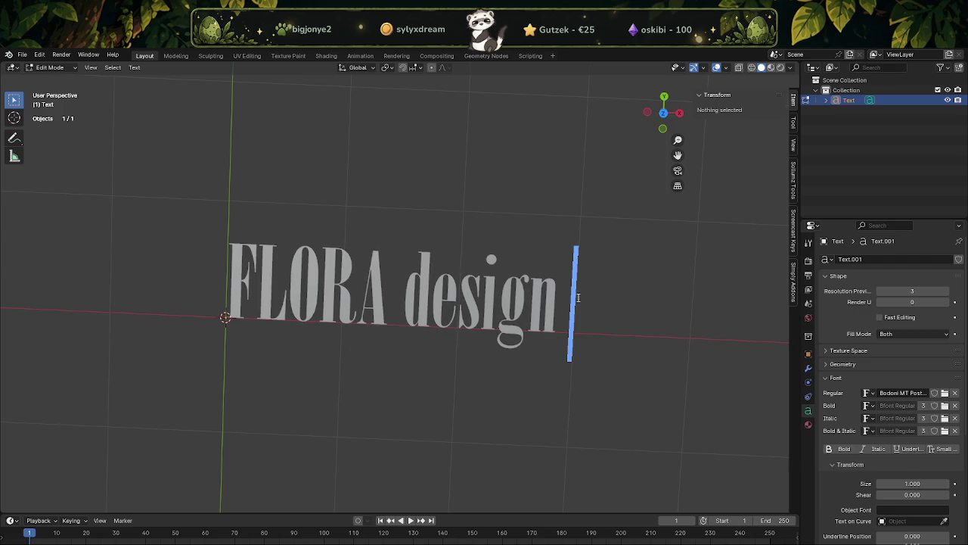
pyautogui.press('BackSpace')
pyautogui.press('BackSpace')
pyautogui.press('BackSpace')
pyautogui.press('BackSpace')
pyautogui.press('BackSpace')
pyautogui.press('BackSpace')
pyautogui.write('DESIGN')
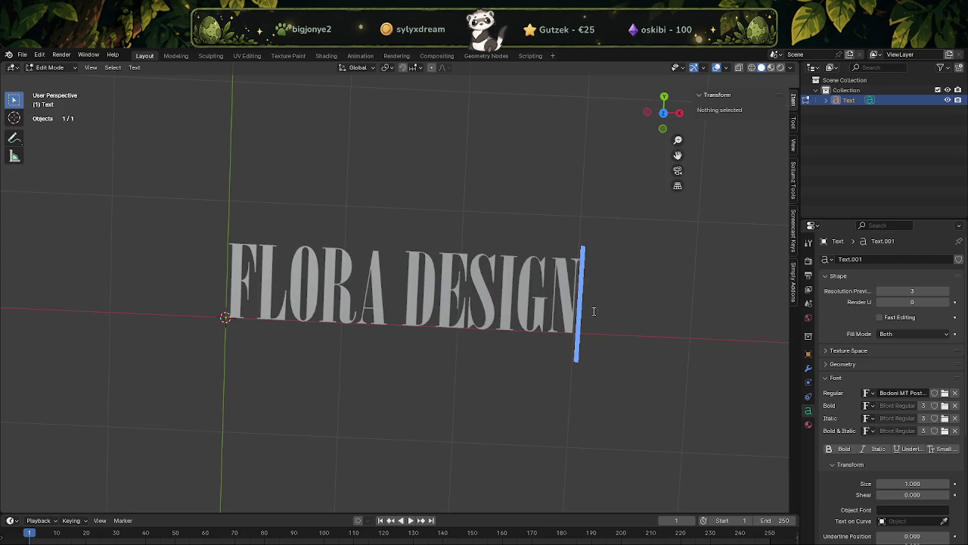
pyautogui.press('Tab')
# Backspace away 'DESIGN' so only 'FLORA' remains.
pyautogui.scroll(-3, 464, 395)
pyautogui.scroll(2, 461, 386)
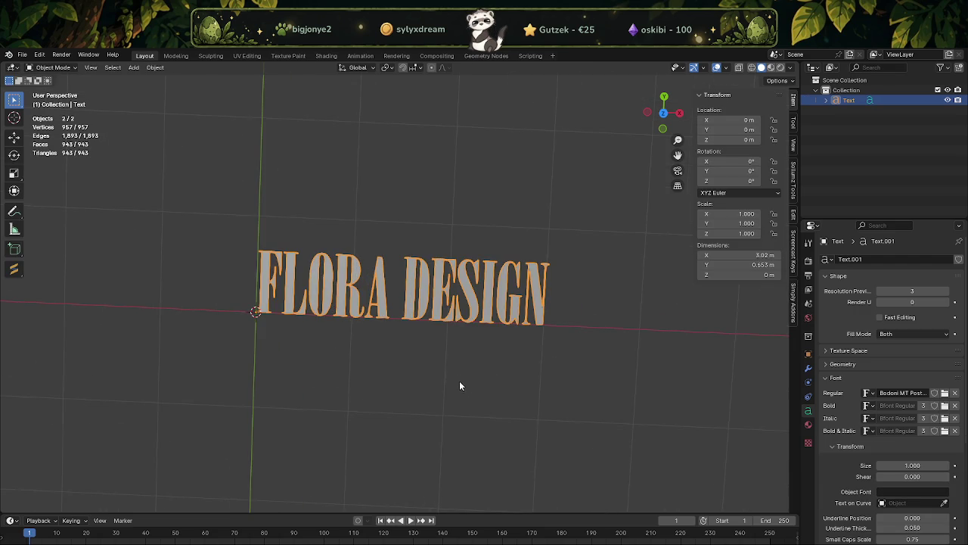
pyautogui.press('Tab')
pyautogui.click(456, 318)
pyautogui.click(553, 310)
pyautogui.press('BackSpace')
pyautogui.press('BackSpace')
pyautogui.press('BackSpace')
pyautogui.press('BackSpace')
pyautogui.press('BackSpace')
pyautogui.press('BackSpace')
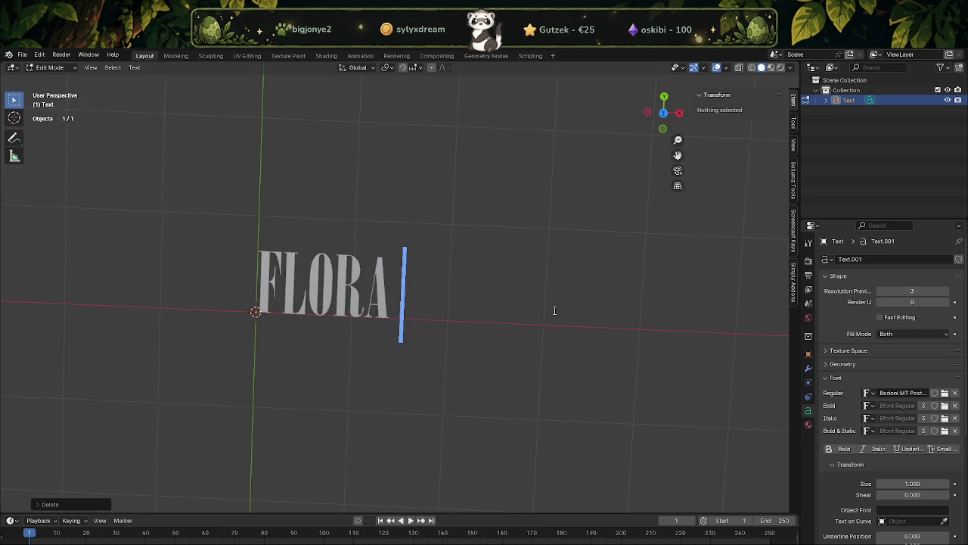